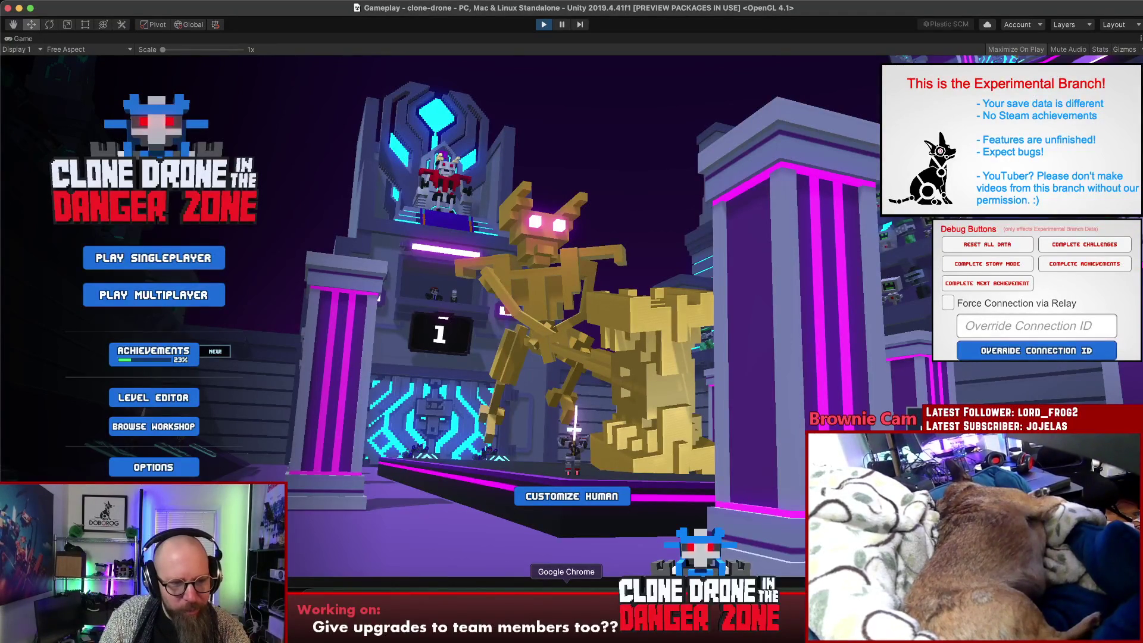
Open loggly.com in a maximized browser window and go to the Loggly login page
click(566, 601)
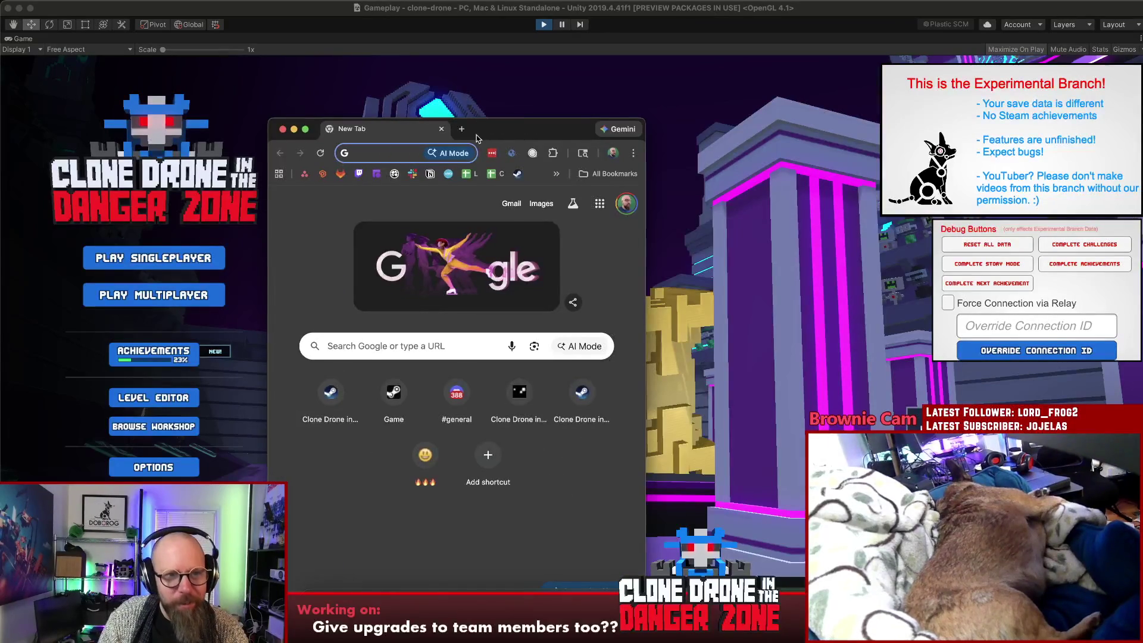
text(loggly.com)
key(Return)
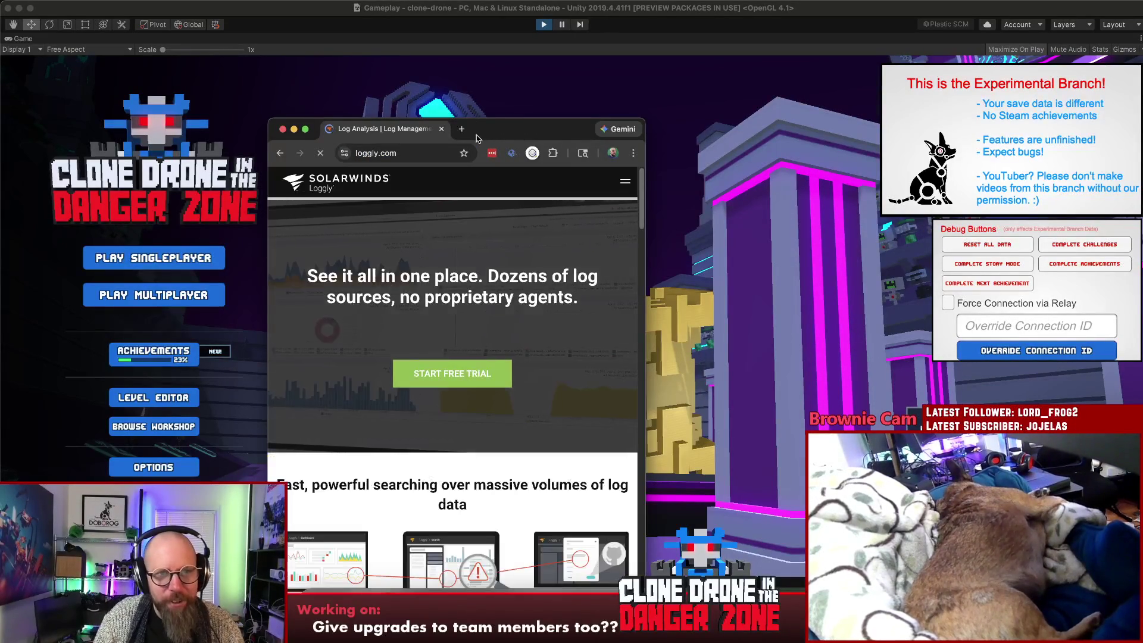
double_click(476, 135)
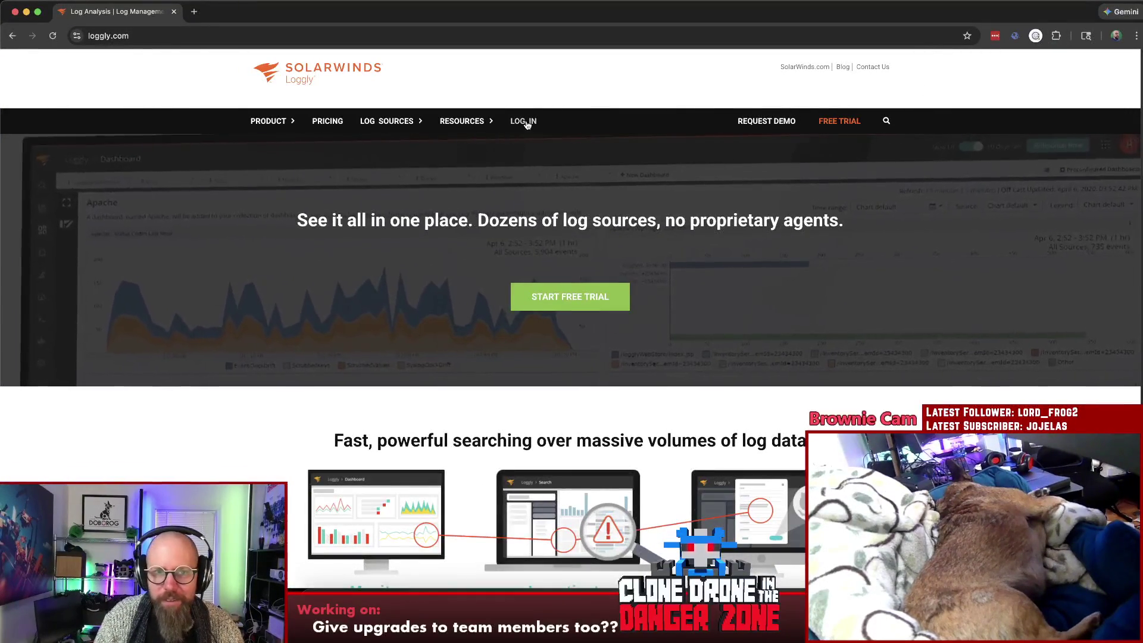
click(523, 121)
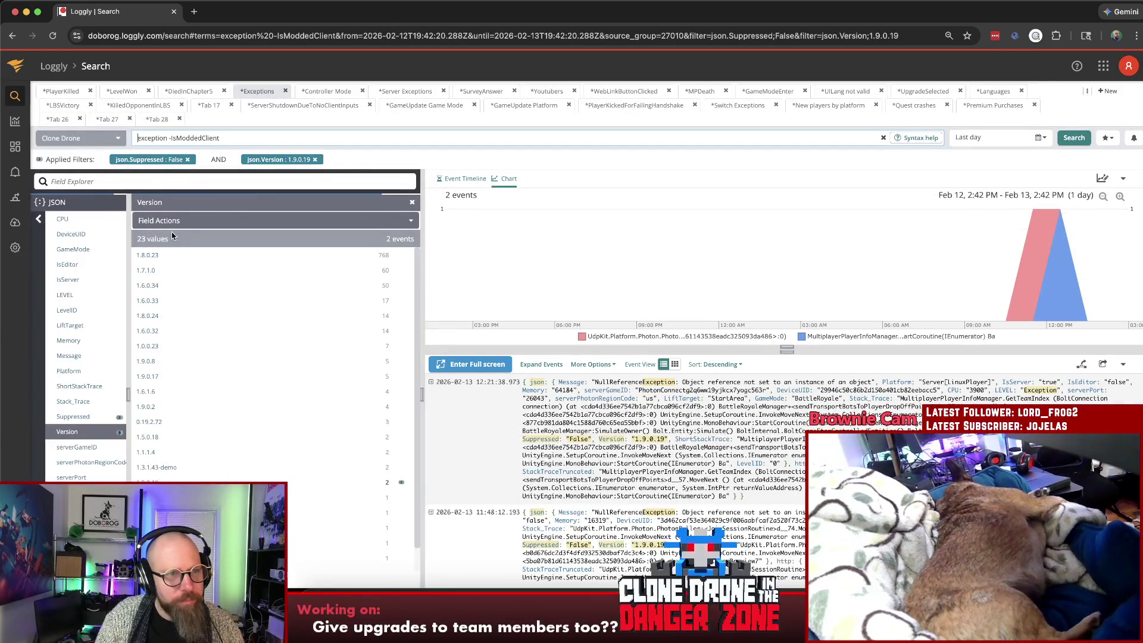
Remove the json.Version 1.9.0.19 filter and scroll through the Version values
click(315, 160)
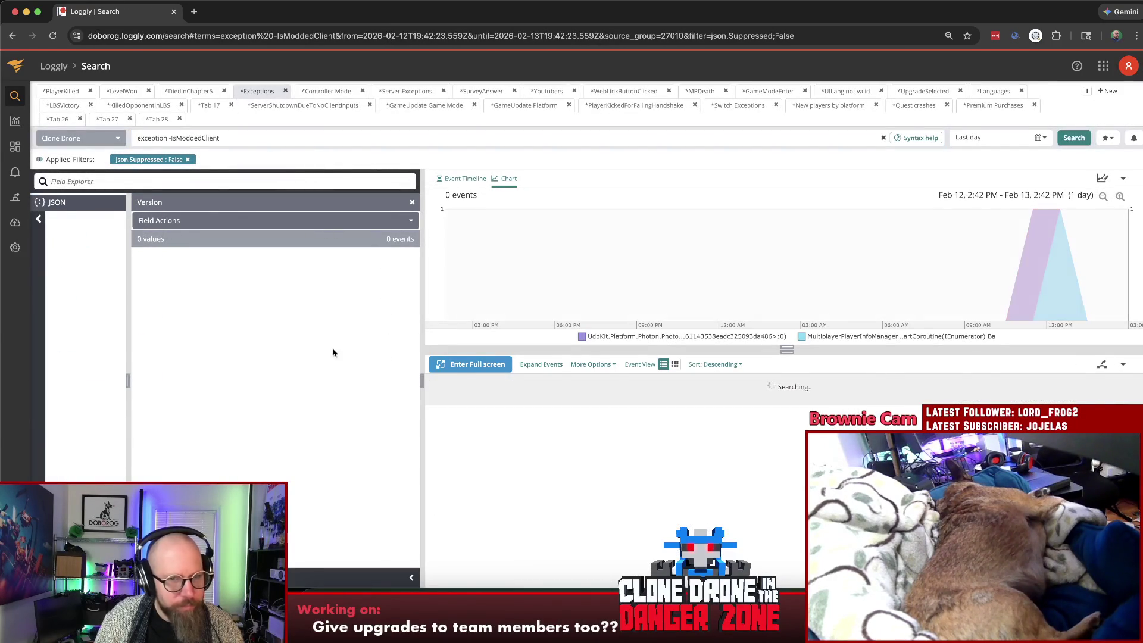
scroll(226, 274, down, 1)
scroll(221, 274, down, 1)
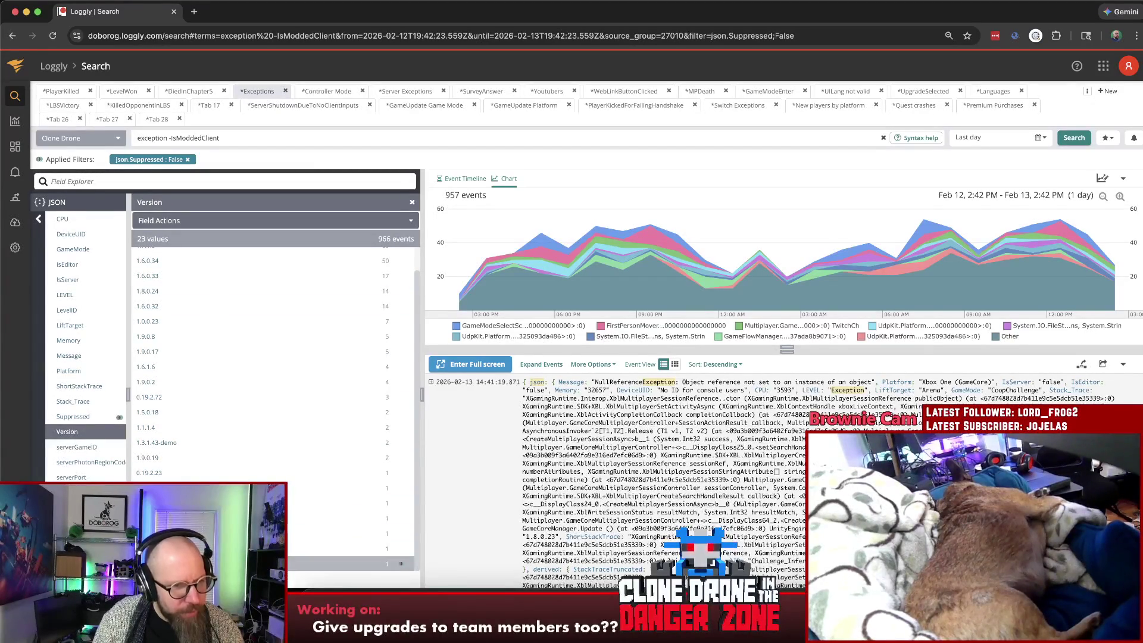
scroll(401, 548, up, 2)
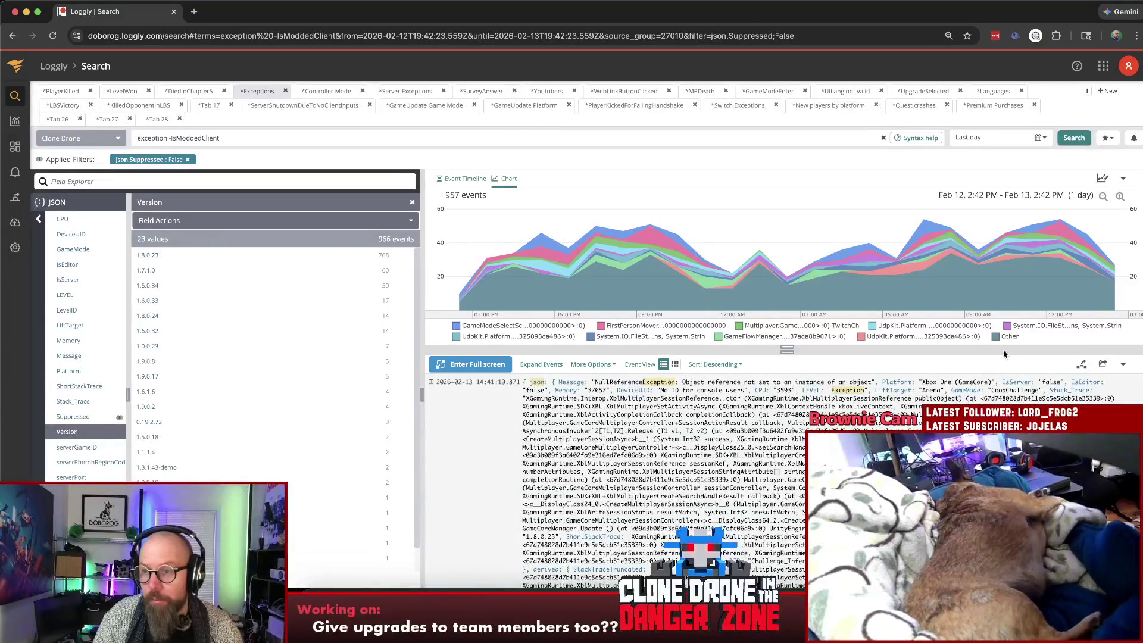
key(super+Tab)
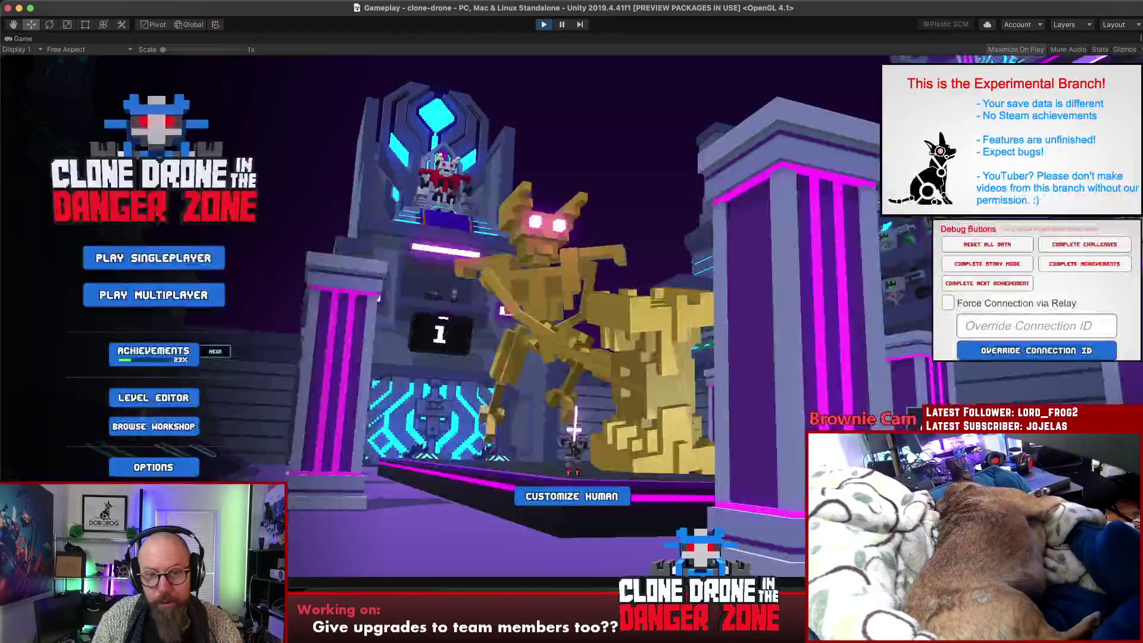
Insert the note '- Sometimes game shuts down when a team wins????' above Mount spawning
click(614, 591)
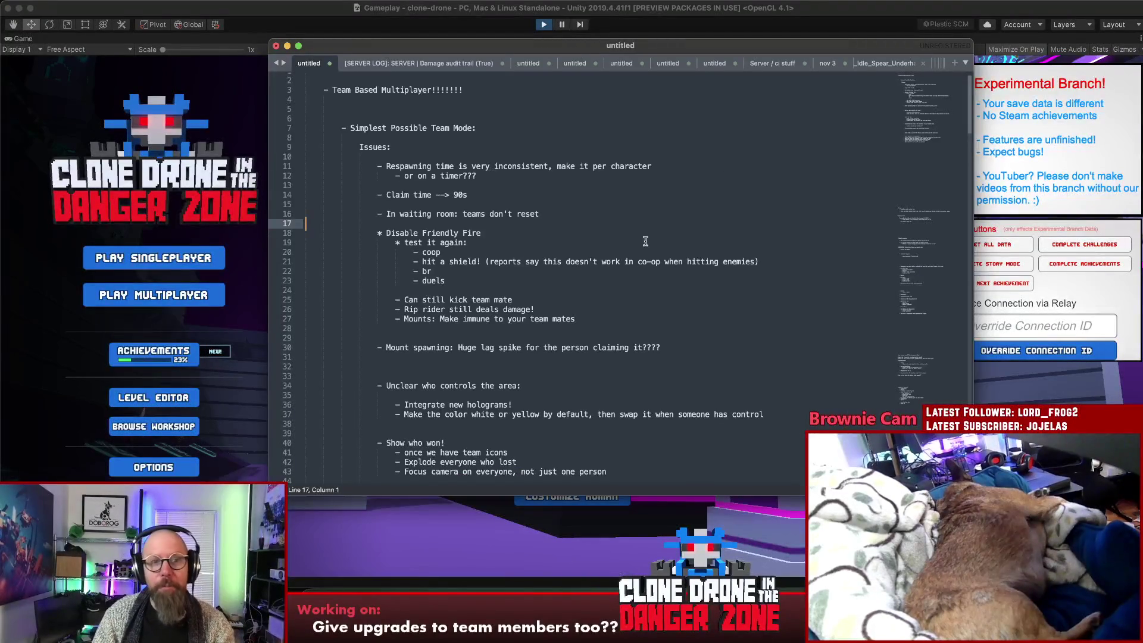
click(579, 347)
key(super+shift+Return)
key(super+shift+Return)
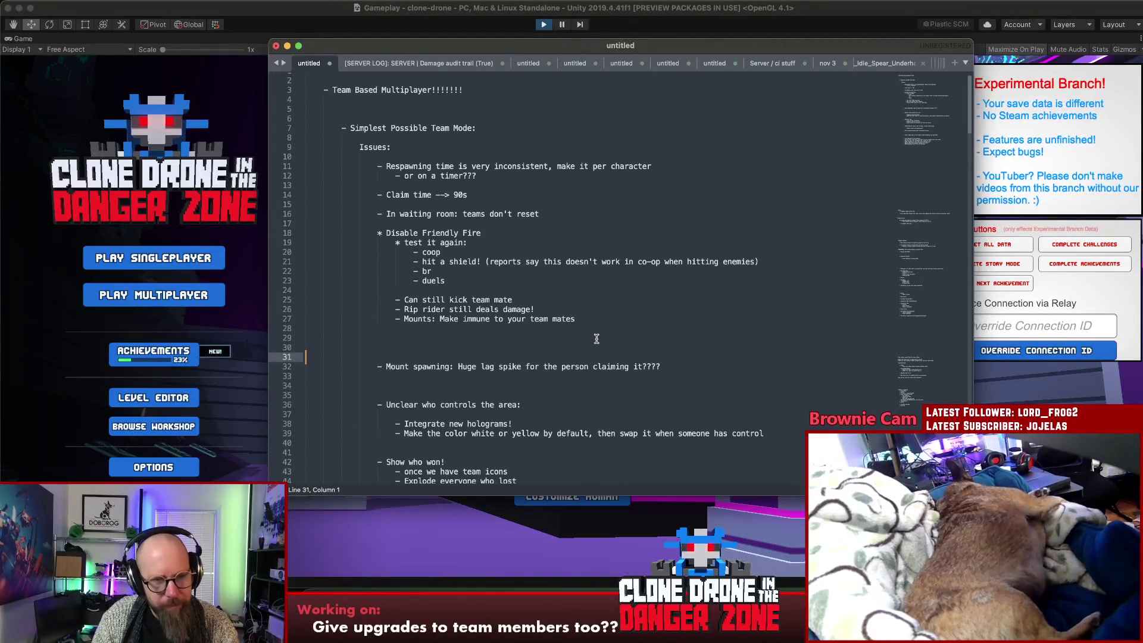
text(- S)
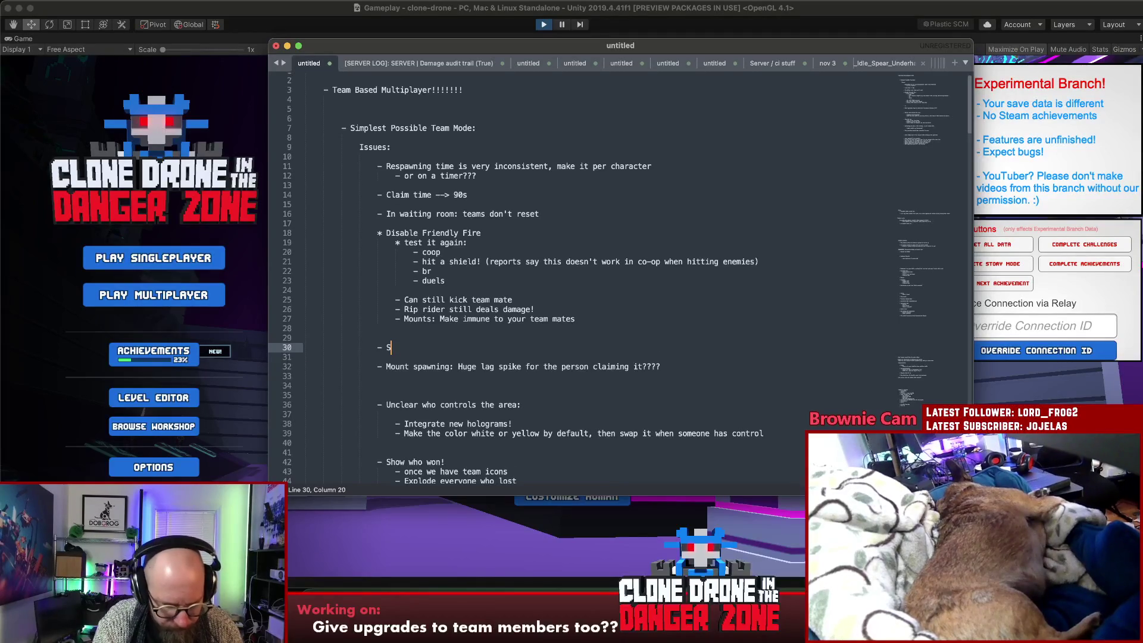
text(ometimes game shuts down when )
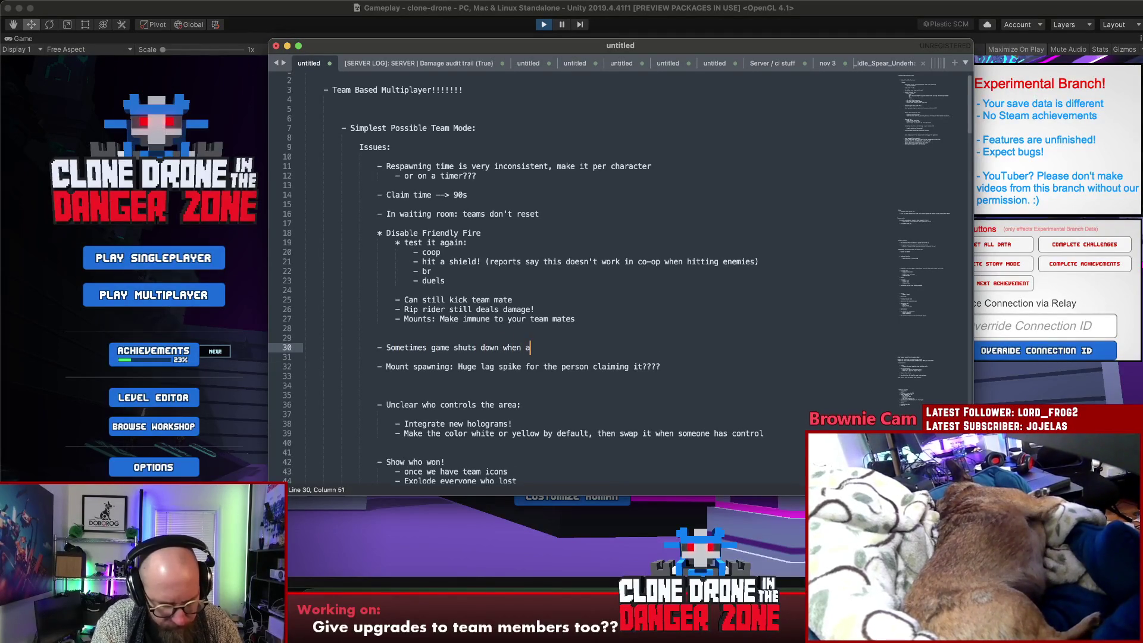
text(a team wins????)
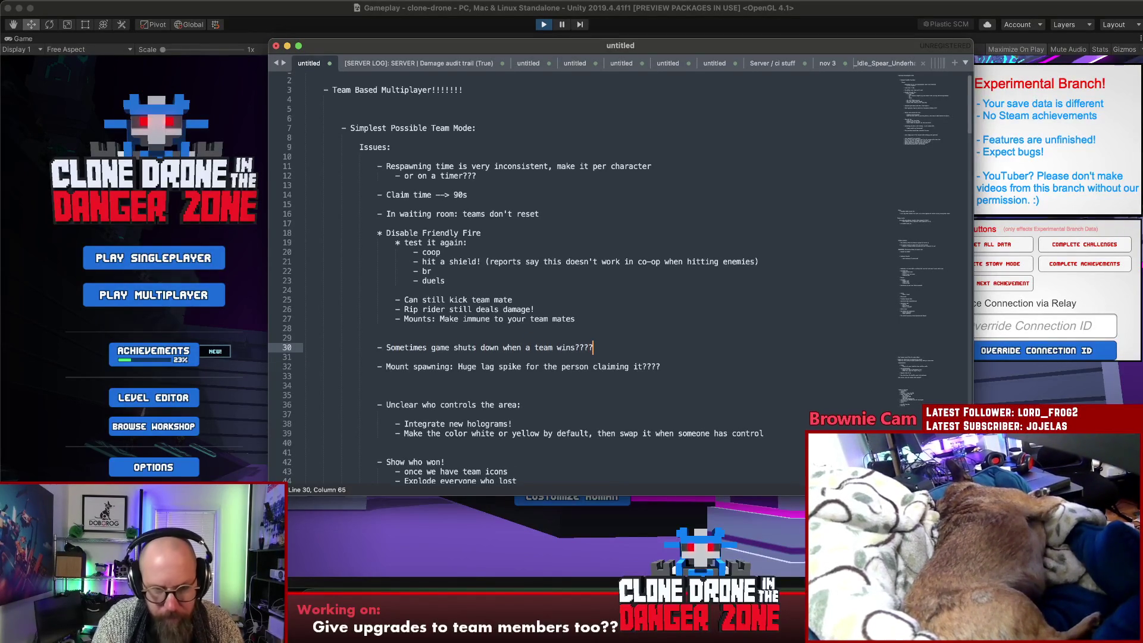
key(Return)
click(622, 346)
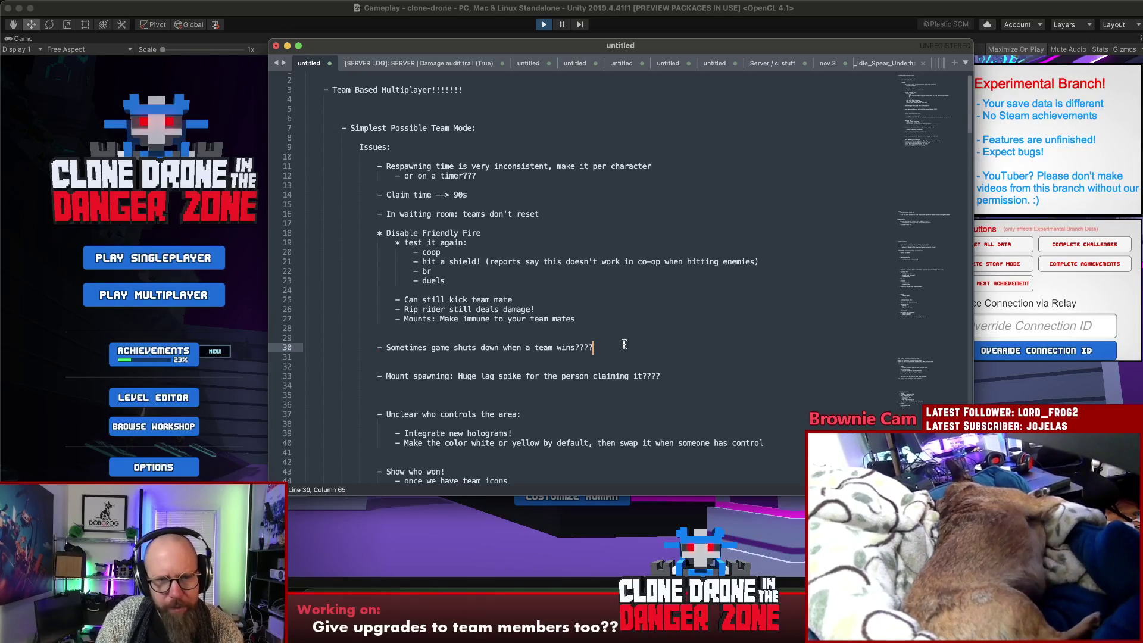
Prefix the new note with 'Bug:' and return to Unity
click(384, 347)
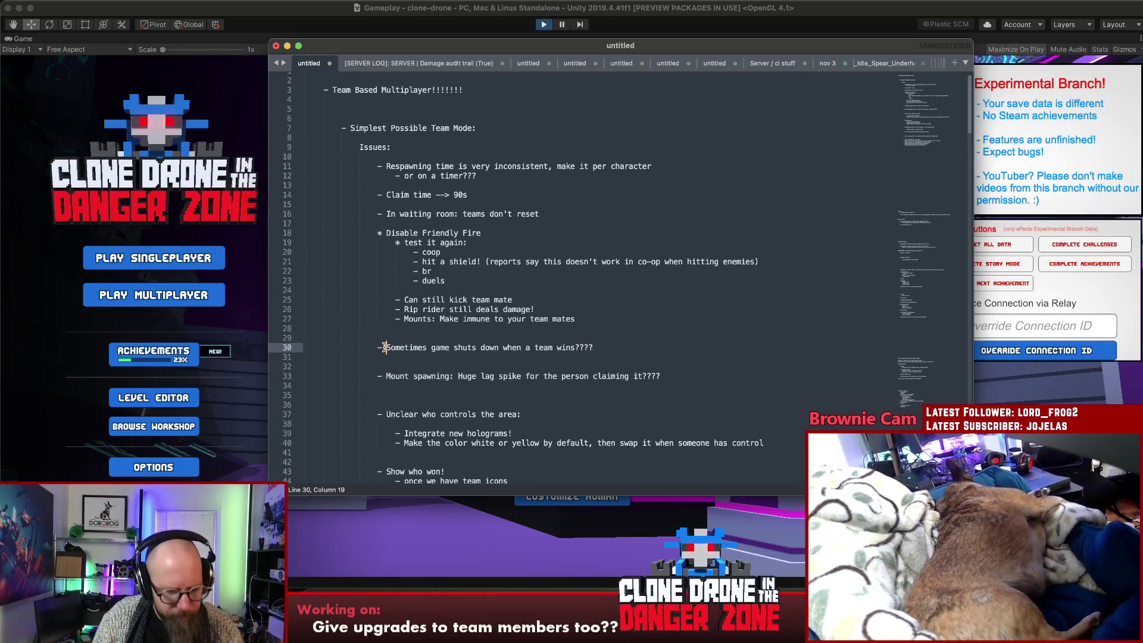
text(Bug:)
click(537, 335)
click(562, 306)
click(218, 321)
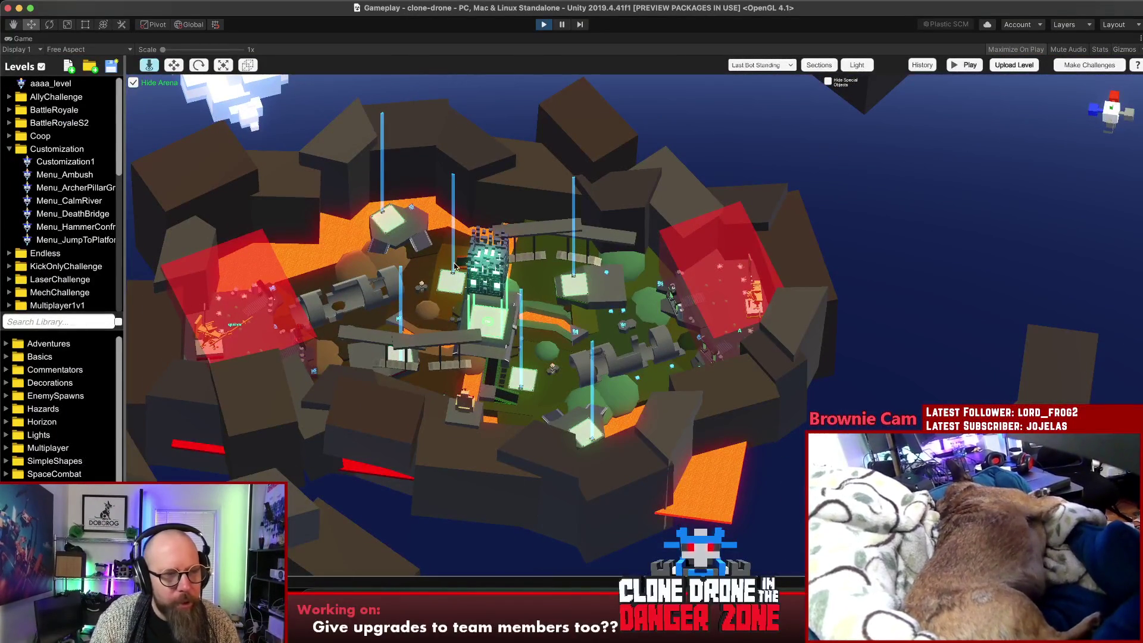
Discard the unsaved KOTH_BrokenTubes changes and open the KOTH_SpireOfDOO level
scroll(74, 213, down, 10)
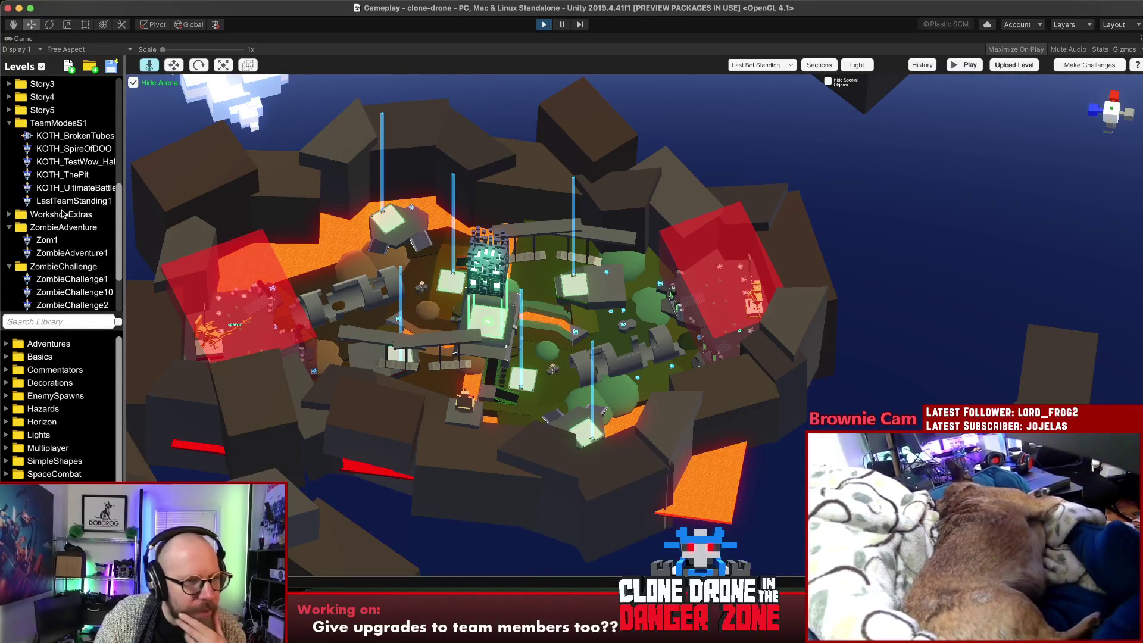
click(63, 188)
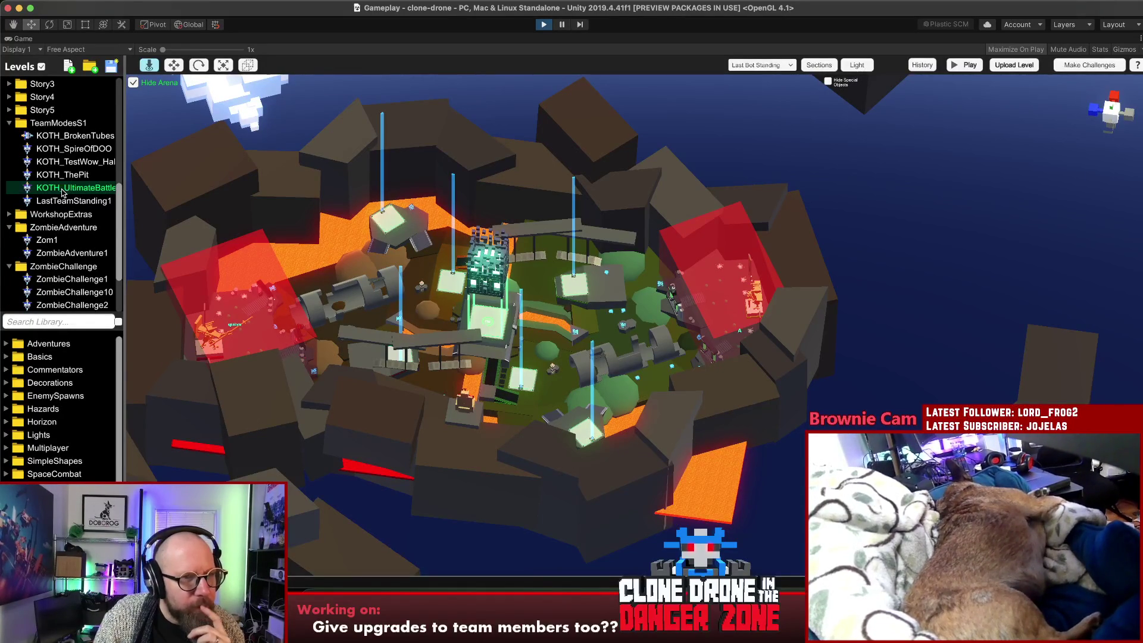
double_click(62, 190)
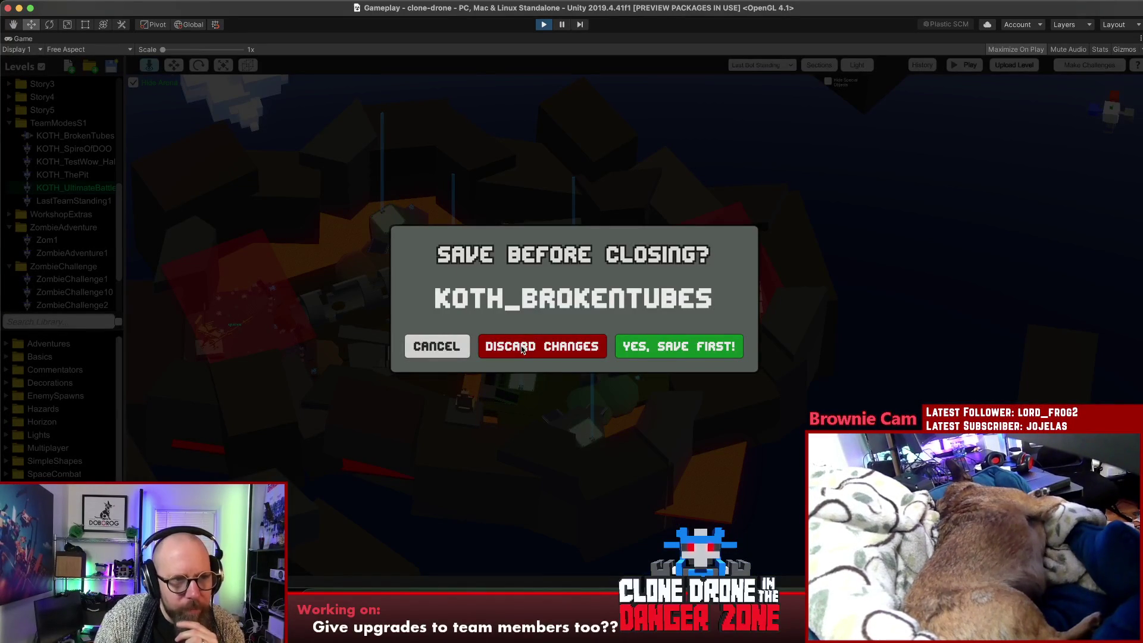
click(523, 350)
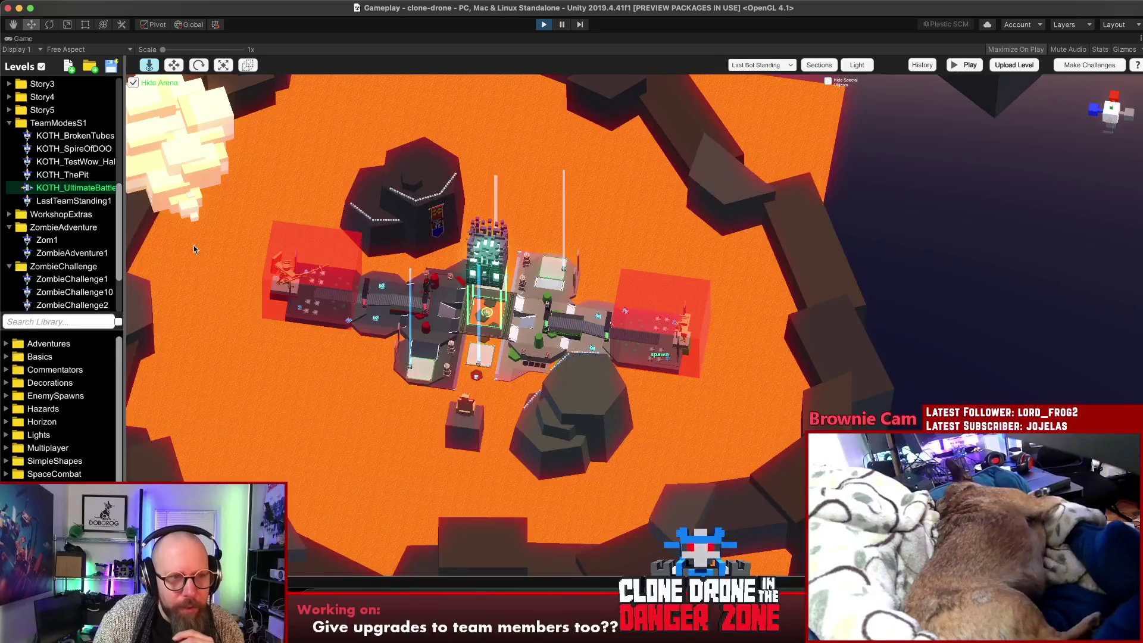
click(68, 152)
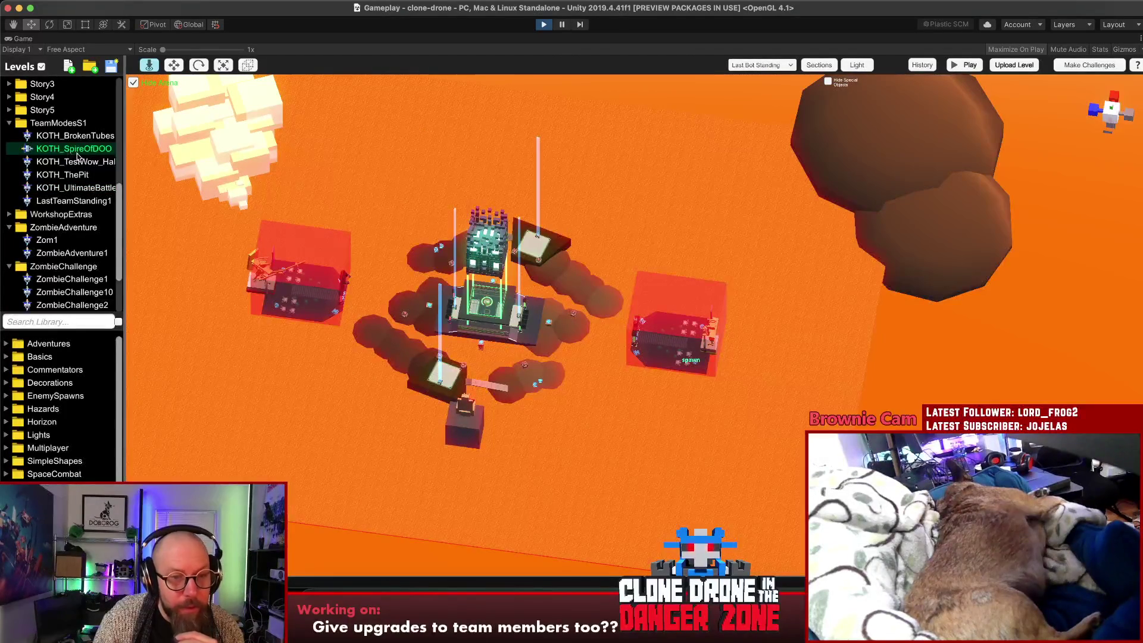
Play-test the level, choose the hammer upgrade, and open the pause menu
click(953, 66)
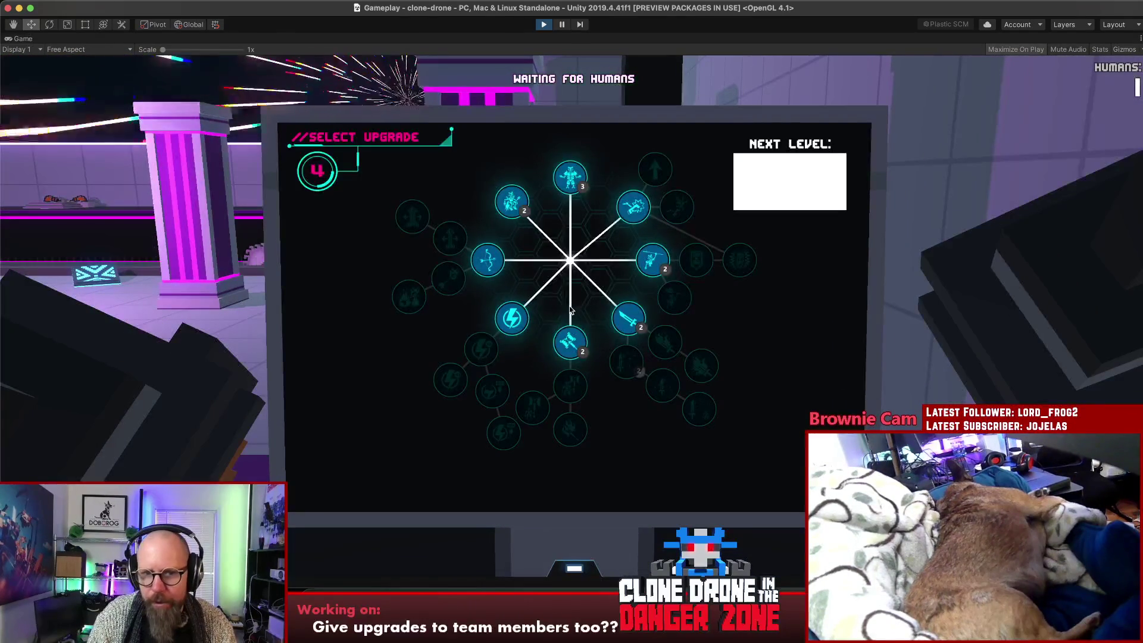
click(569, 343)
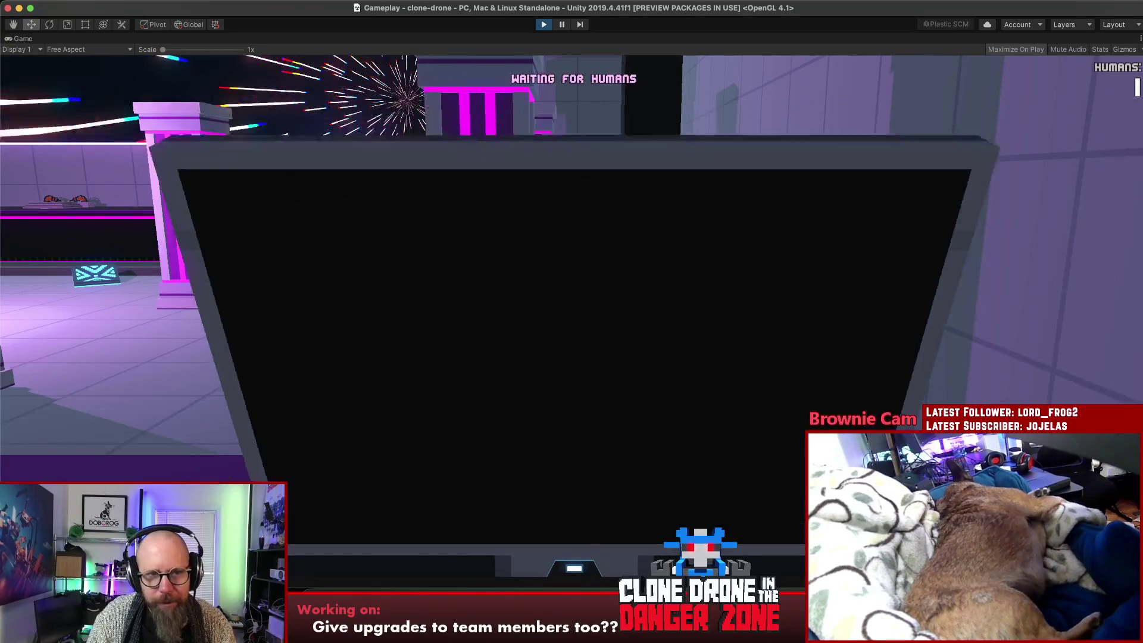
key(Escape)
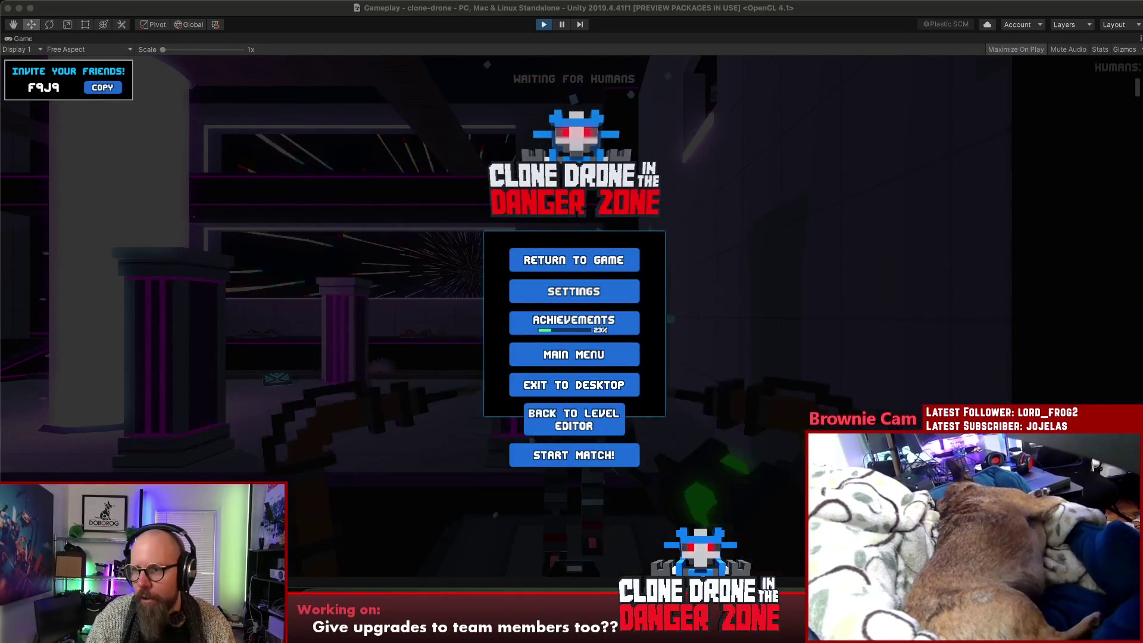
click(701, 237)
key(Escape)
key(Escape)
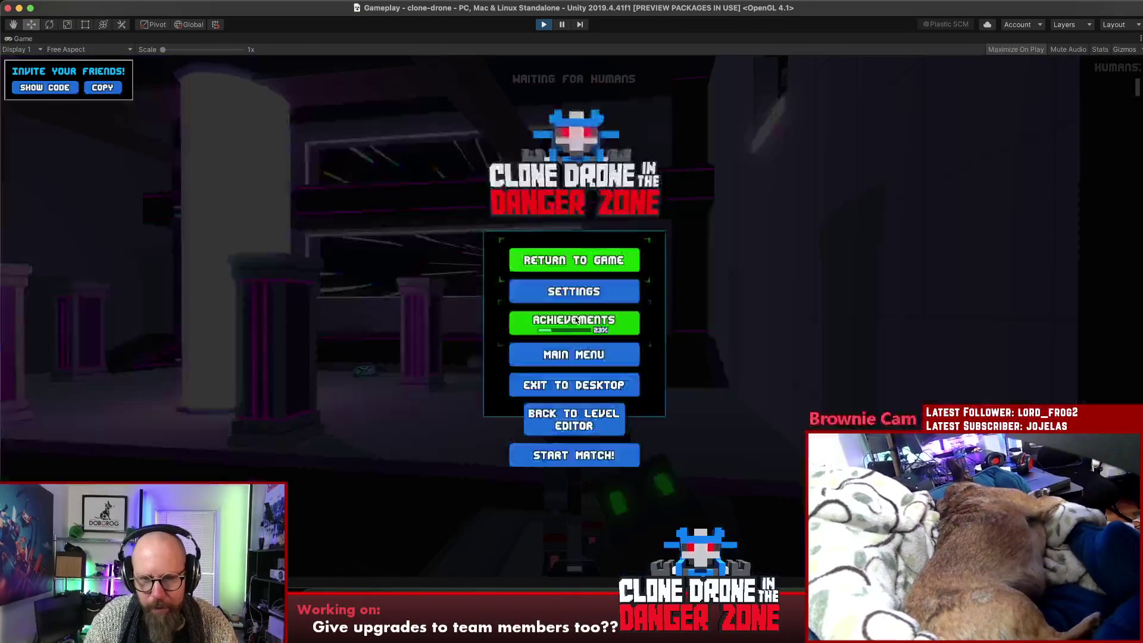
click(598, 602)
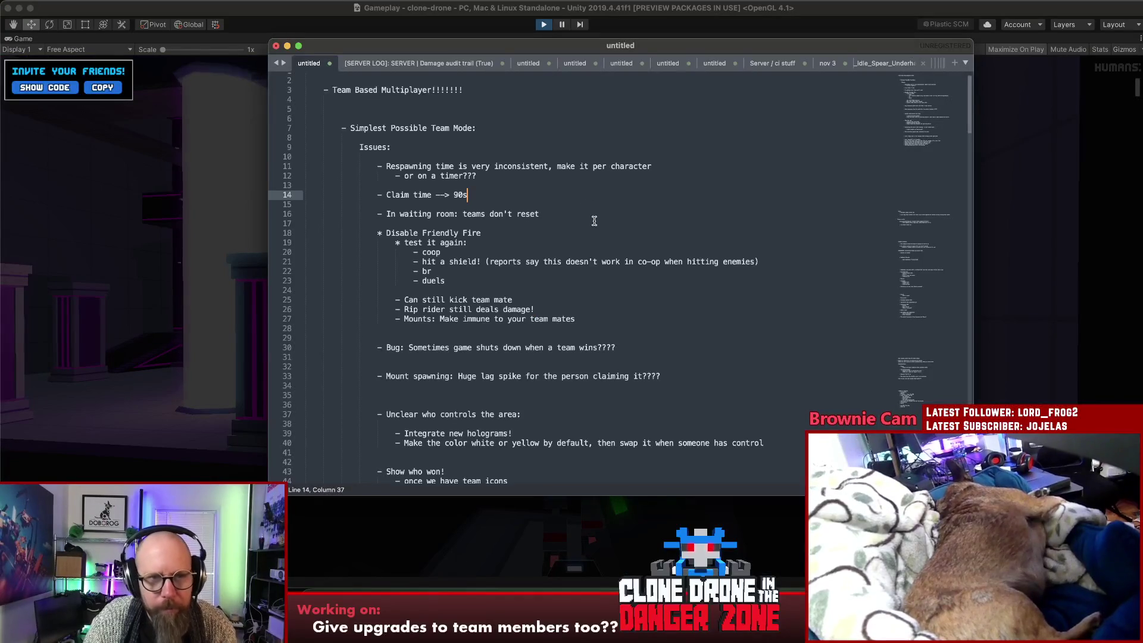
Cut the 'Unclear who controls the area' note with its hologram sub-items
key(Up)
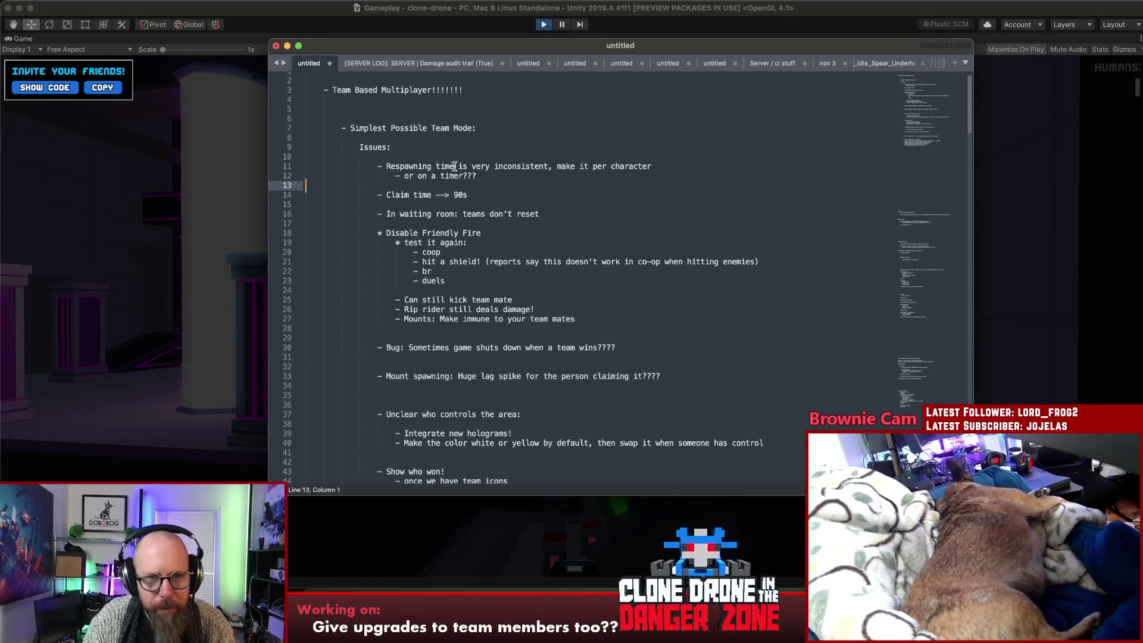
click(506, 196)
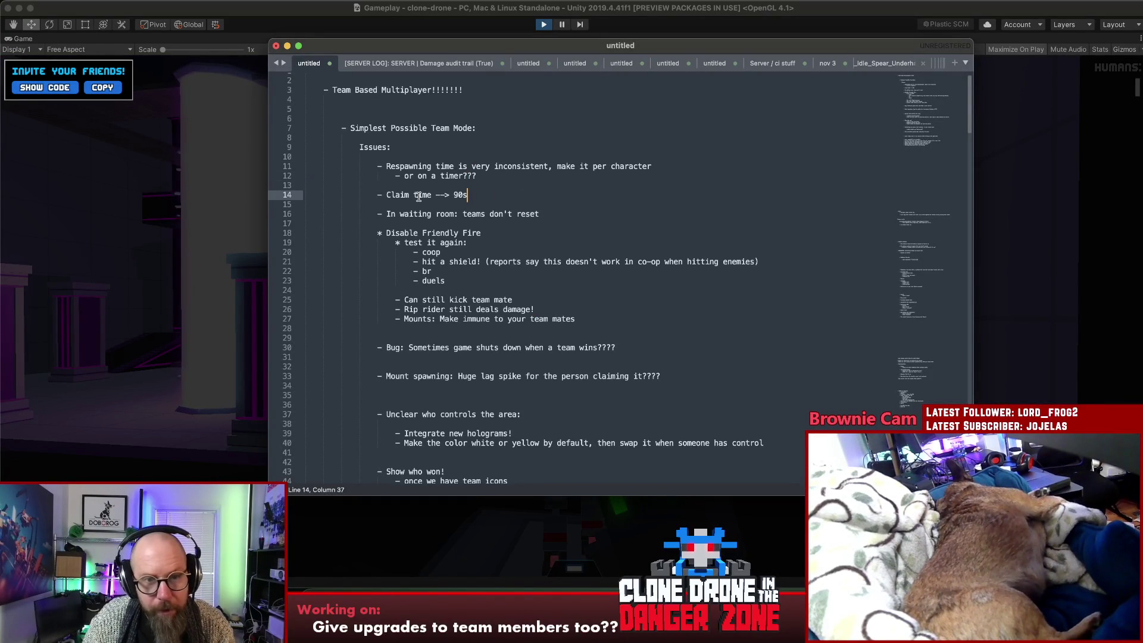
double_click(380, 214)
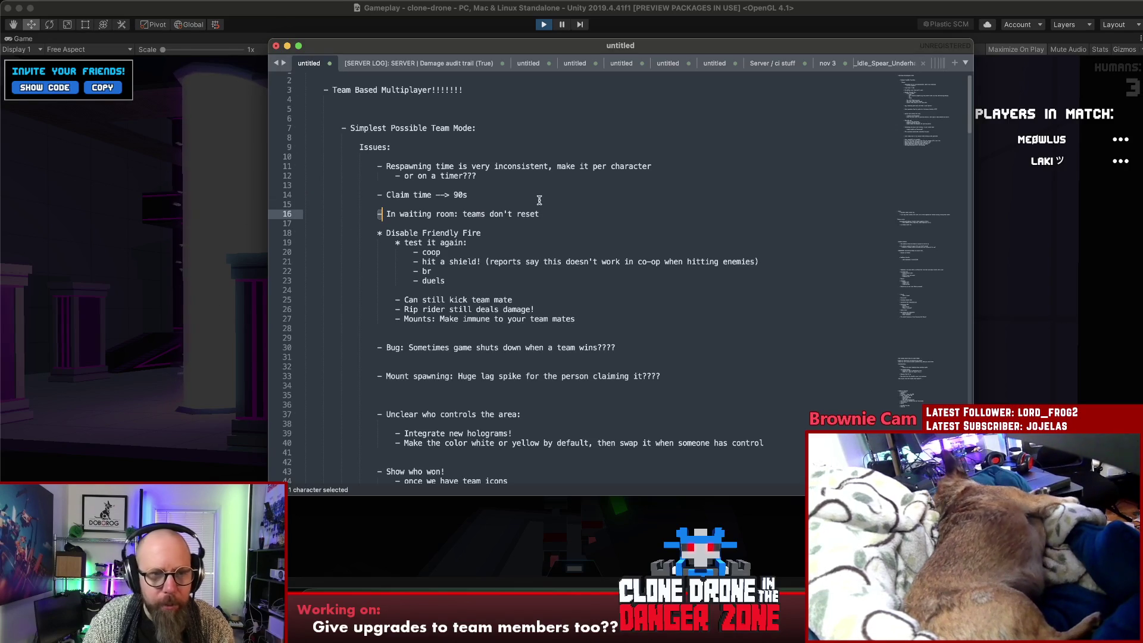
scroll(529, 202, down, 5)
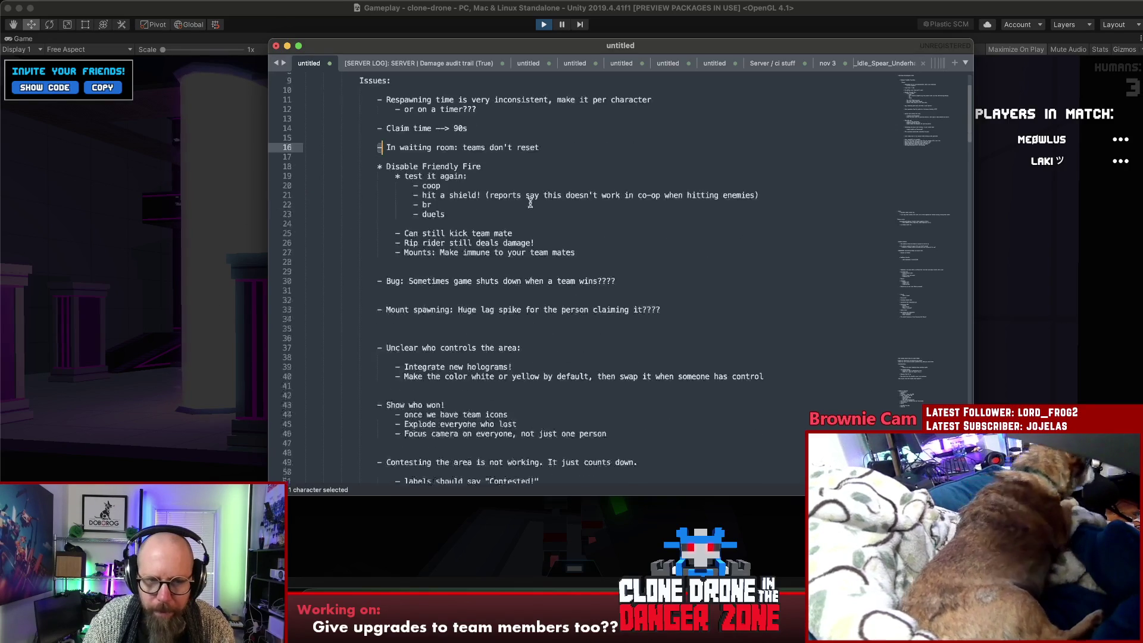
scroll(444, 327, up, 3)
click(377, 354)
mouse_move(377, 354)
mouse_down()
mouse_move(788, 367)
mouse_move(788, 383)
mouse_up()
key(cmd+x)
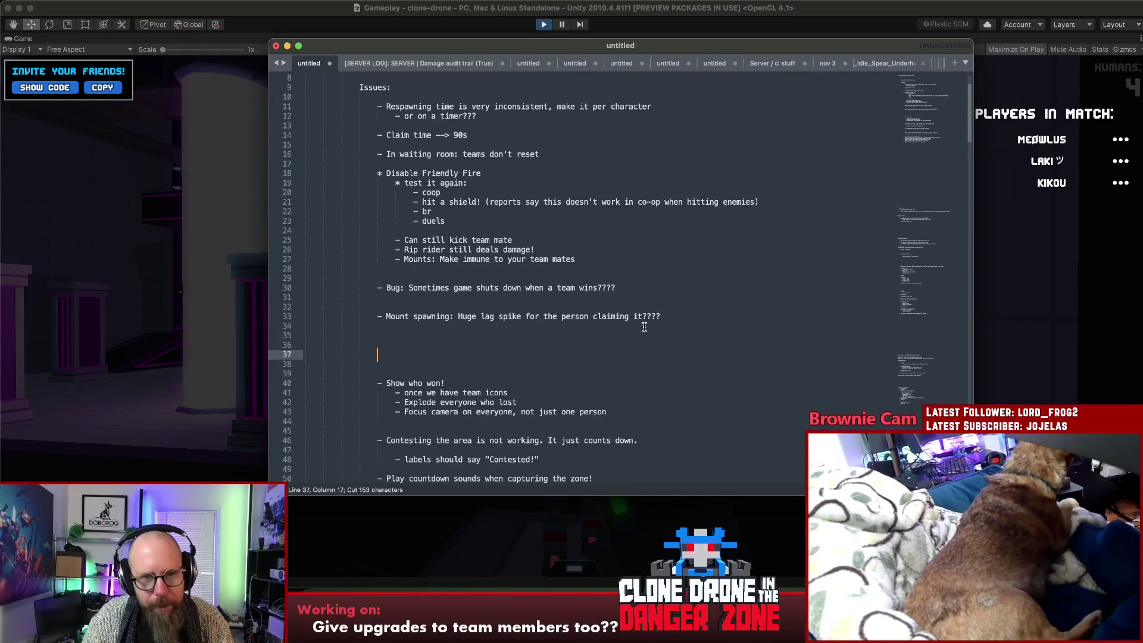
Paste the block under 'Issues:', indent it, and delete the leftover blank line
scroll(471, 236, up, 3)
click(444, 160)
key(Return)
key(Return)
key(Return)
key(Up)
key(super+v)
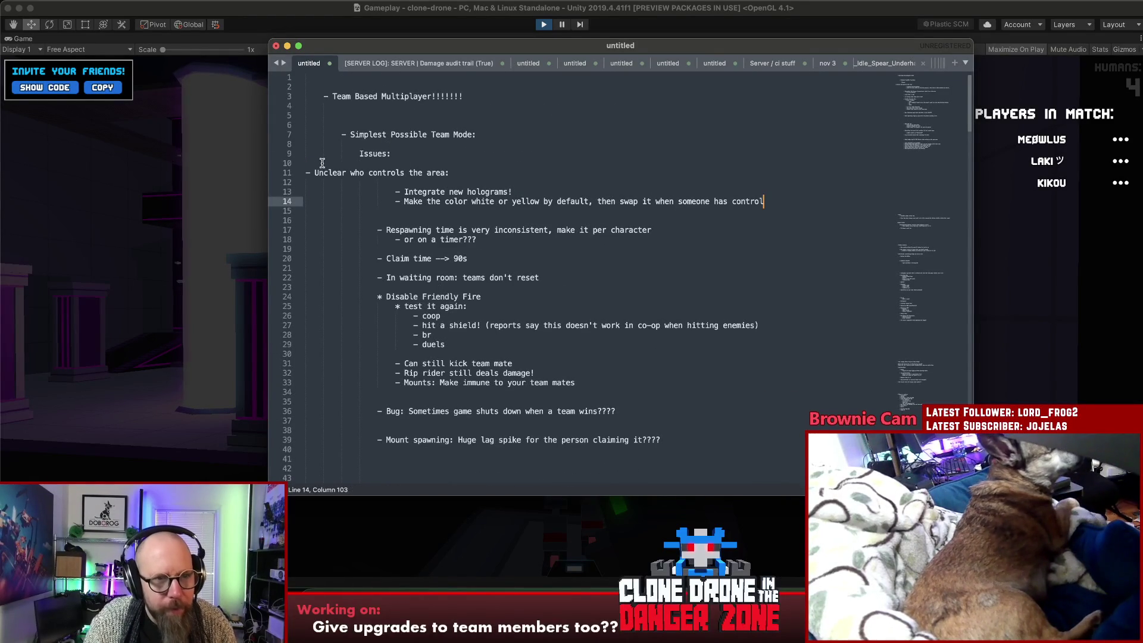
click(309, 172)
key(Tab)
key(Tab)
key(Tab)
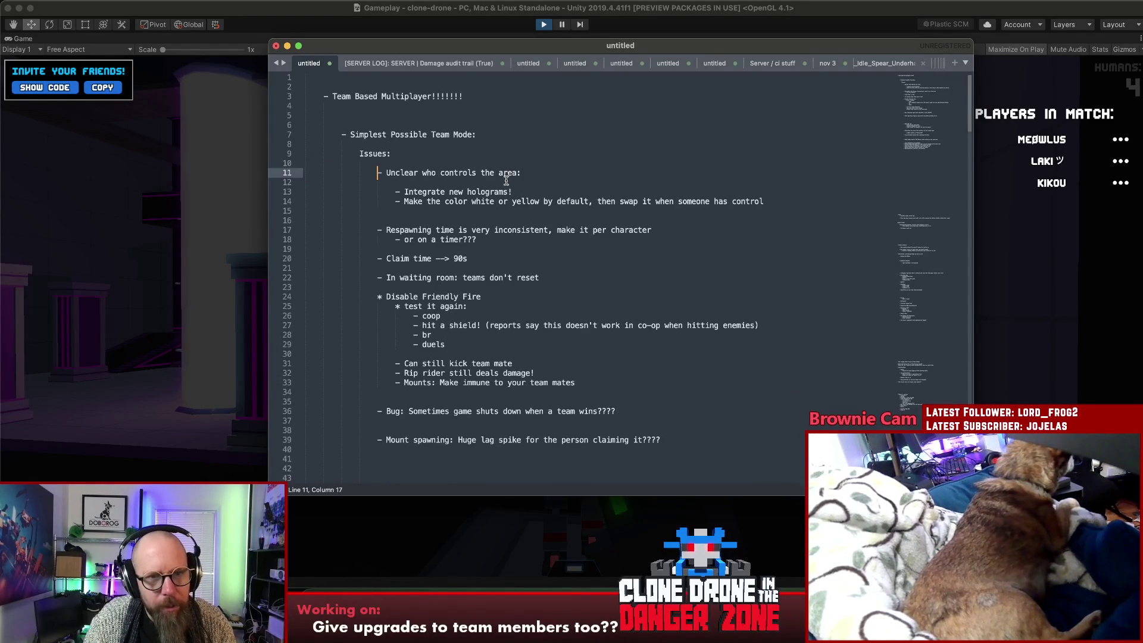
click(492, 182)
key(Delete)
click(543, 182)
click(72, 250)
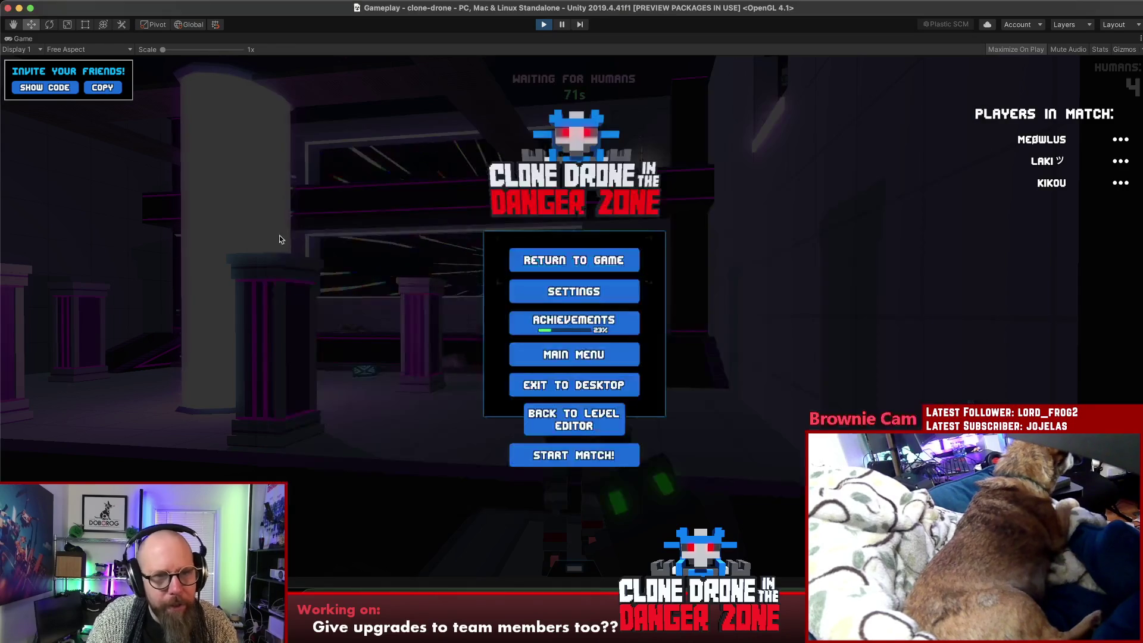
Resume the game and send Hello and Hug emotes to the other robots
click(567, 268)
key(t)
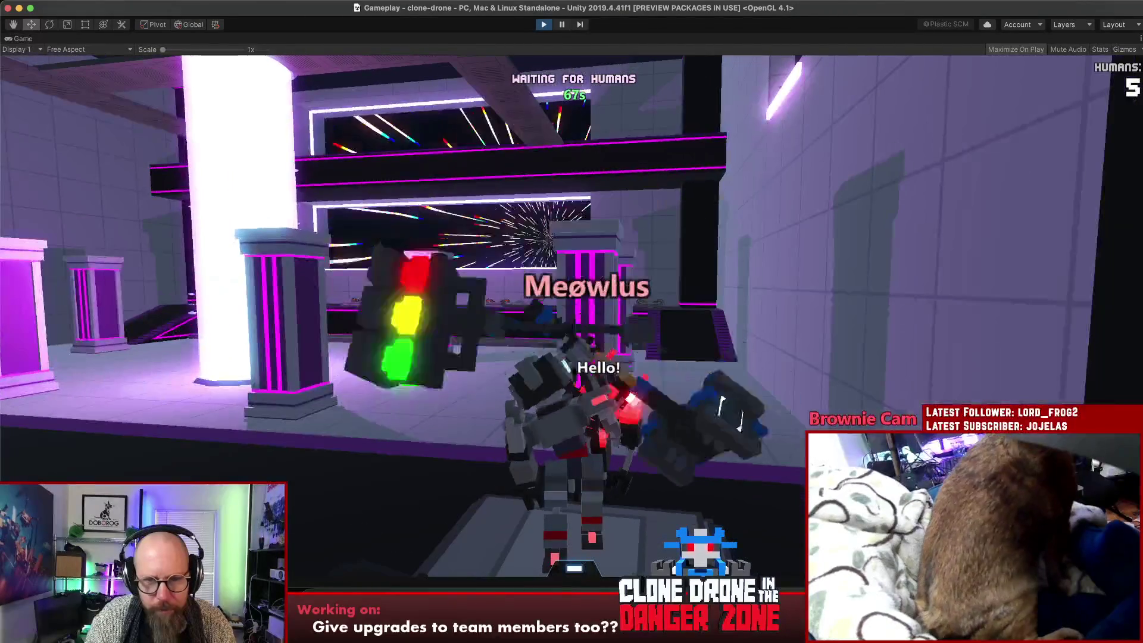
key(t)
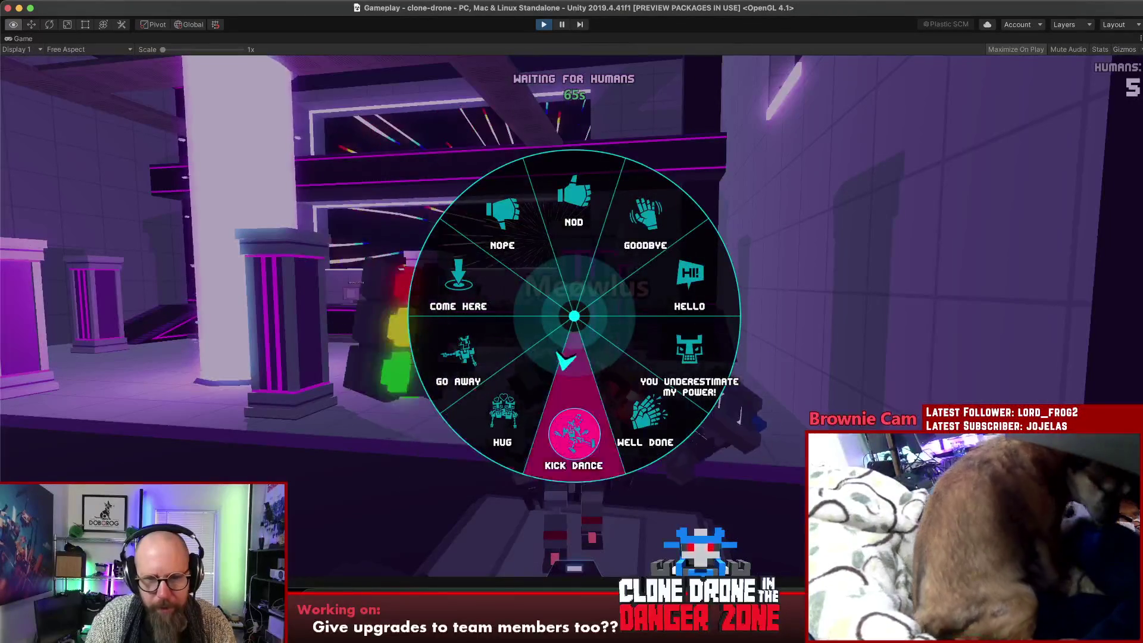
click(503, 423)
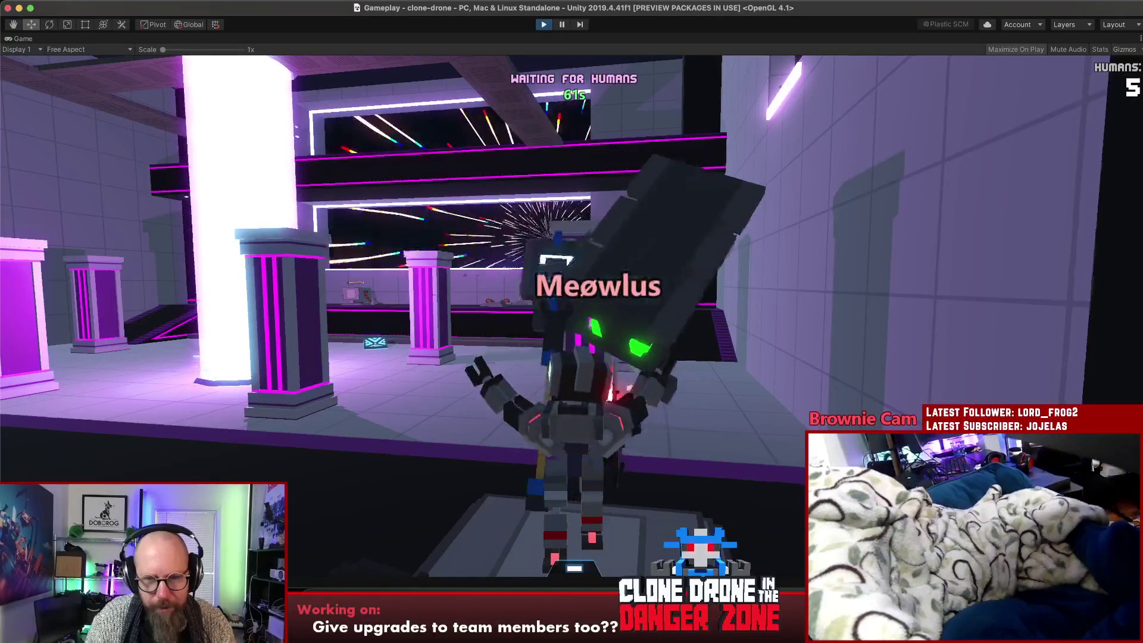
key(alt)
key(w)
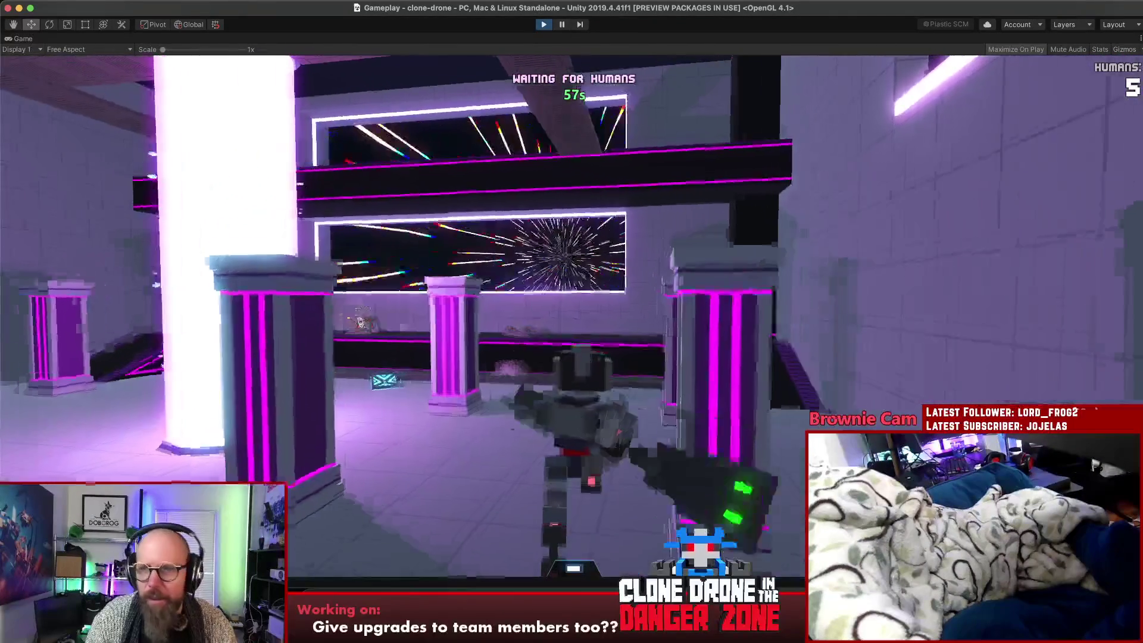
Check the scoreboard, then roam while switching between hammer, spear and bow weapons
key(Tab)
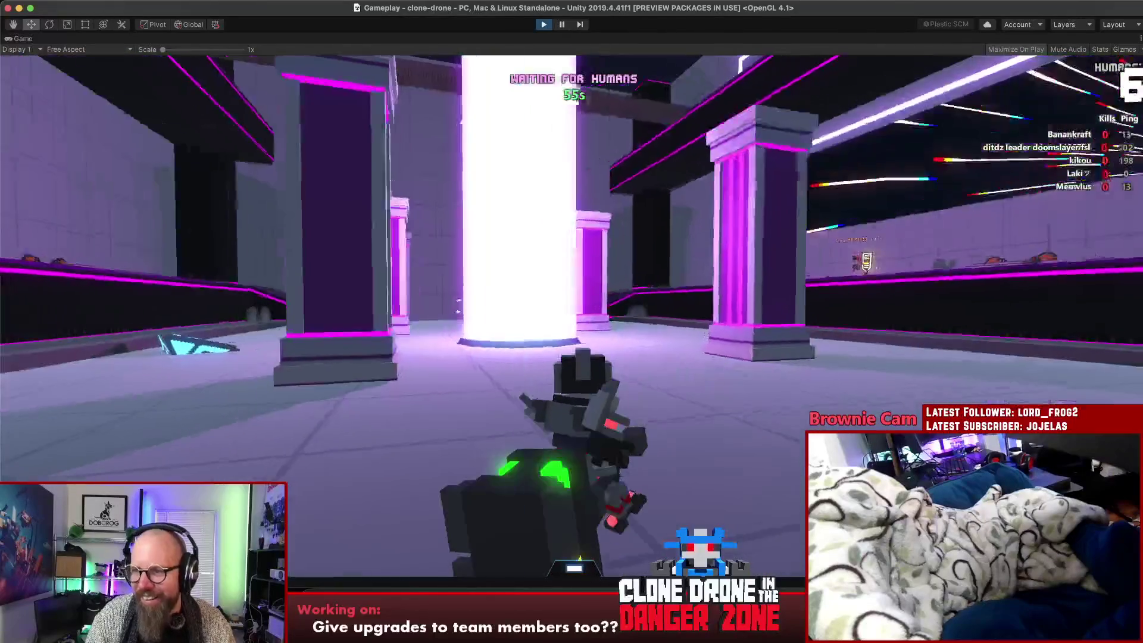
key(2)
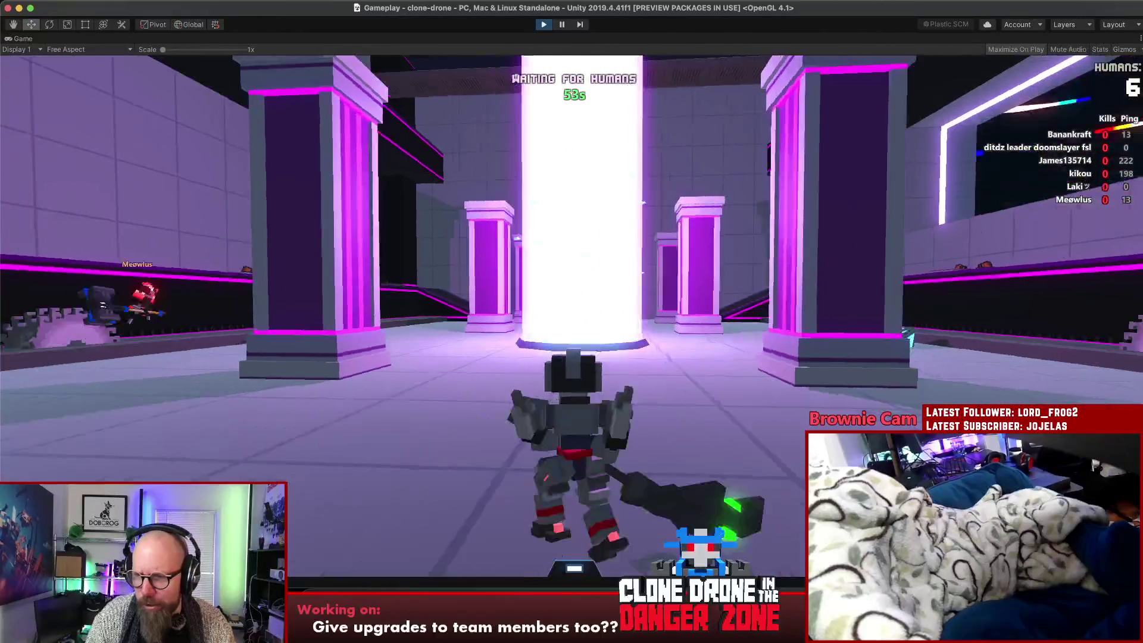
key(shift)
key(w)
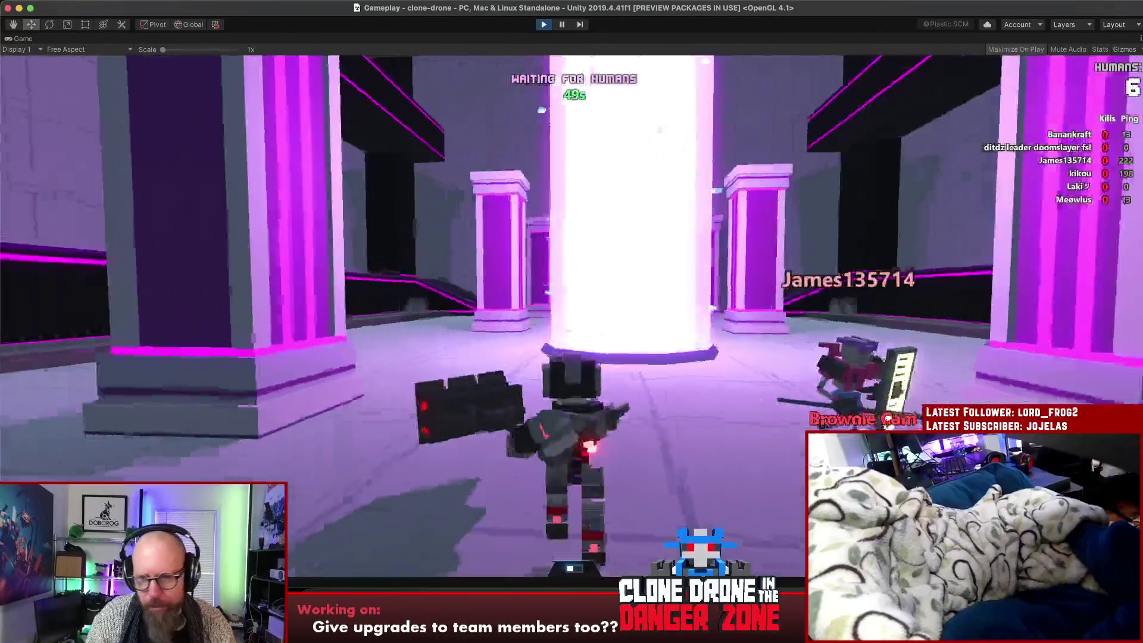
key(4)
key(w)
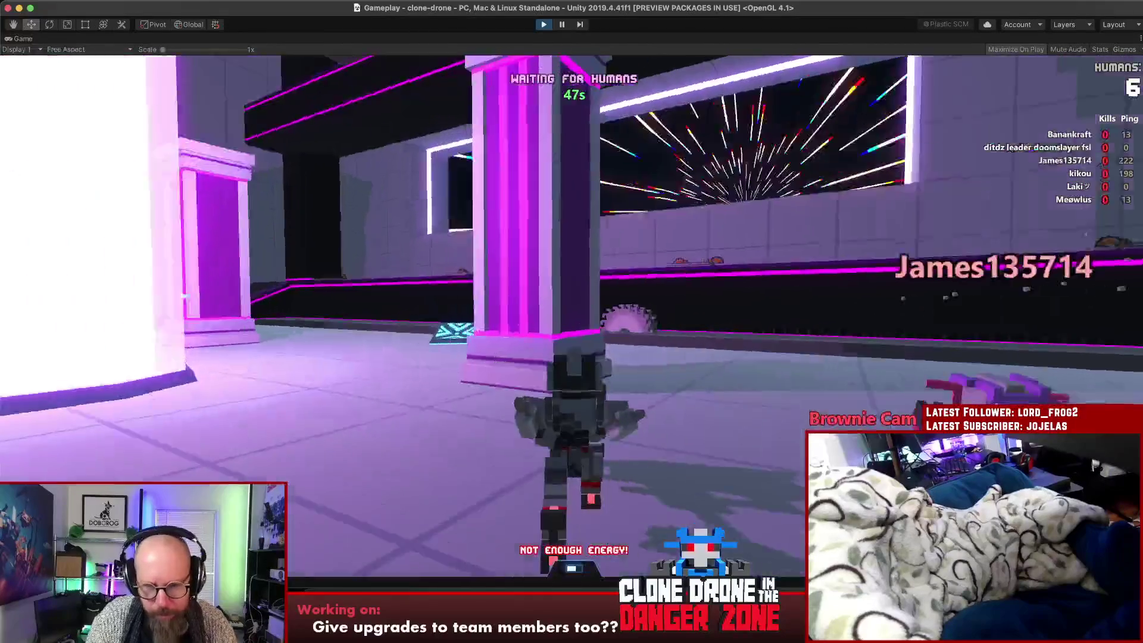
key(2)
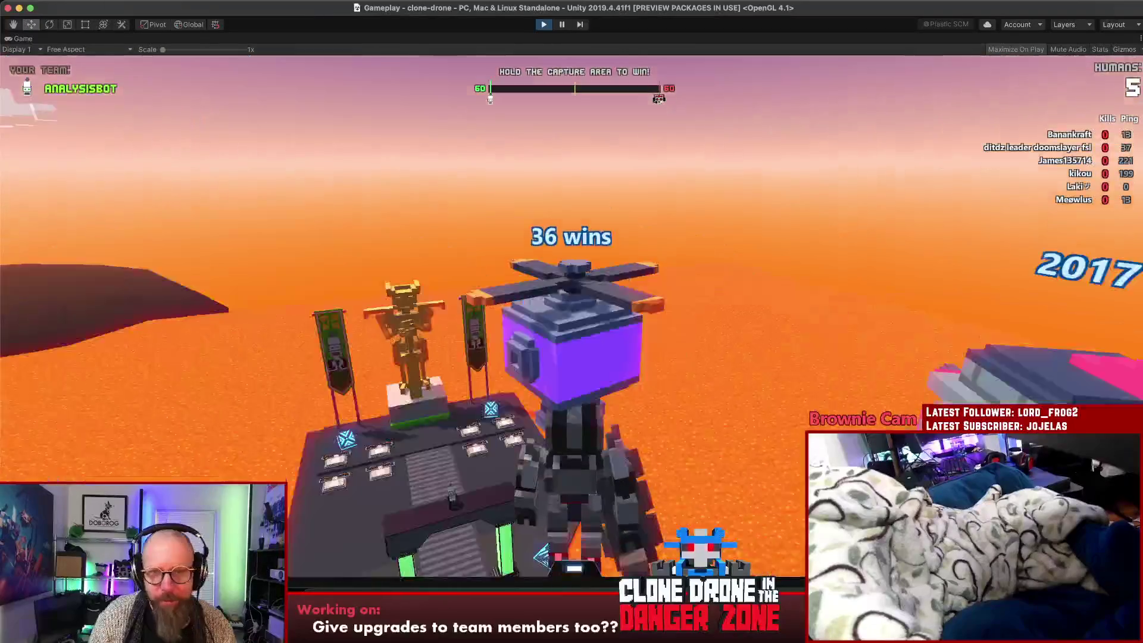
Run forward and thruster-leap toward the capture platform in the lava arena
key(w)
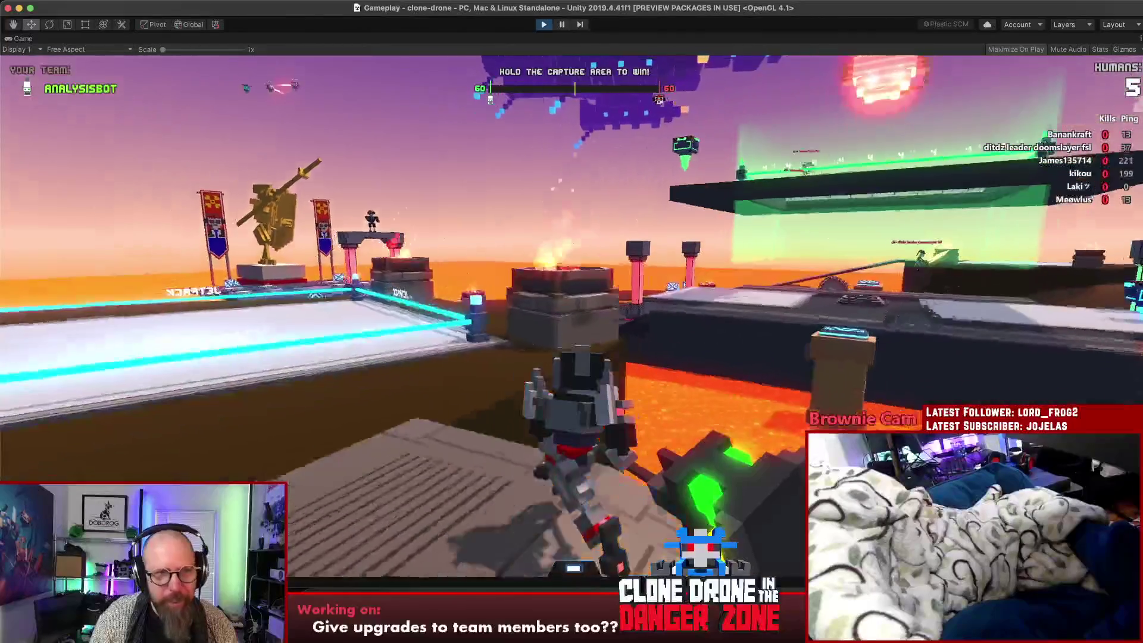
key(space)
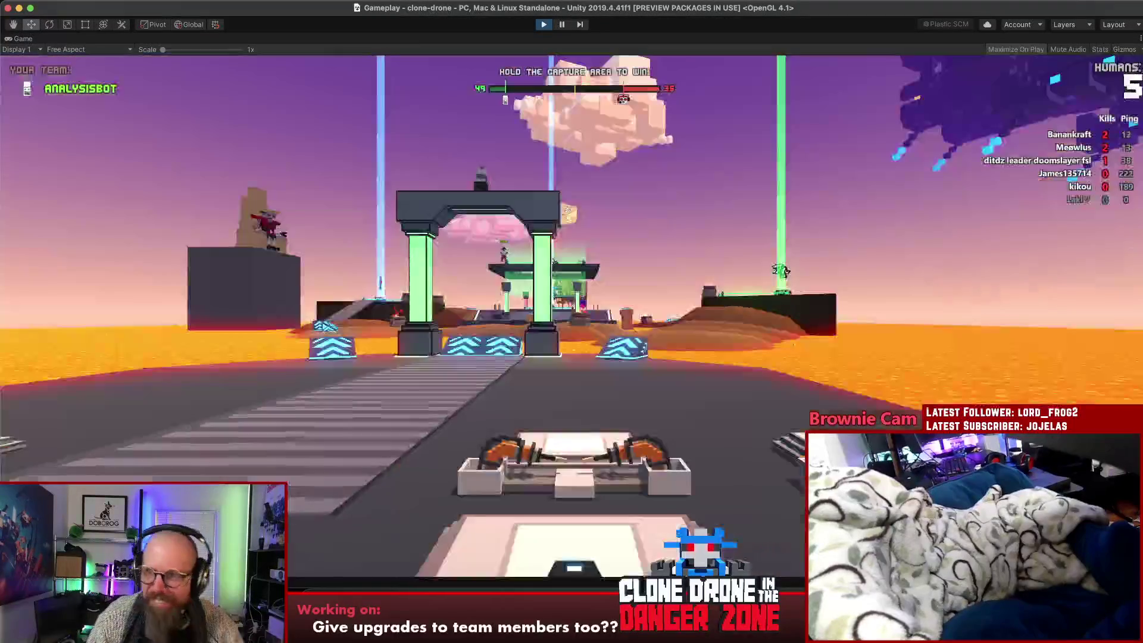
Pause and resume the match, then take the jump pad into the capture area
key(Escape)
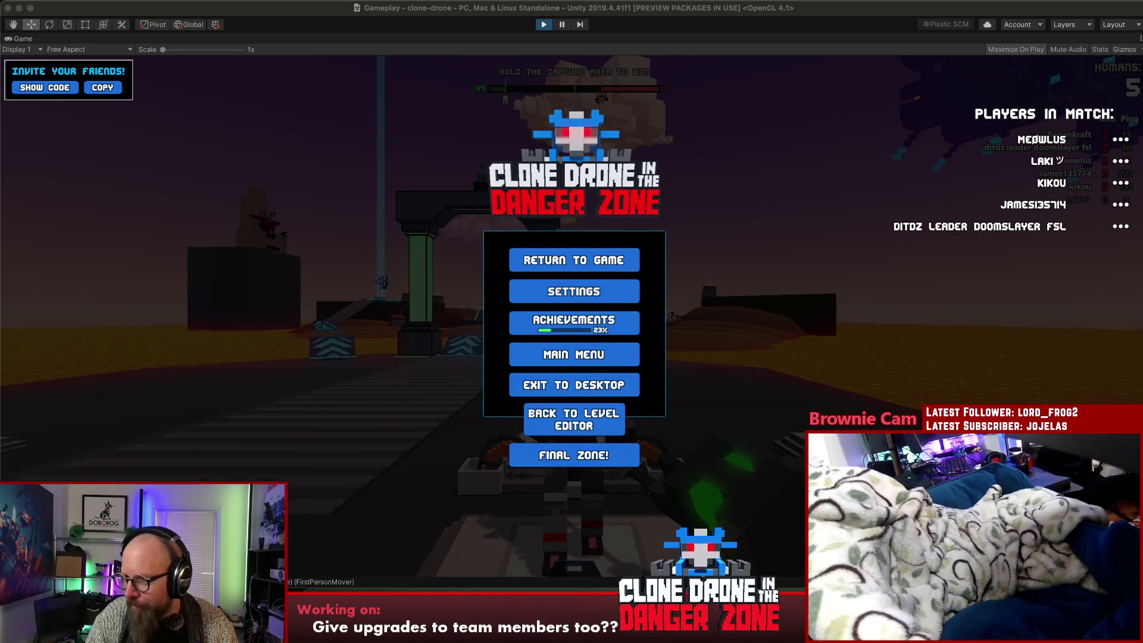
click(781, 375)
click(585, 263)
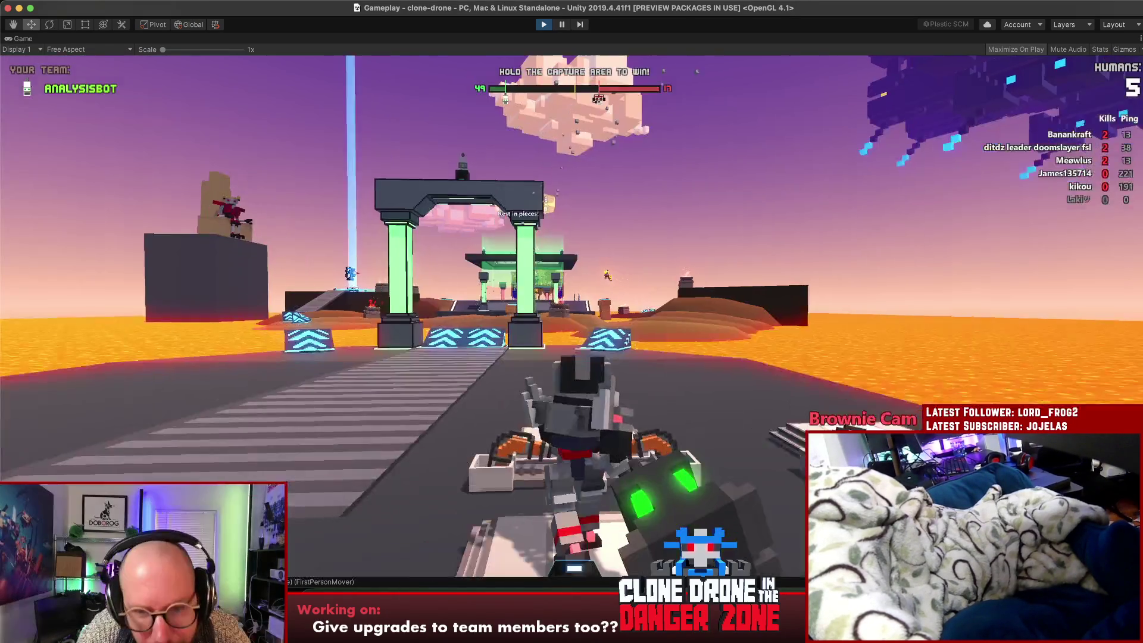
key(w)
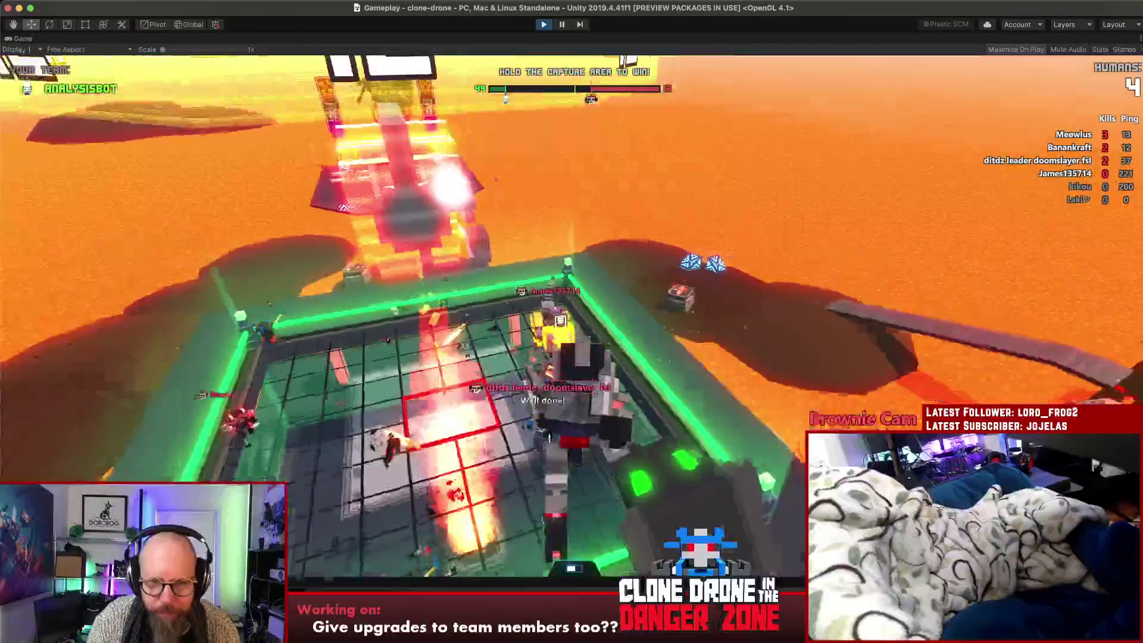
key(space)
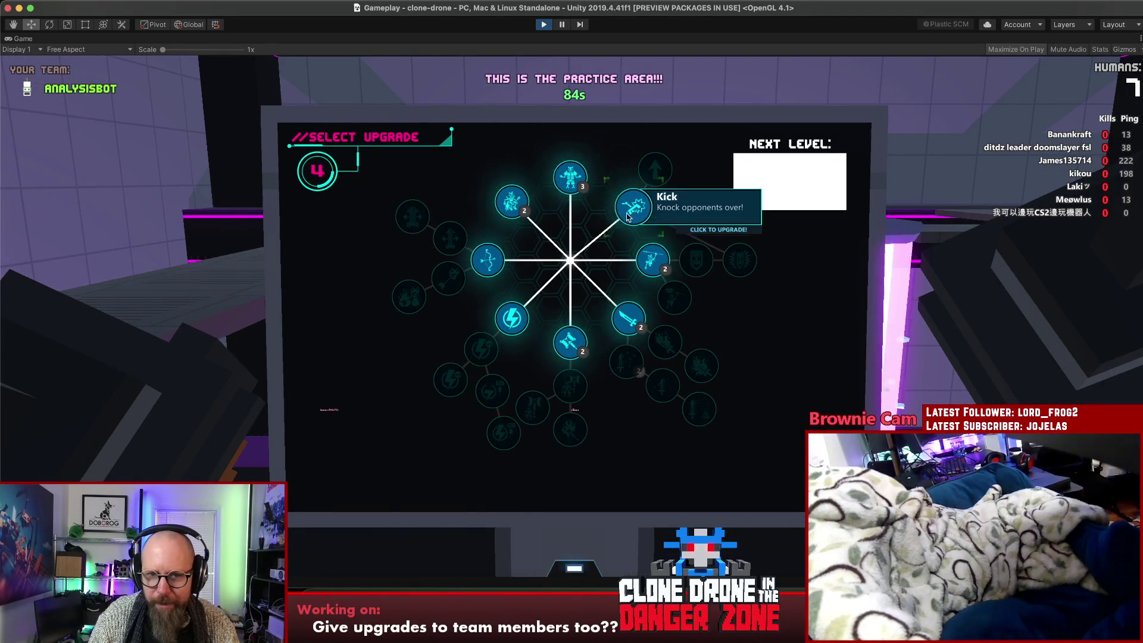
Buy the Kick and Energy Capacity upgrades, then choose Start Match! from the pause menu
click(677, 206)
click(474, 352)
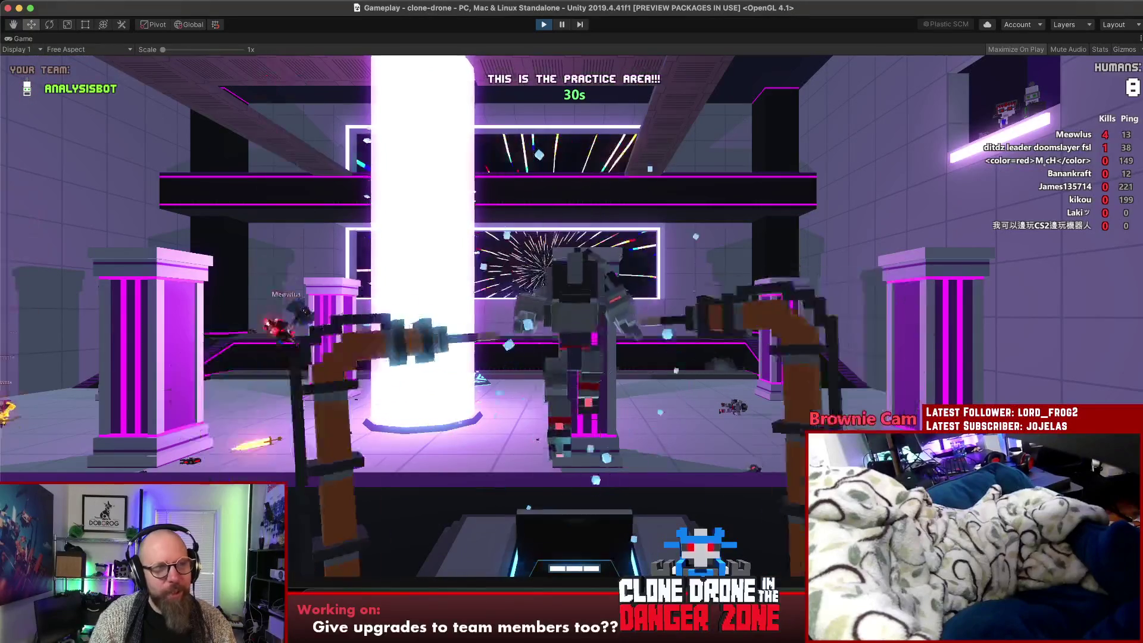
key(Escape)
key(Escape)
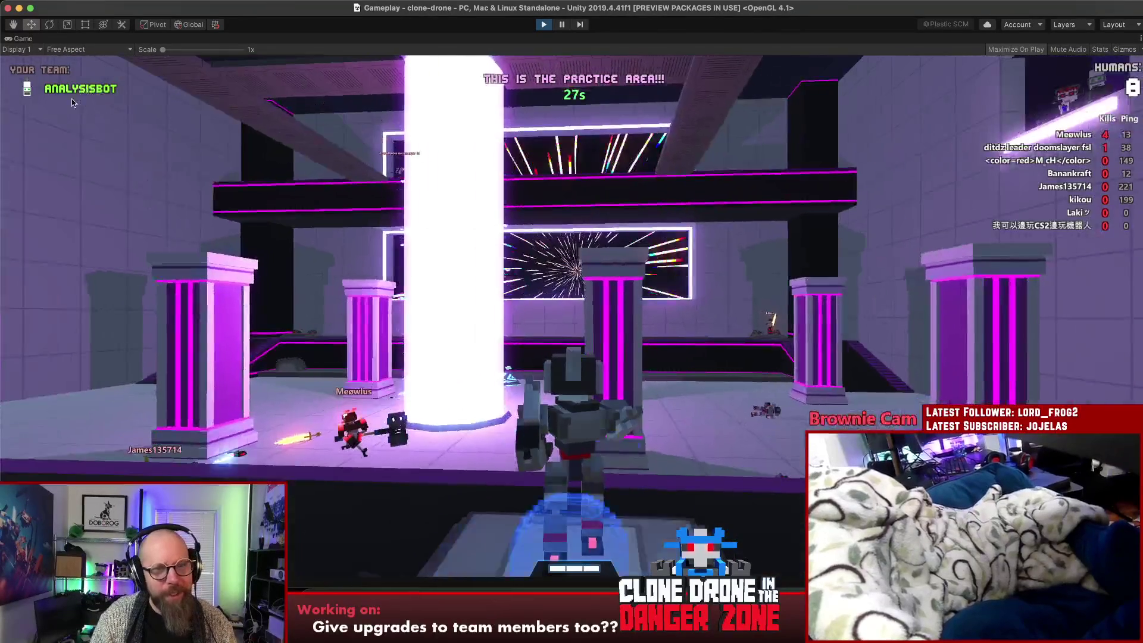
click(72, 99)
key(w)
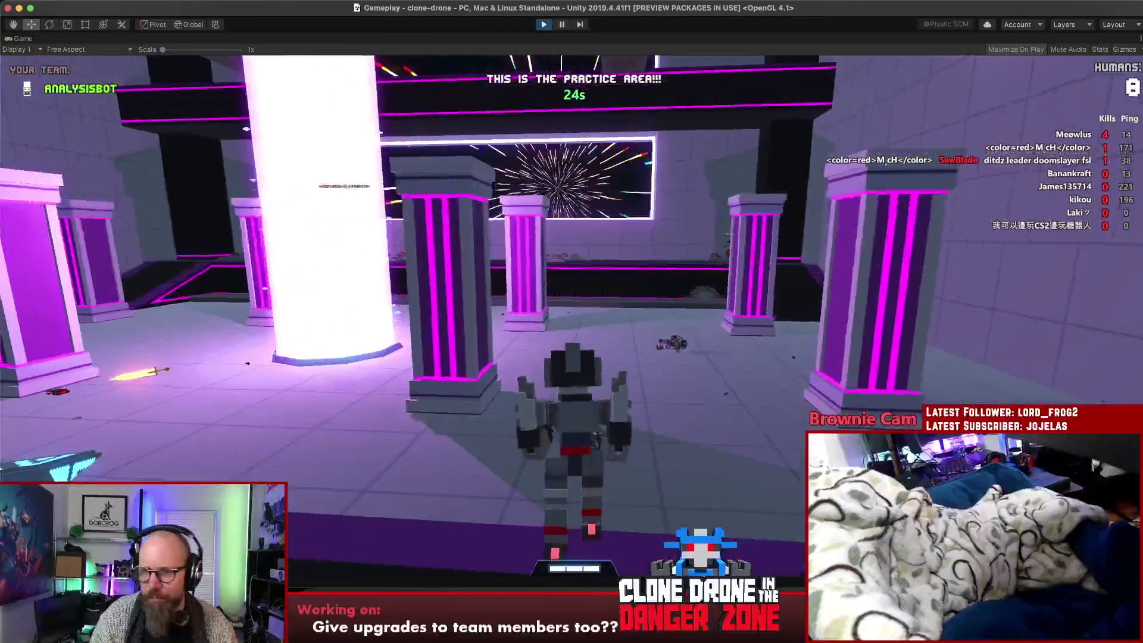
key(Escape)
click(594, 456)
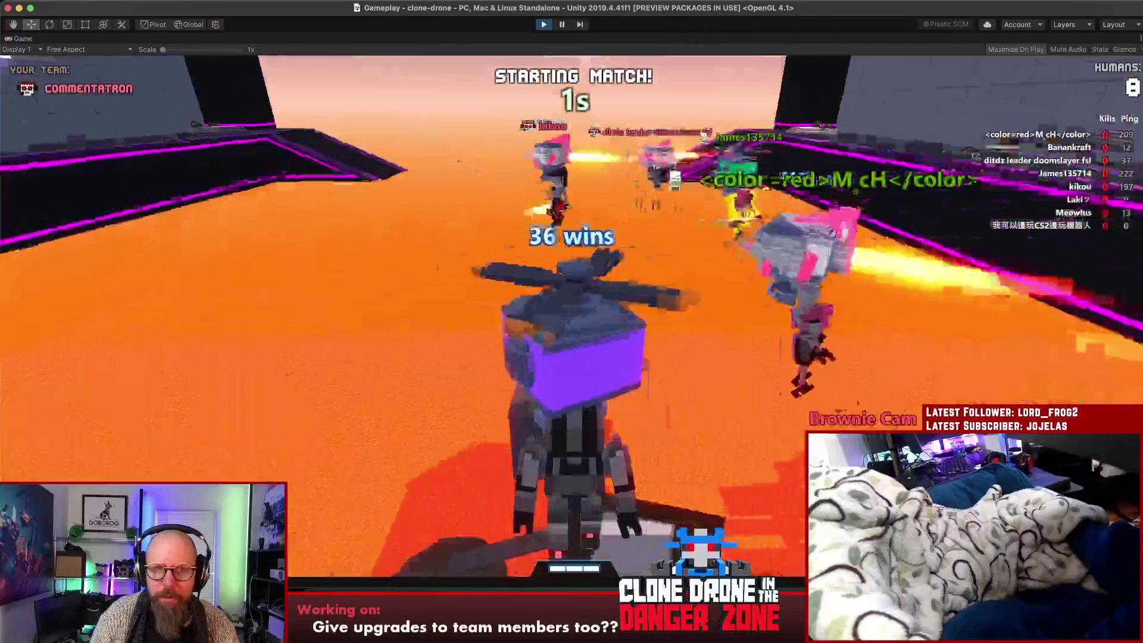
Send a Hello emote, drive across the capture platform into the lava, then pause
key(alt)
click(619, 306)
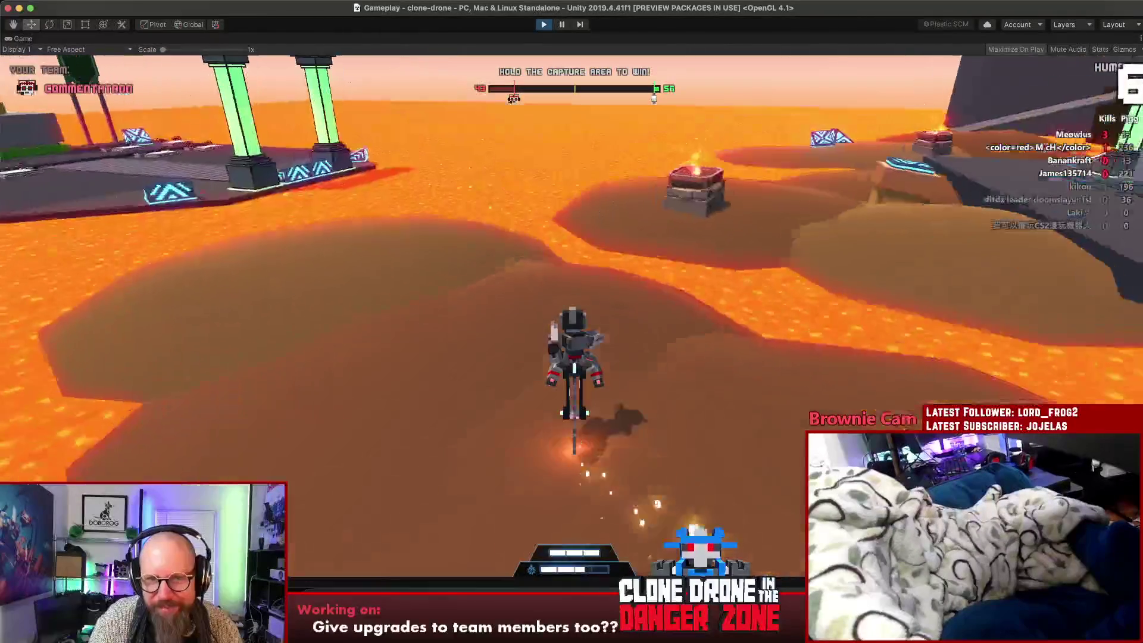
key(w)
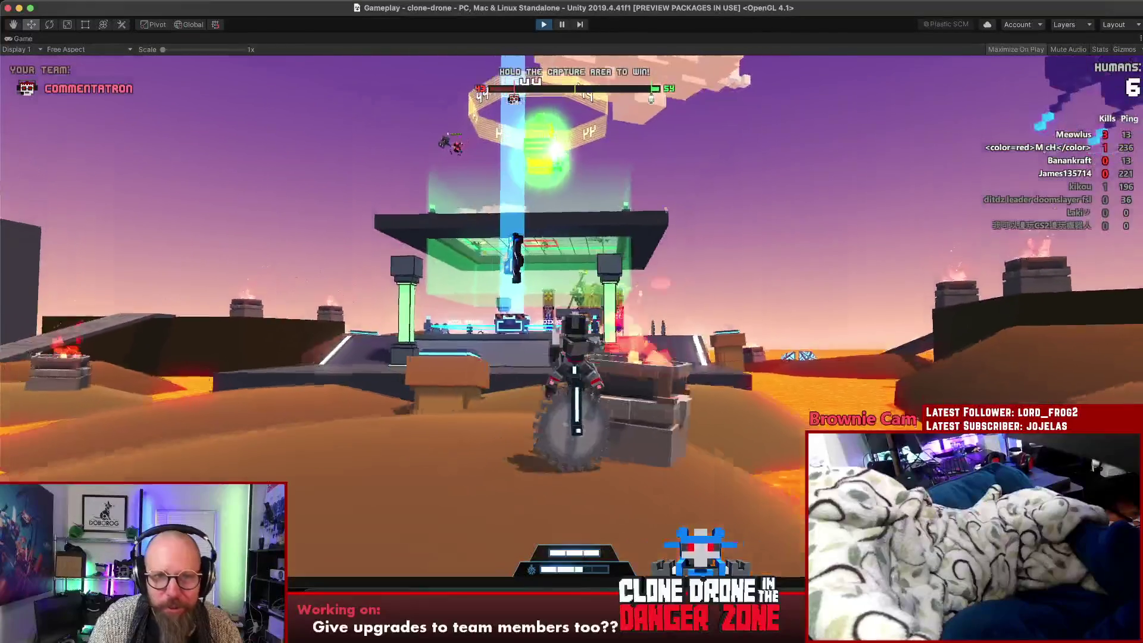
key(w)
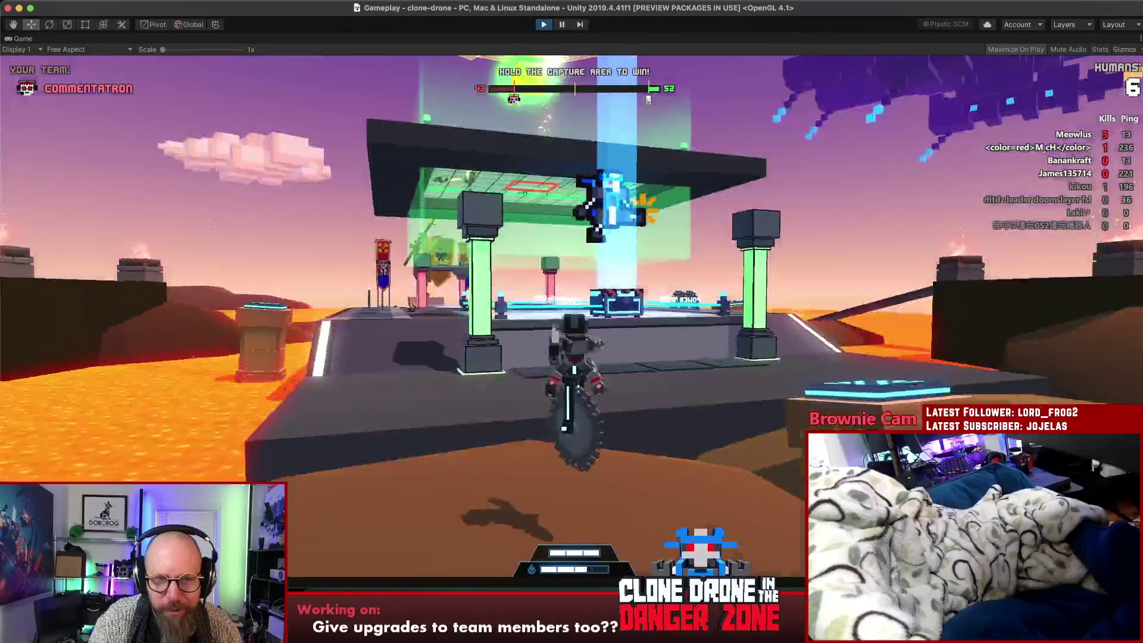
key(w)
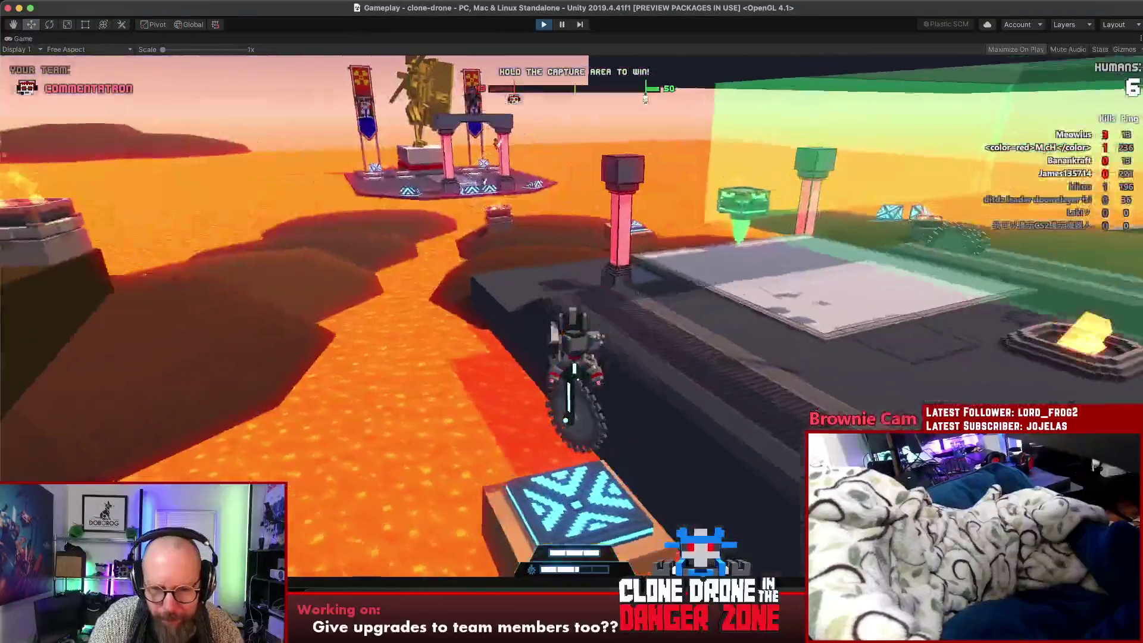
key(w)
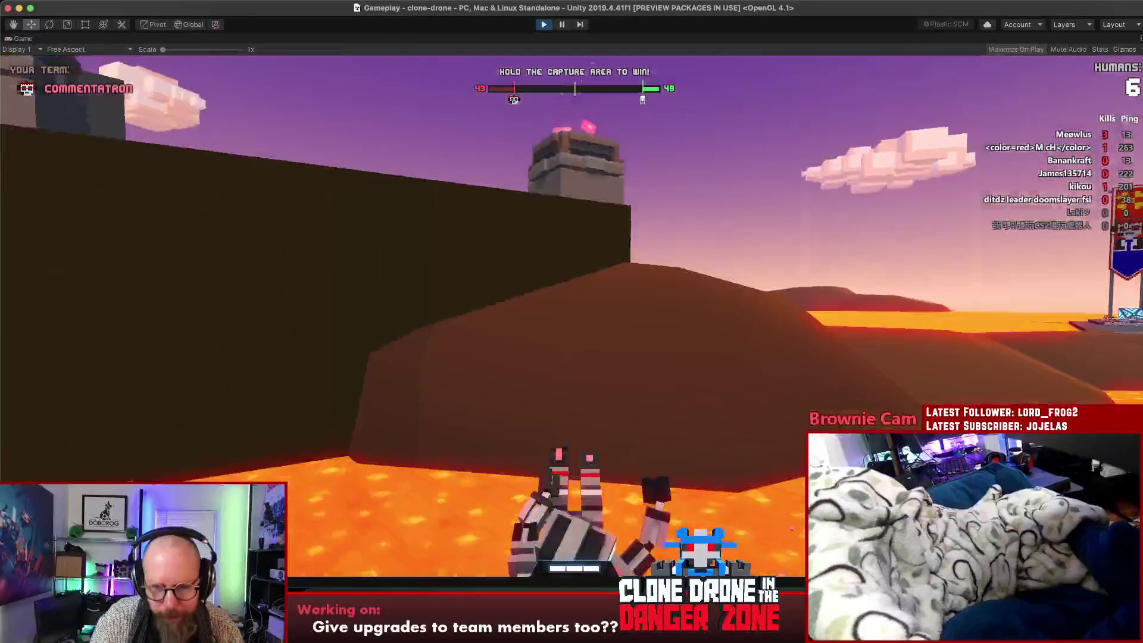
key(Escape)
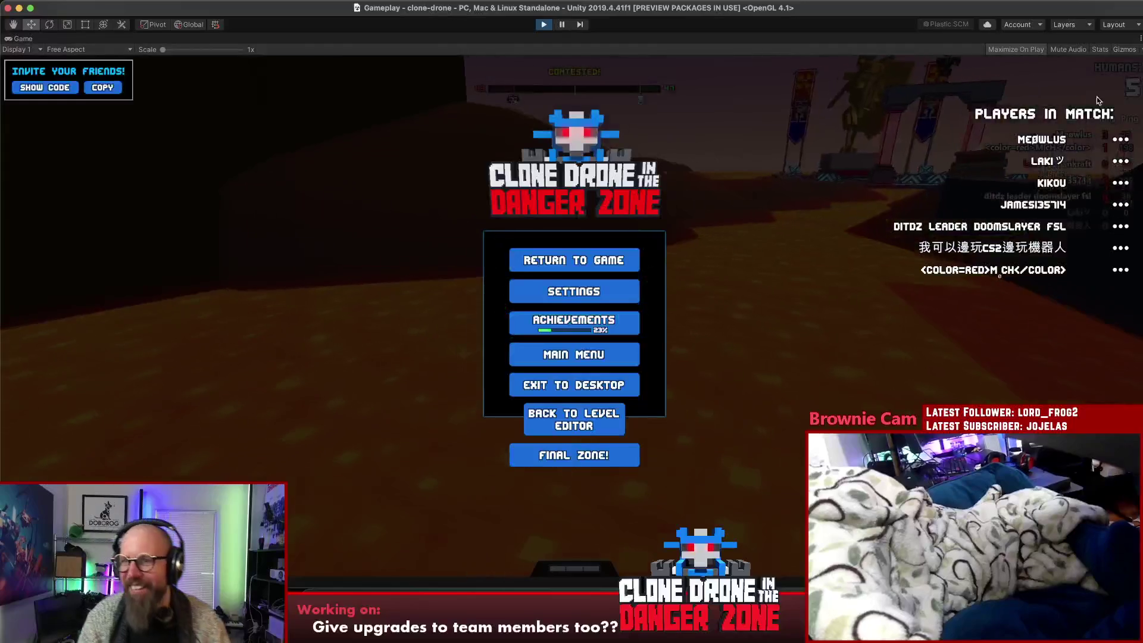
Resume briefly toward the capture area, pause again, and un-maximize the Game view
click(574, 260)
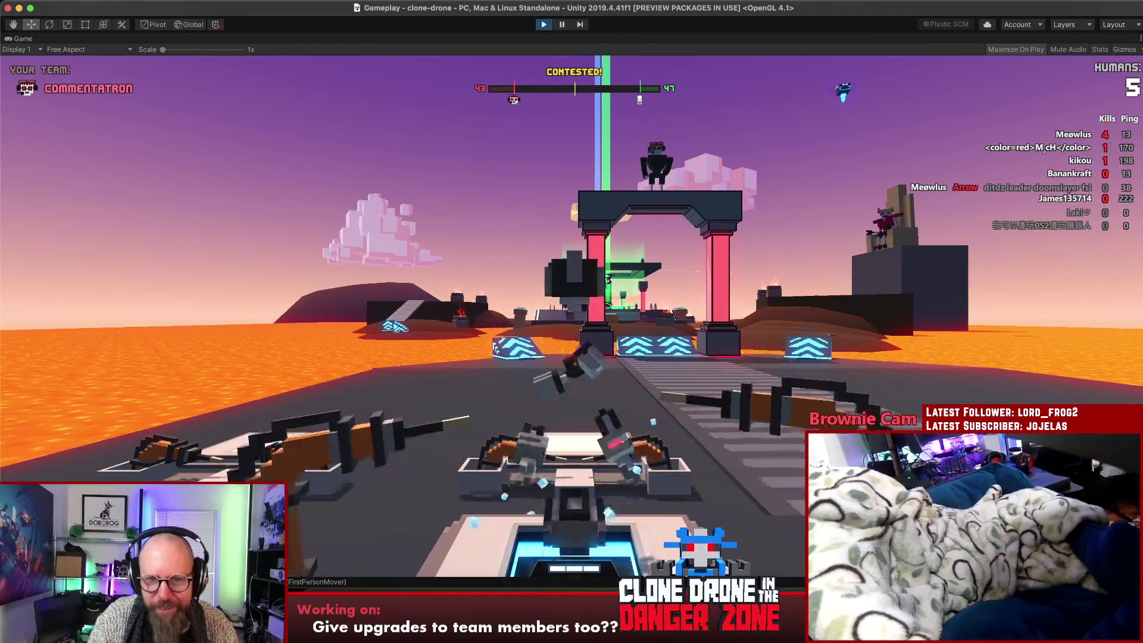
key(w)
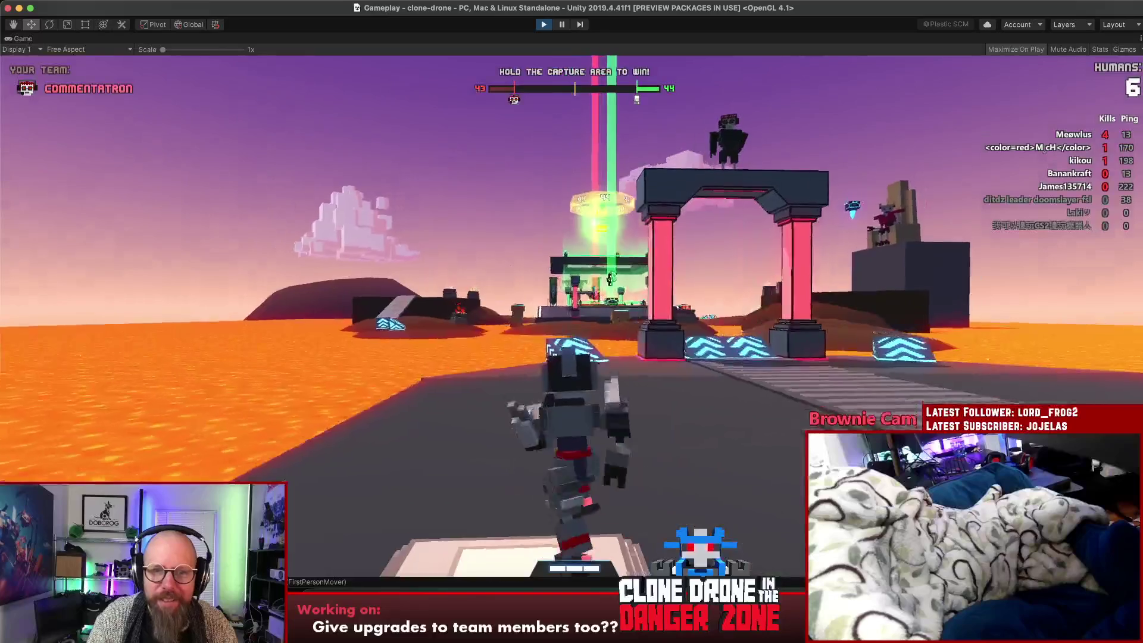
key(Escape)
key(Escape)
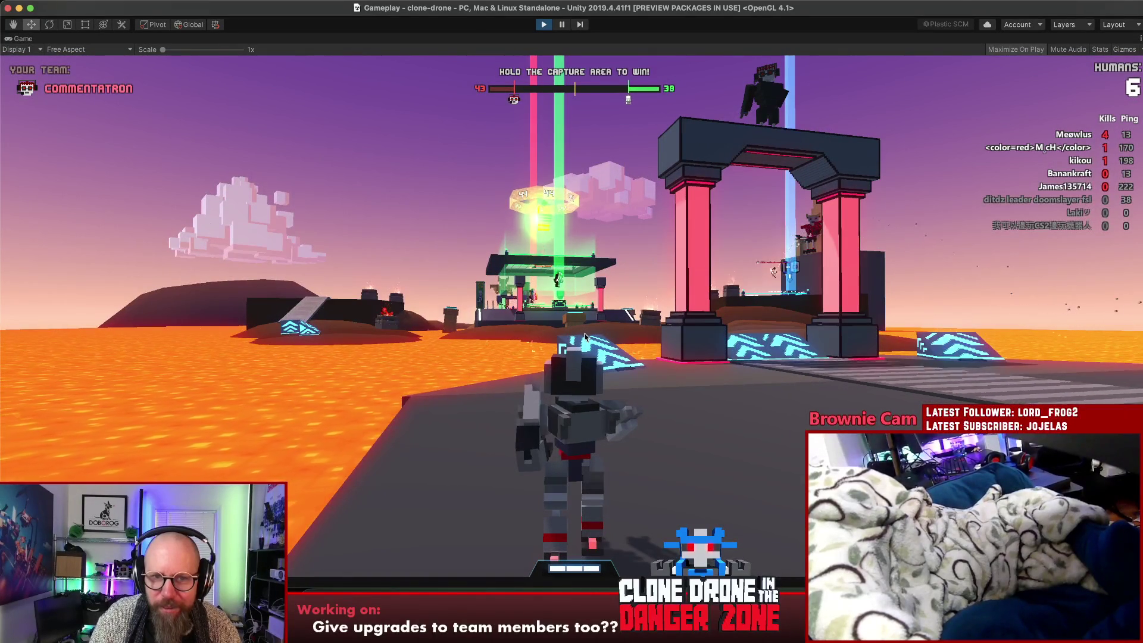
key(w)
key(w)
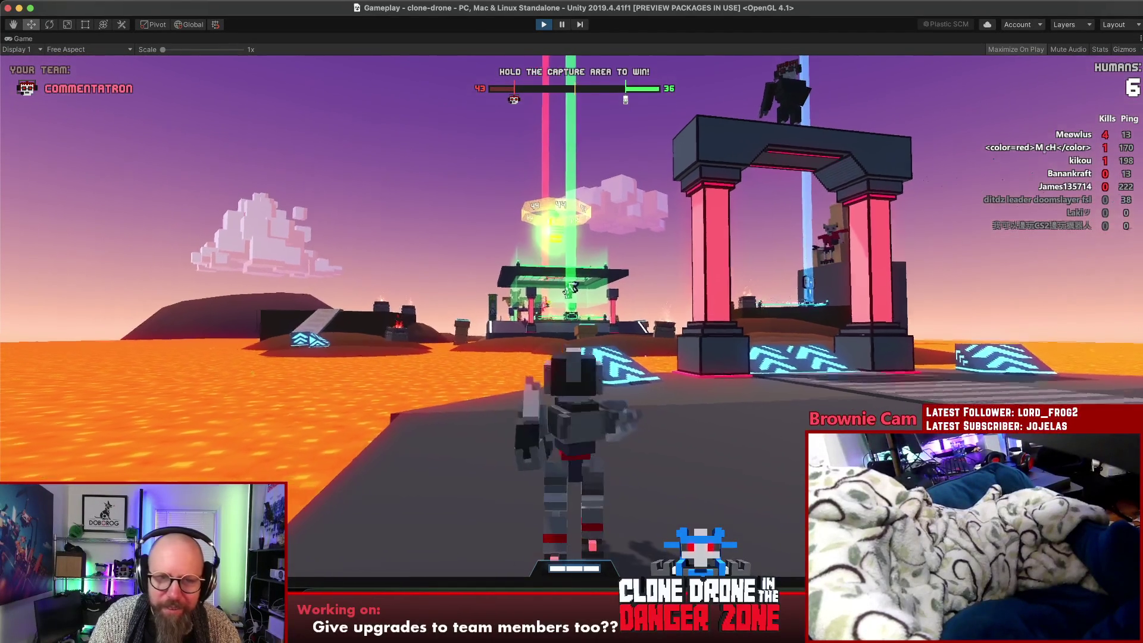
key(Escape)
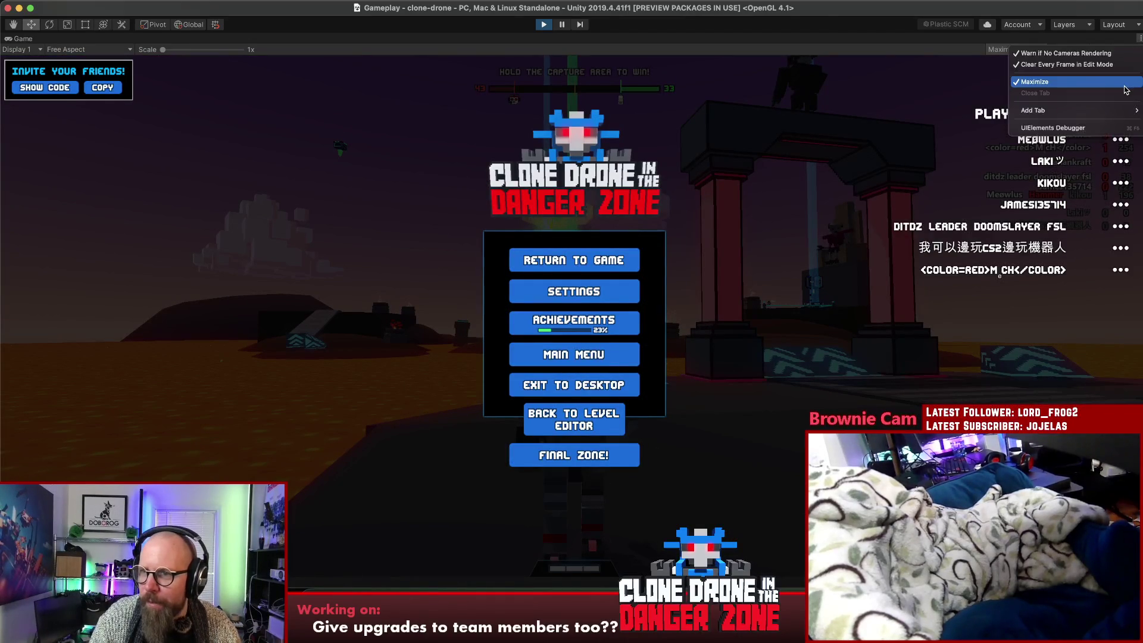
key(shift+space)
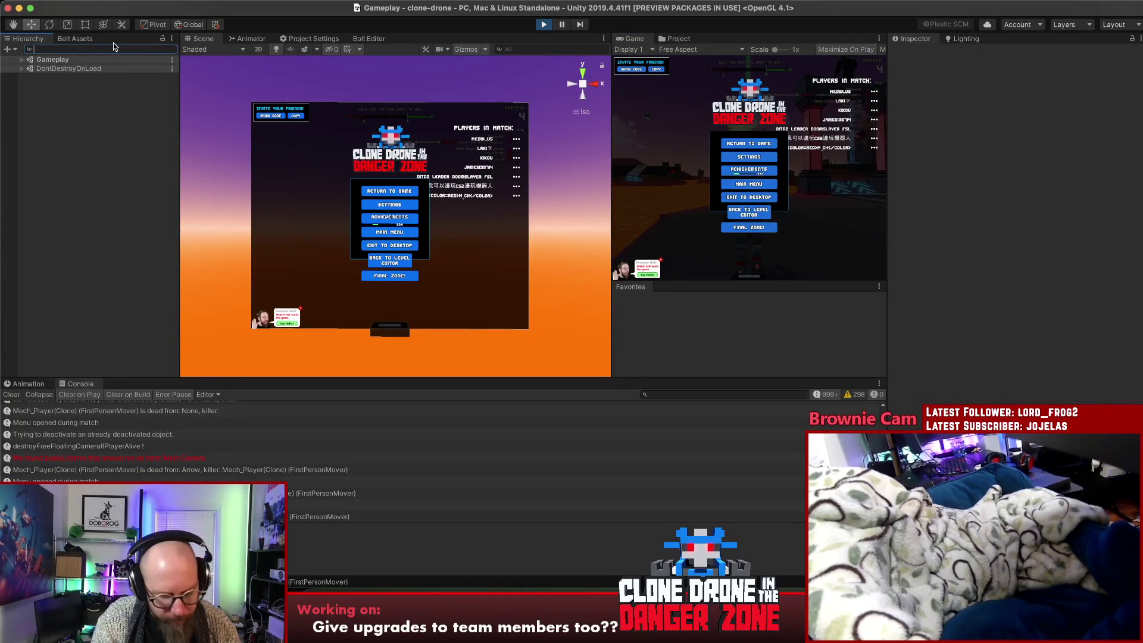
Search the Hierarchy for 'analysis' and select HologramAnalysisBotHeadRig's HeadGeo mesh
text(analysis)
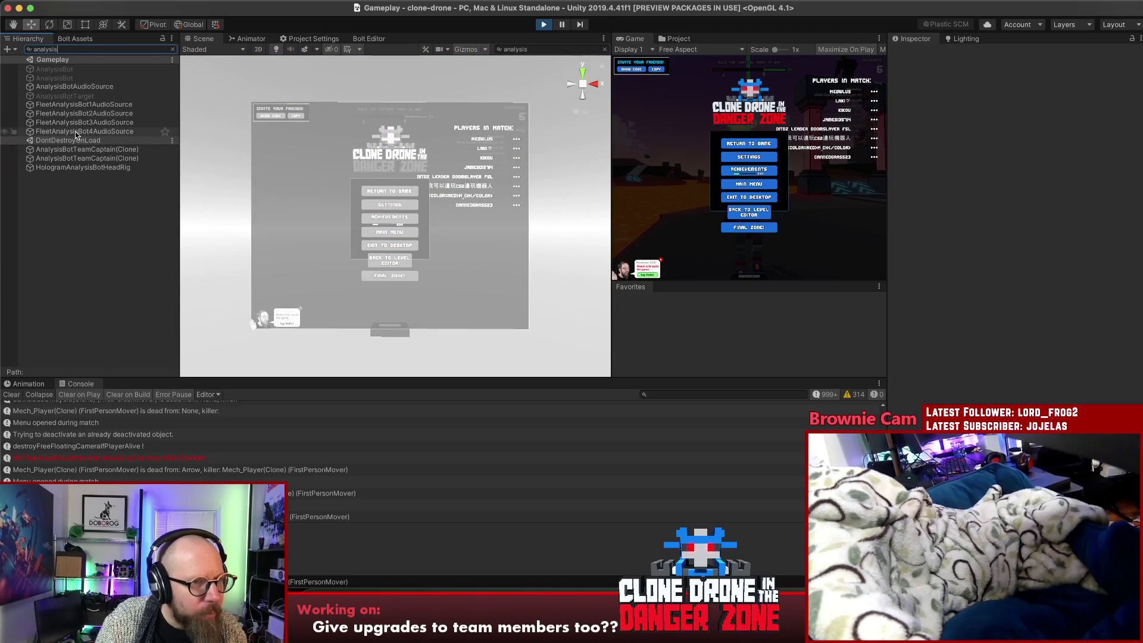
click(173, 50)
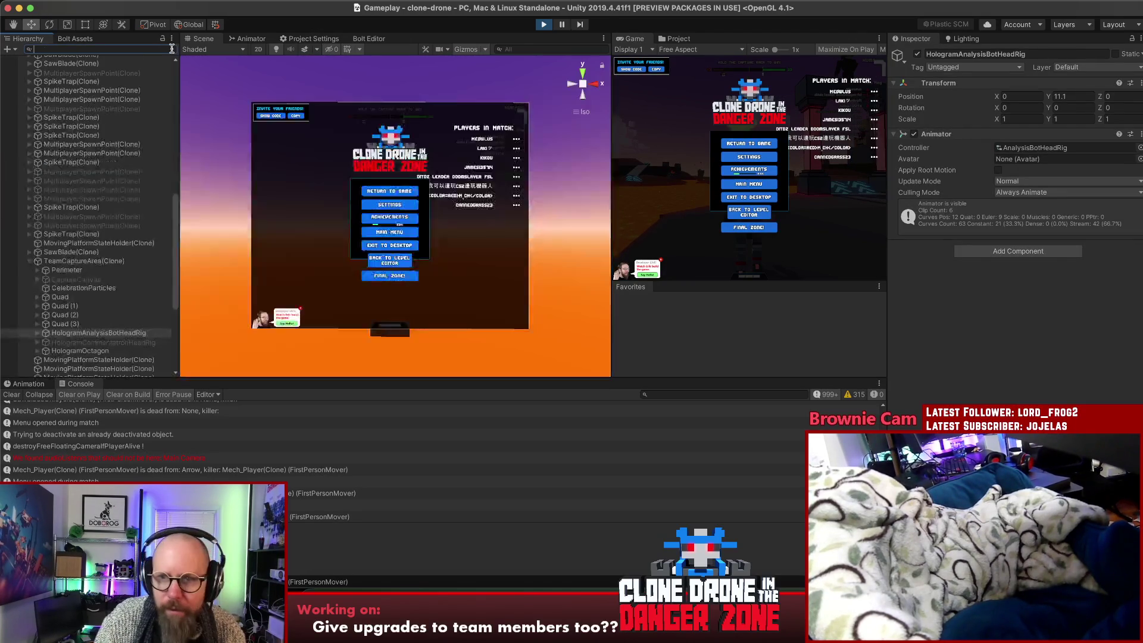
scroll(41, 334, up, 1)
click(39, 334)
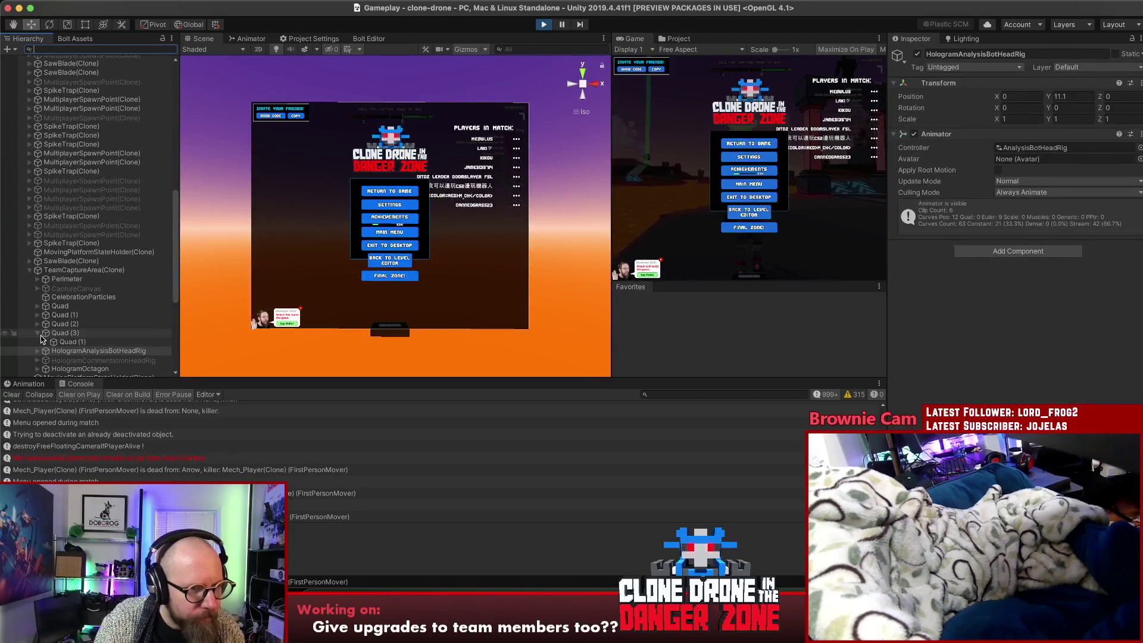
scroll(89, 357, down, 2)
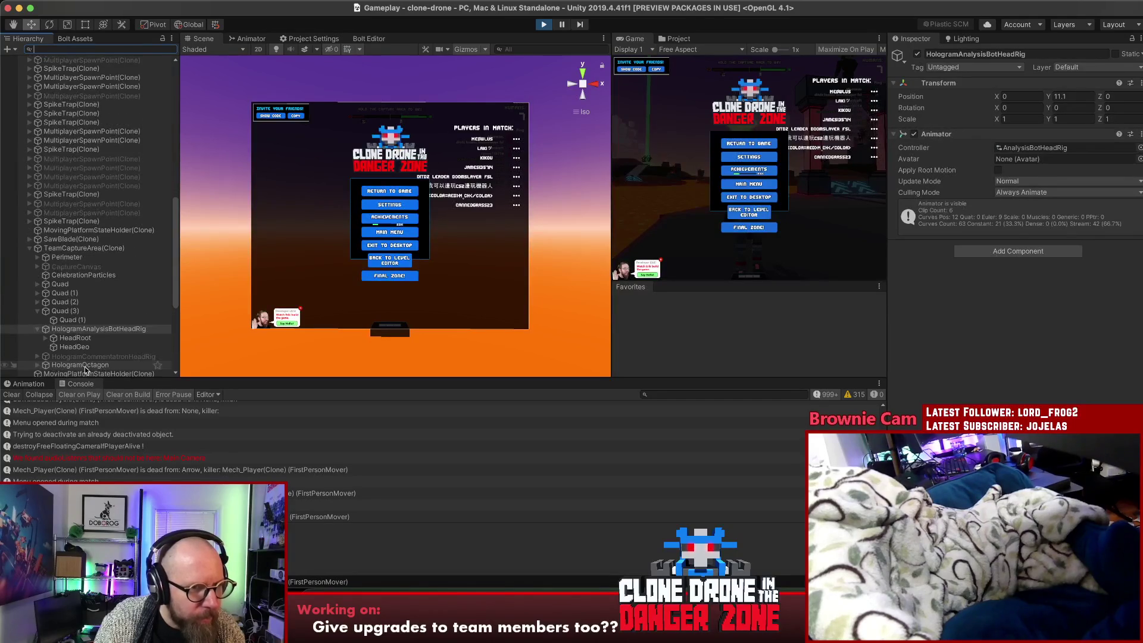
click(53, 347)
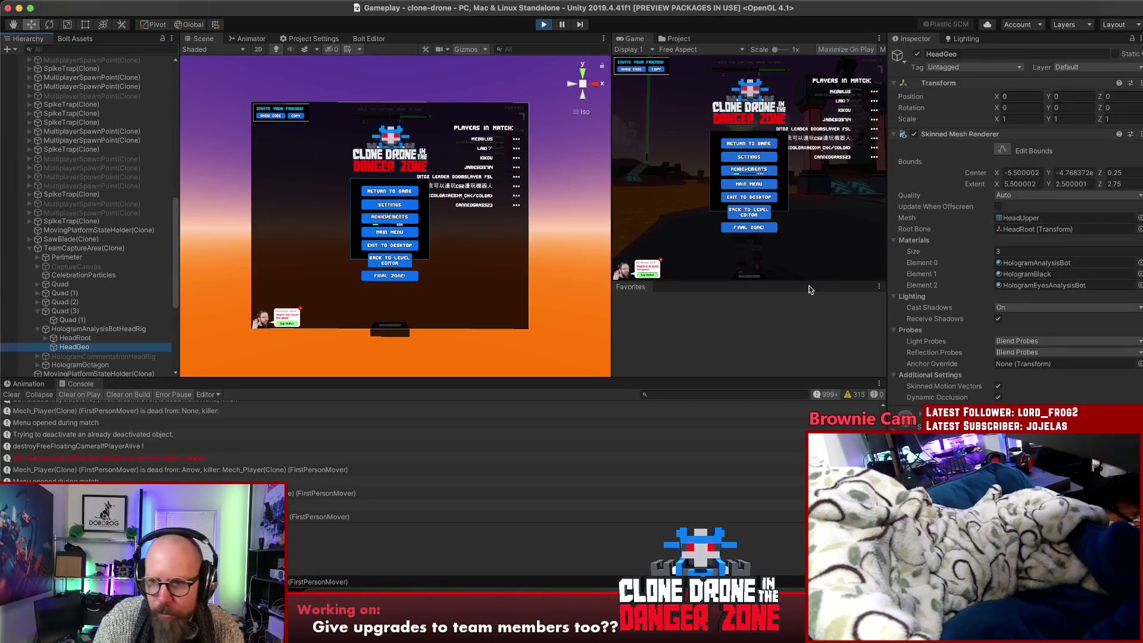
Resume the running game and open the HologramAnalysisBot material's Main Color picker
click(772, 75)
key(Escape)
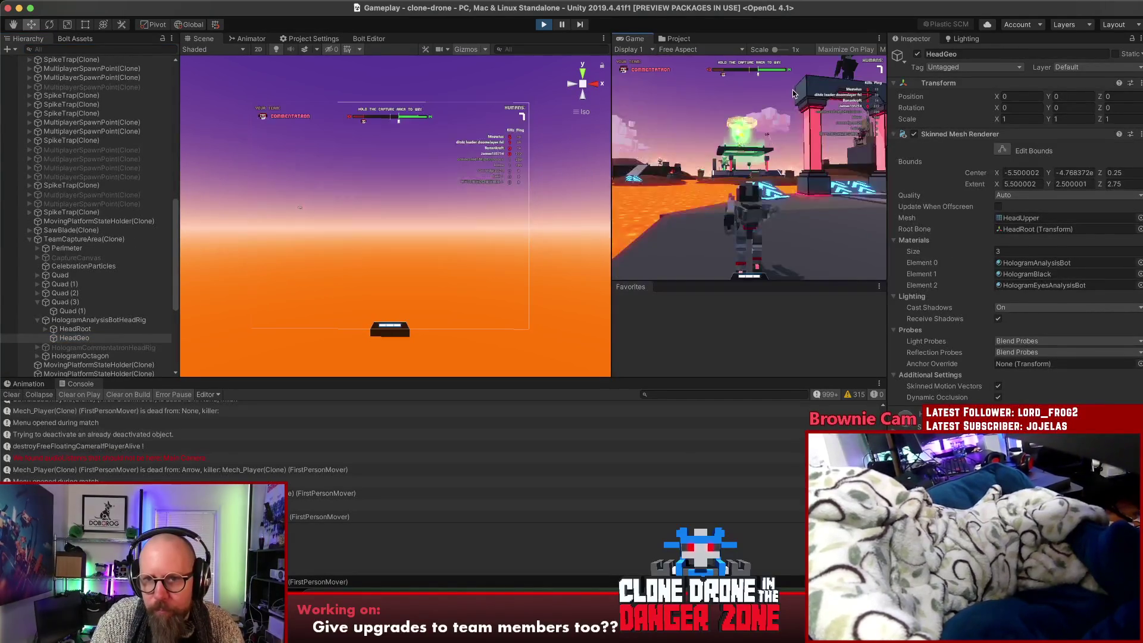
key(Escape)
key(Escape)
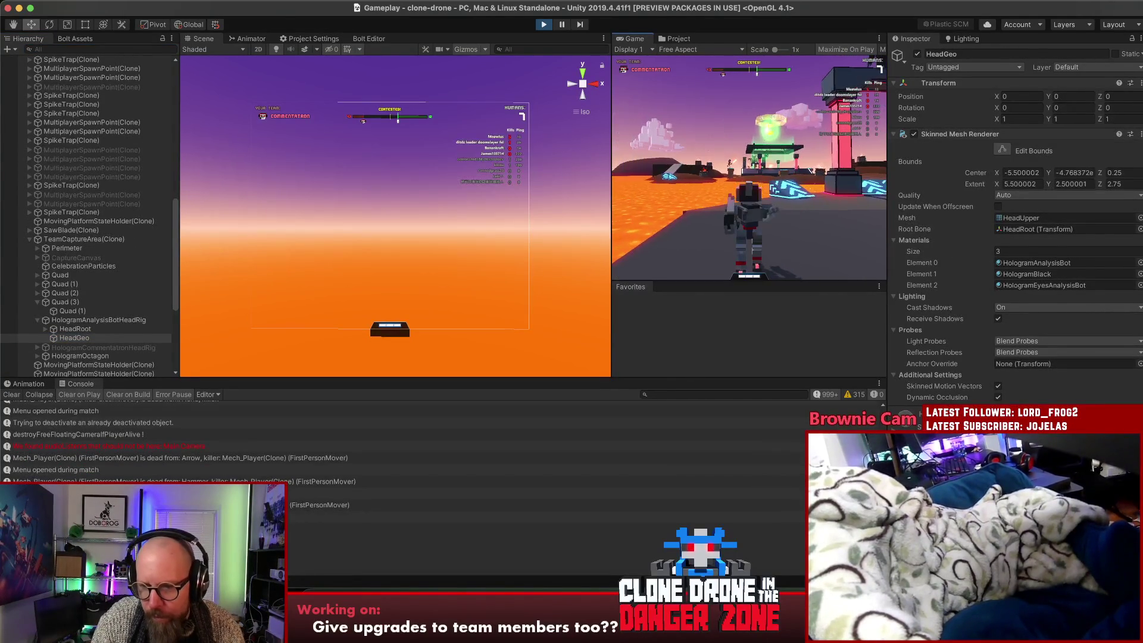
scroll(1012, 239, down, 5)
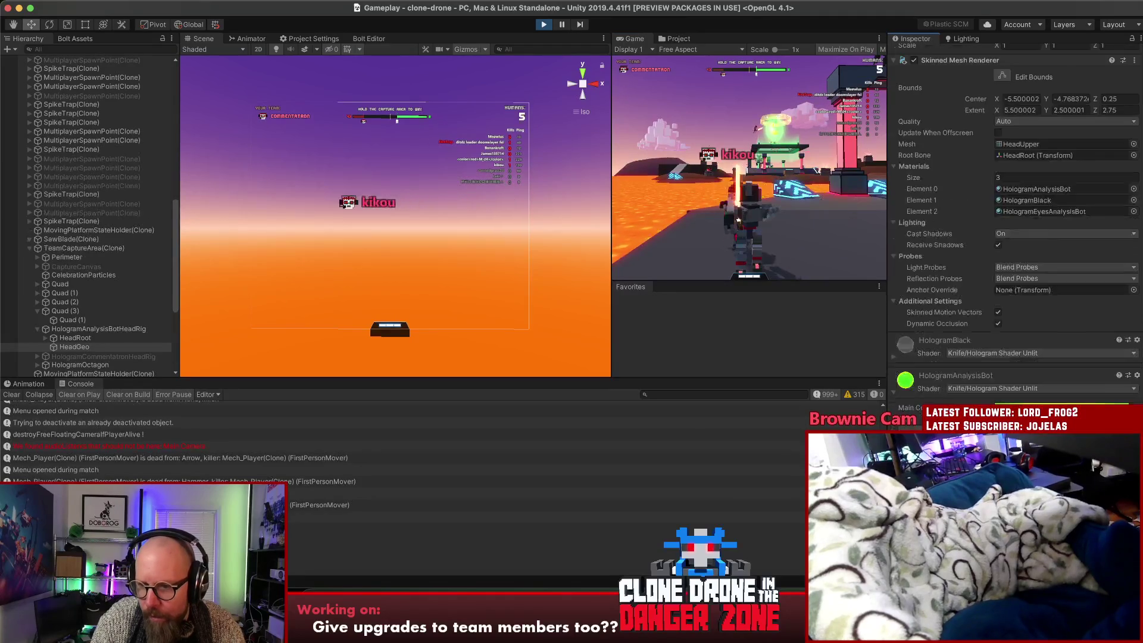
scroll(1012, 238, down, 4)
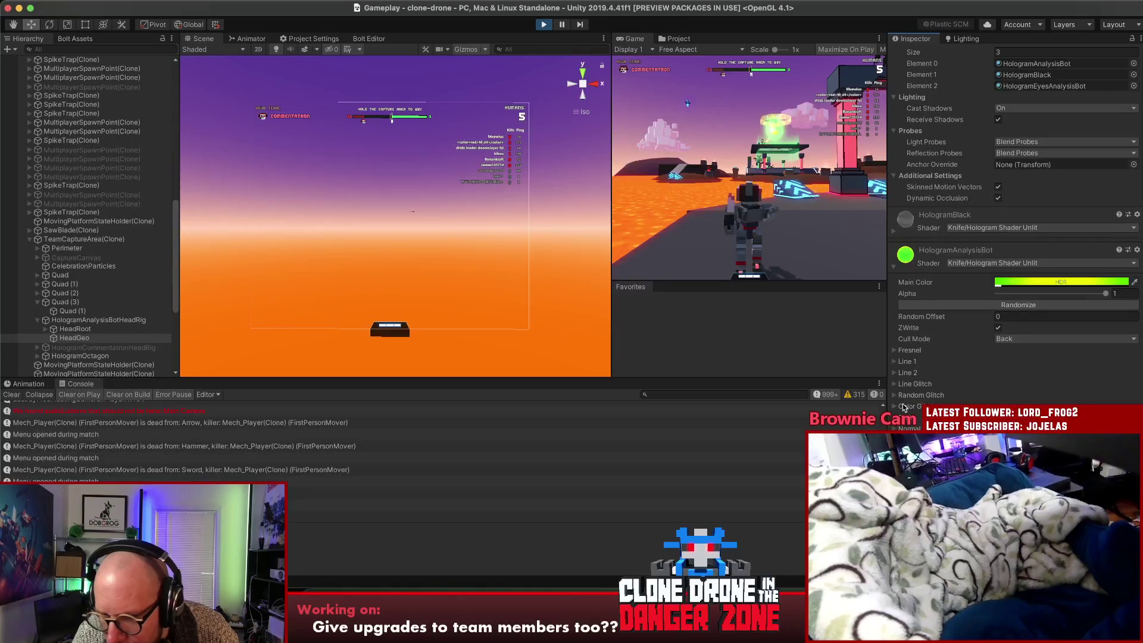
click(1038, 283)
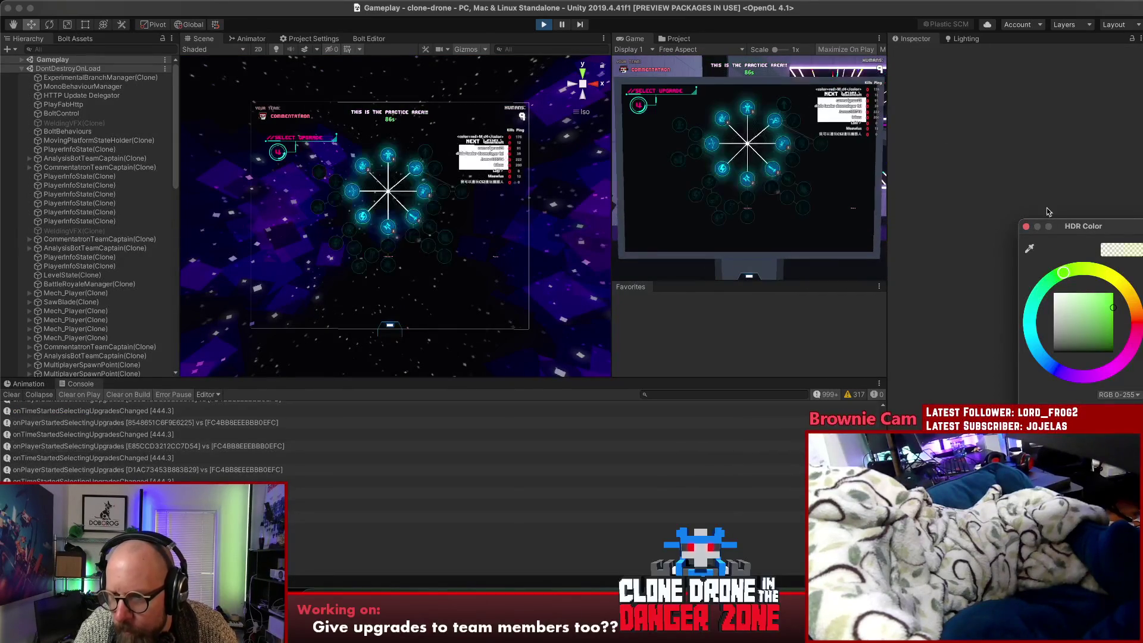
Close the colour picker, take the Hammer upgrade, and pause the match
click(1025, 226)
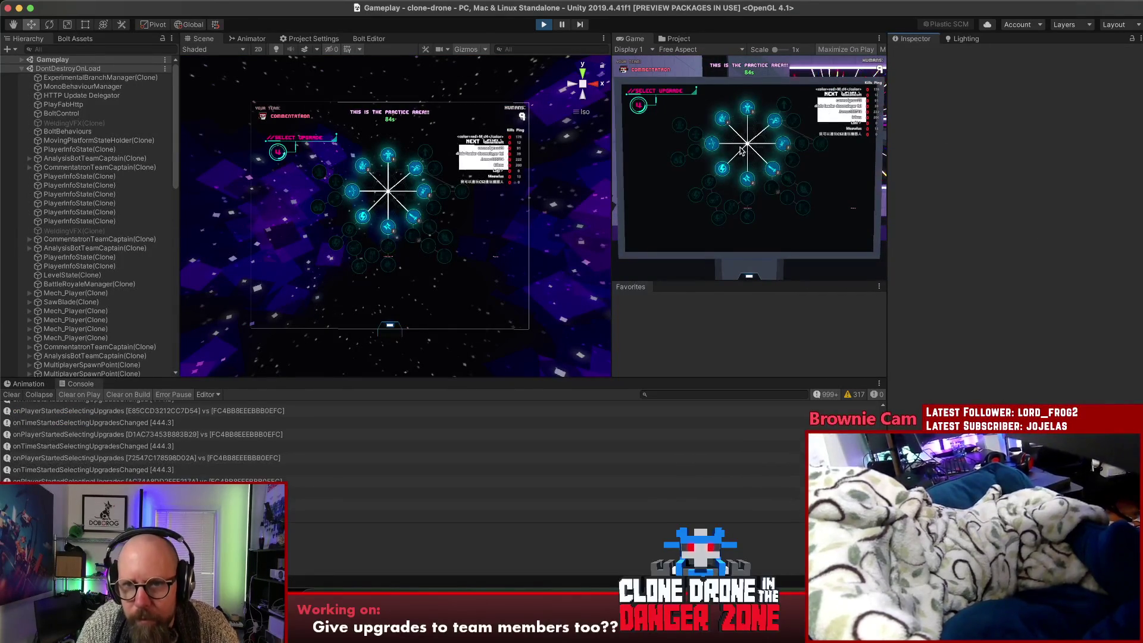
click(724, 172)
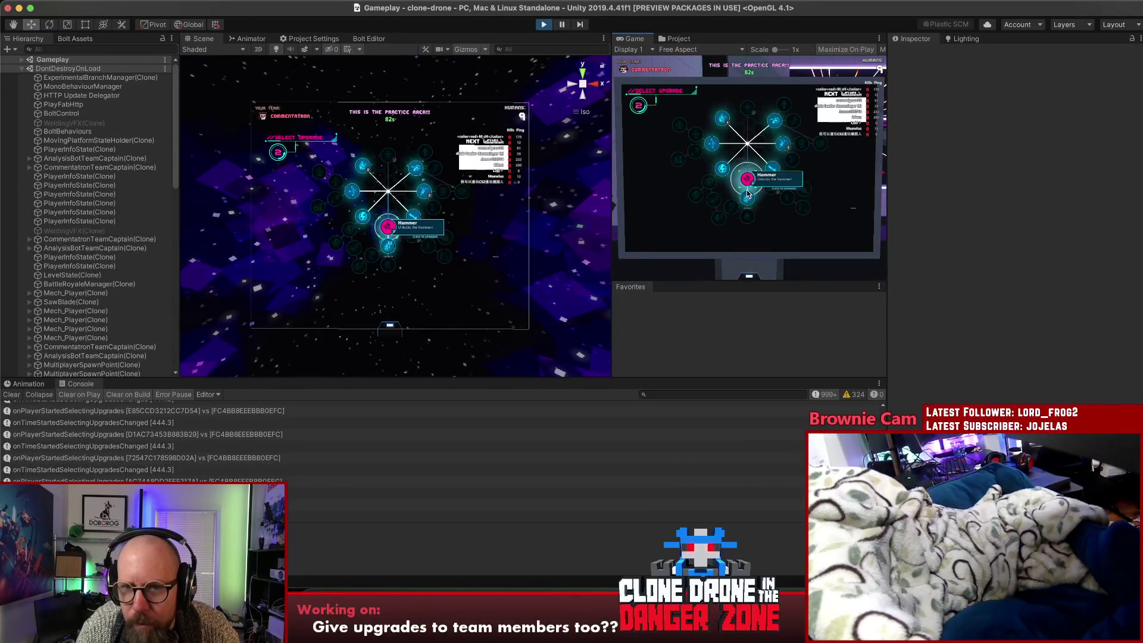
click(734, 202)
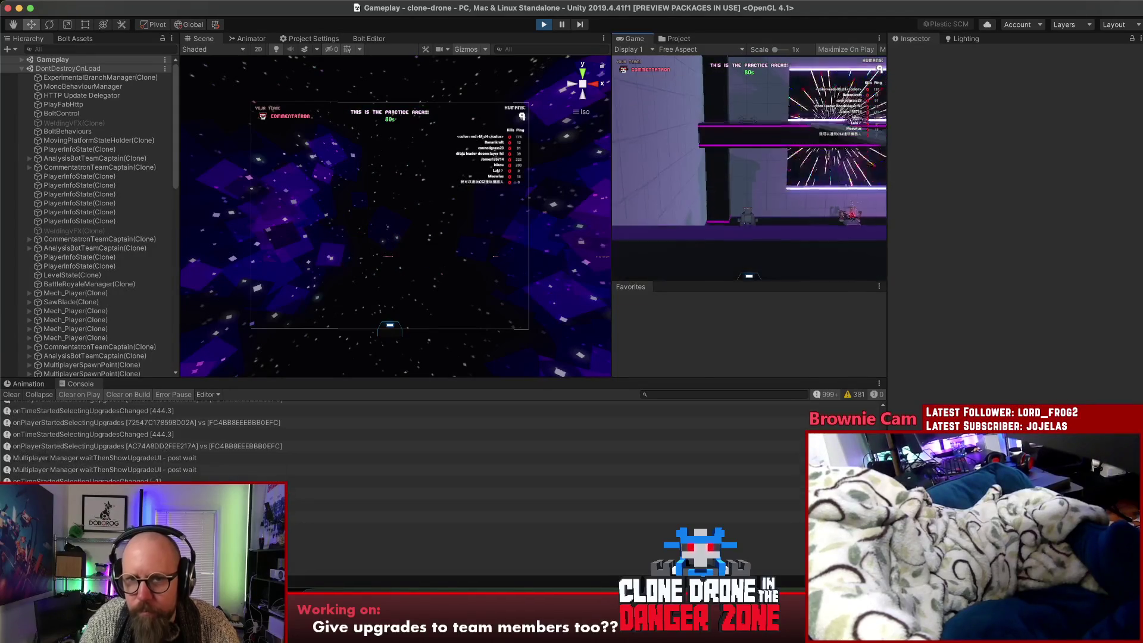
key(Escape)
Resume play briefly, pause again, and bring up version.txt in Rider
click(684, 40)
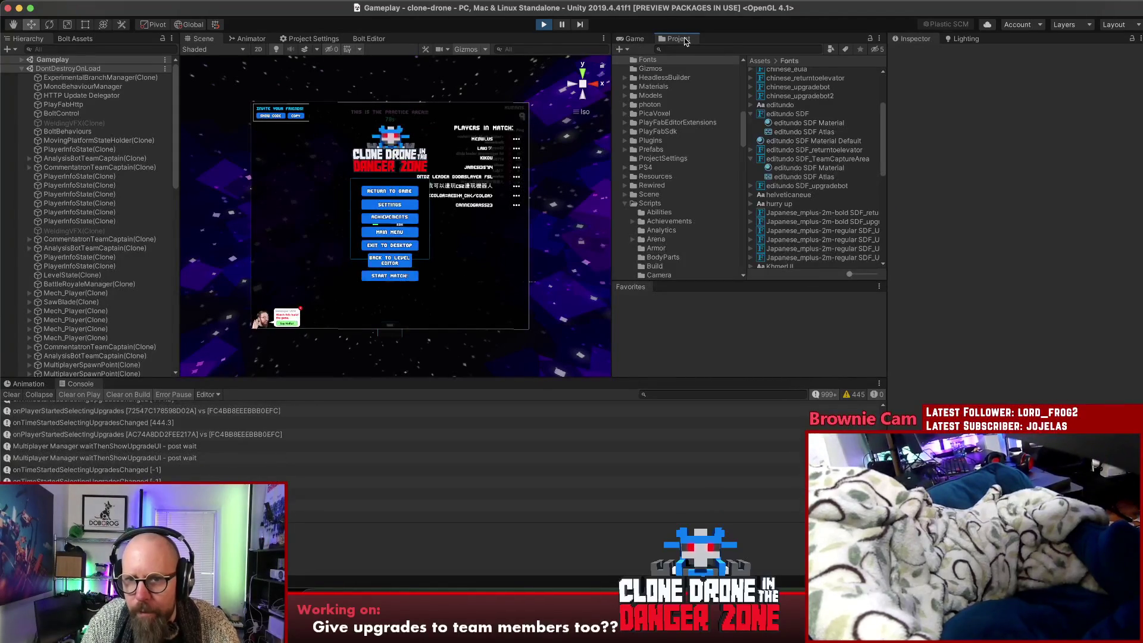
click(619, 40)
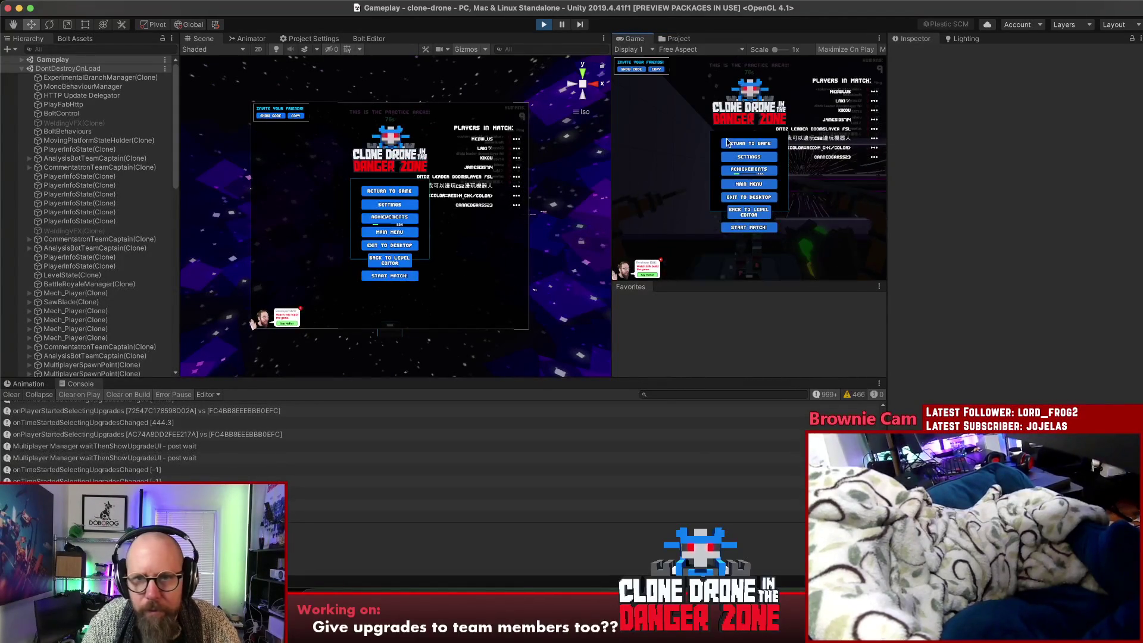
key(Escape)
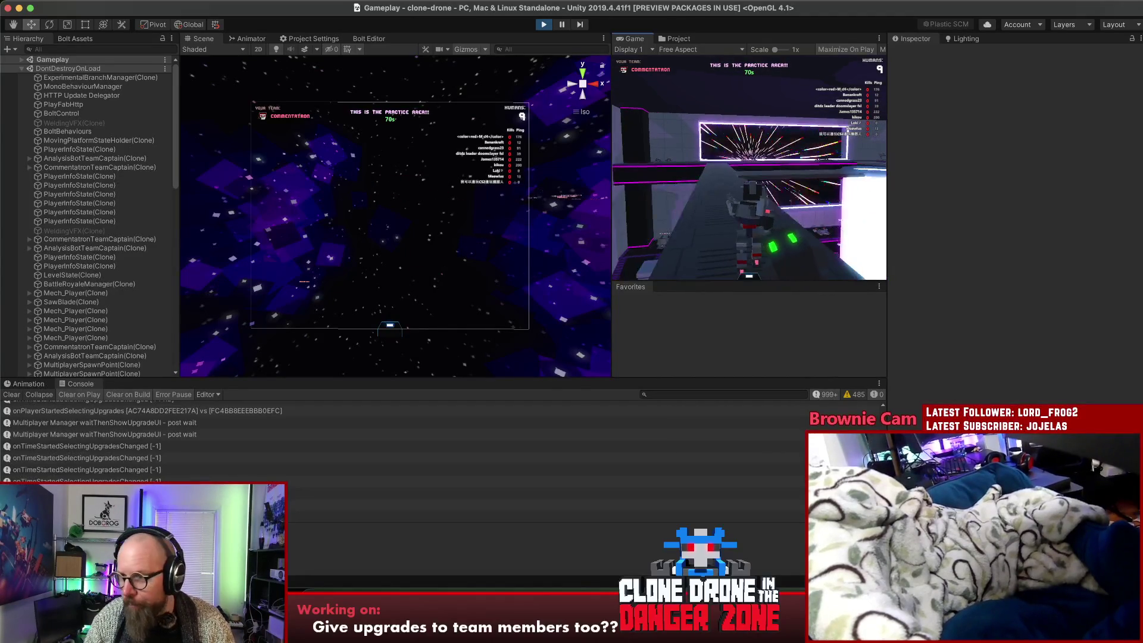
key(Escape)
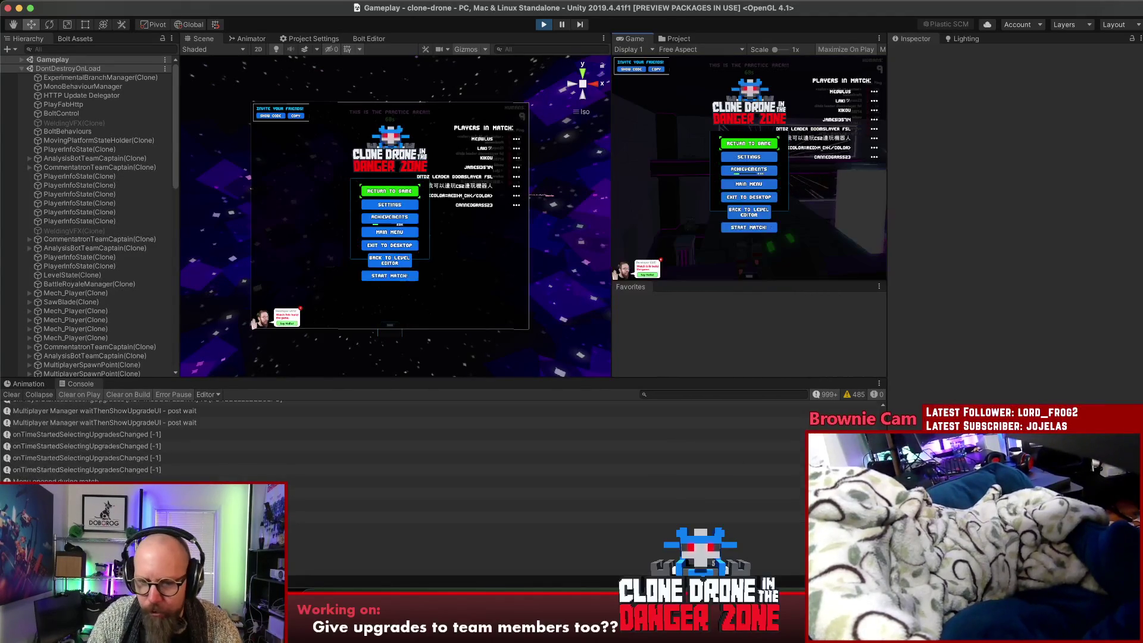
key(super+Tab)
click(589, 38)
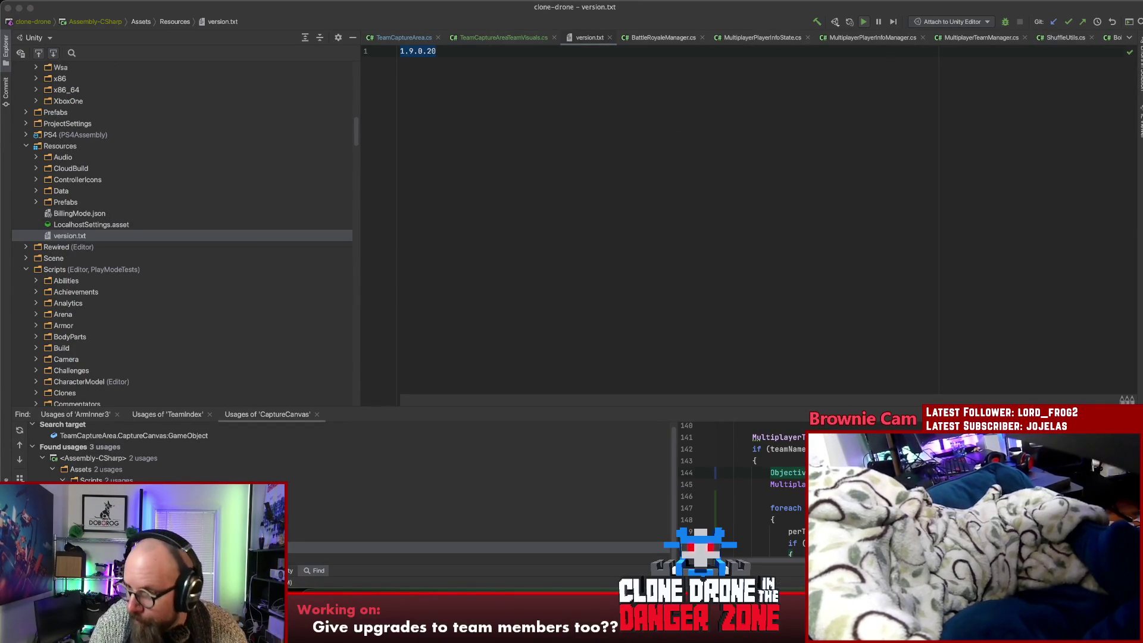
Read version 1.9.0.20, revisit TeamCaptureArea.cs, glance at Loggly exceptions, then return to Unity
click(637, 129)
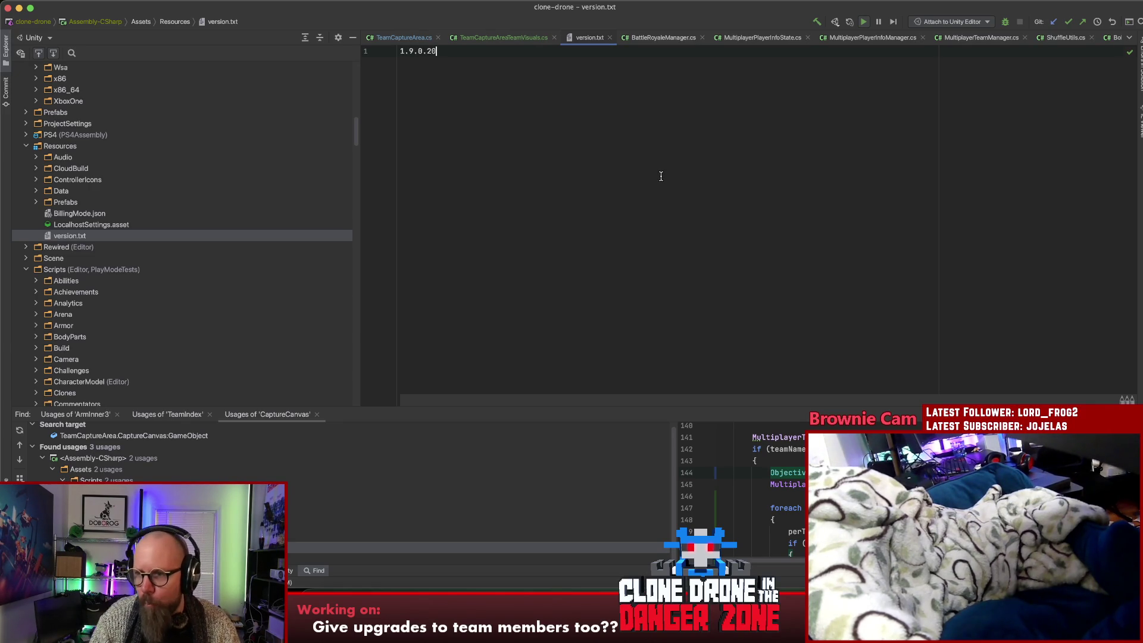
key(ctrl+Tab)
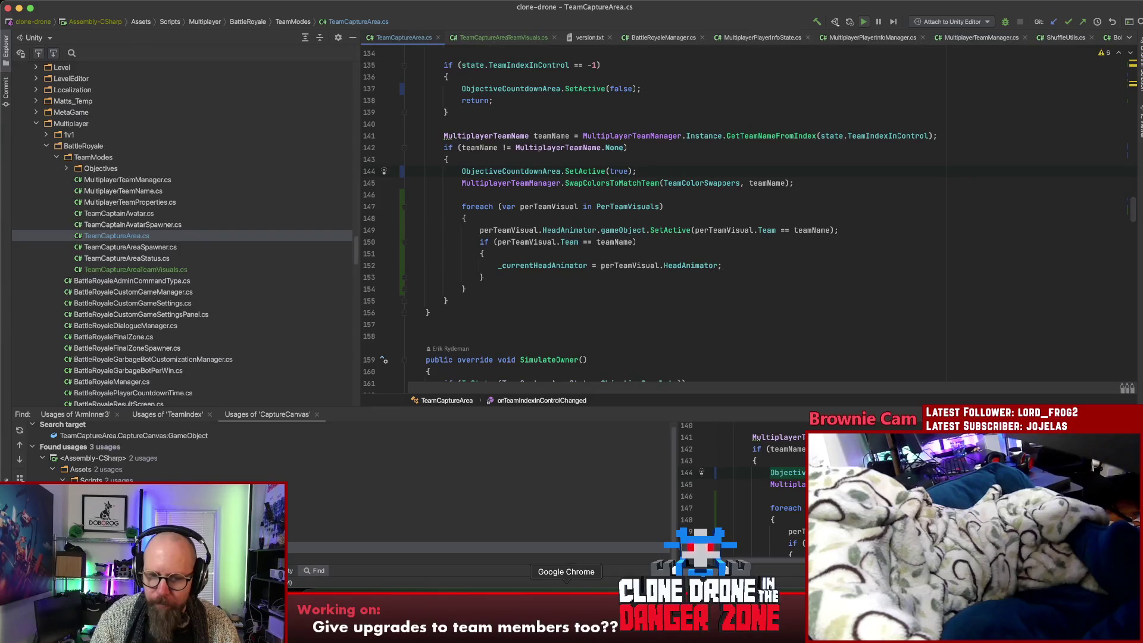
click(566, 588)
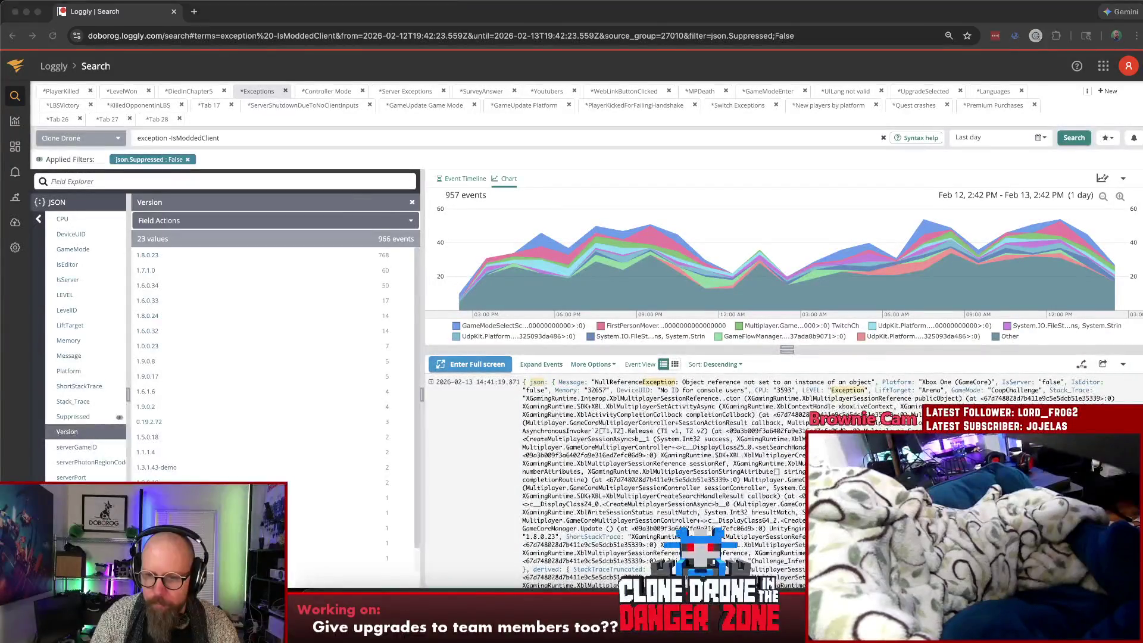
key(super+Tab)
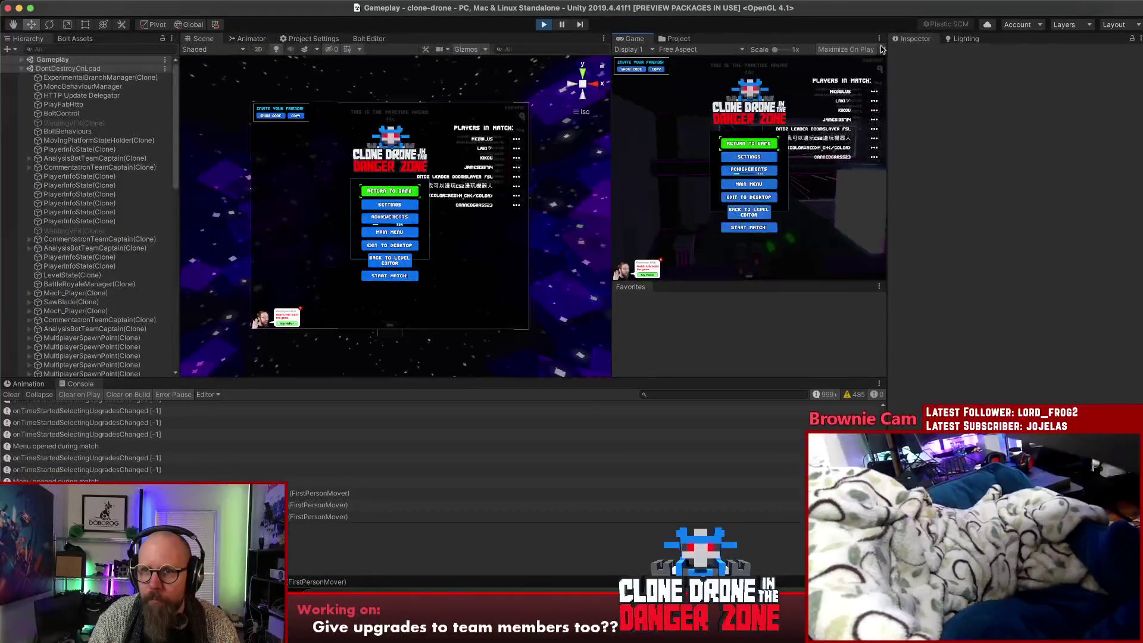
Maximize the Game view so it fills the whole editor
click(879, 39)
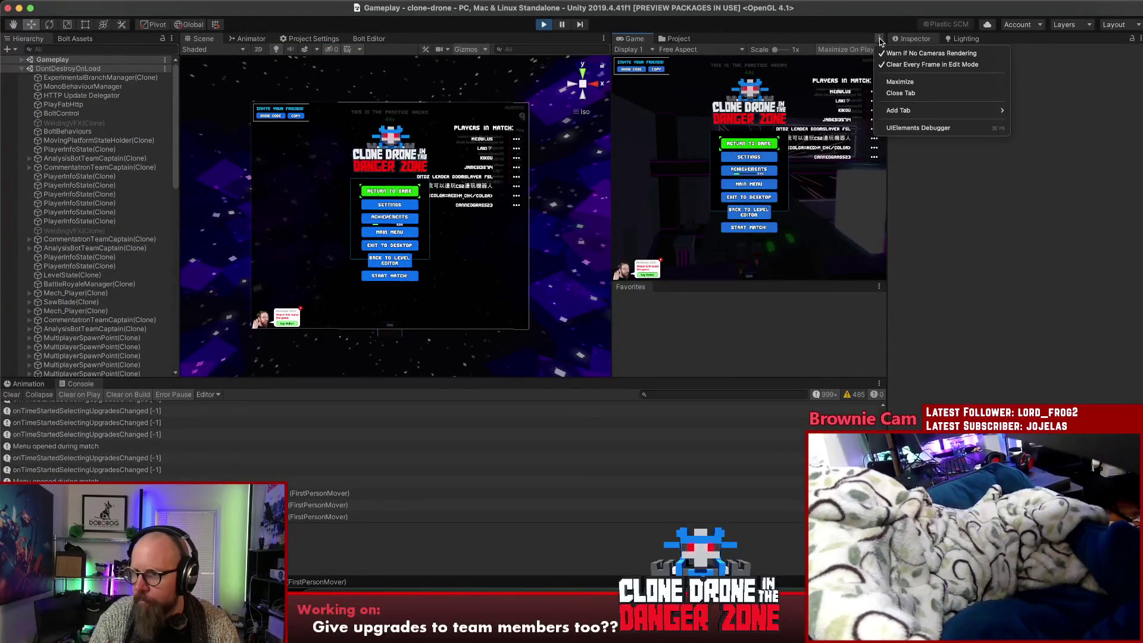
click(908, 82)
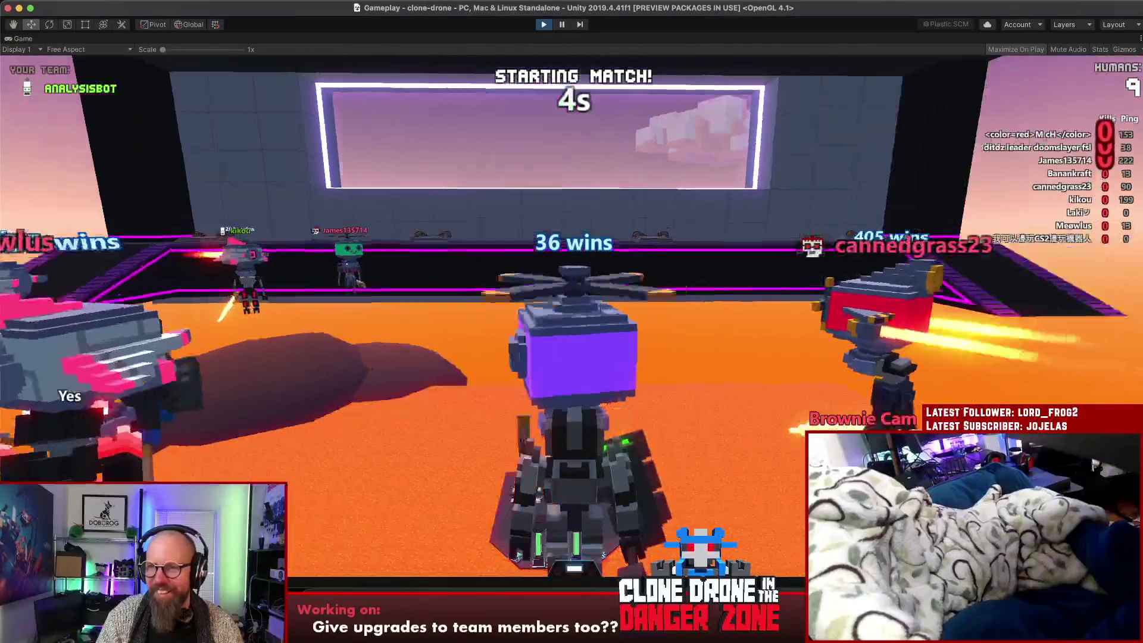
Run the robot onto the capture platform, pick the Armor upgrade, and pause
key(t)
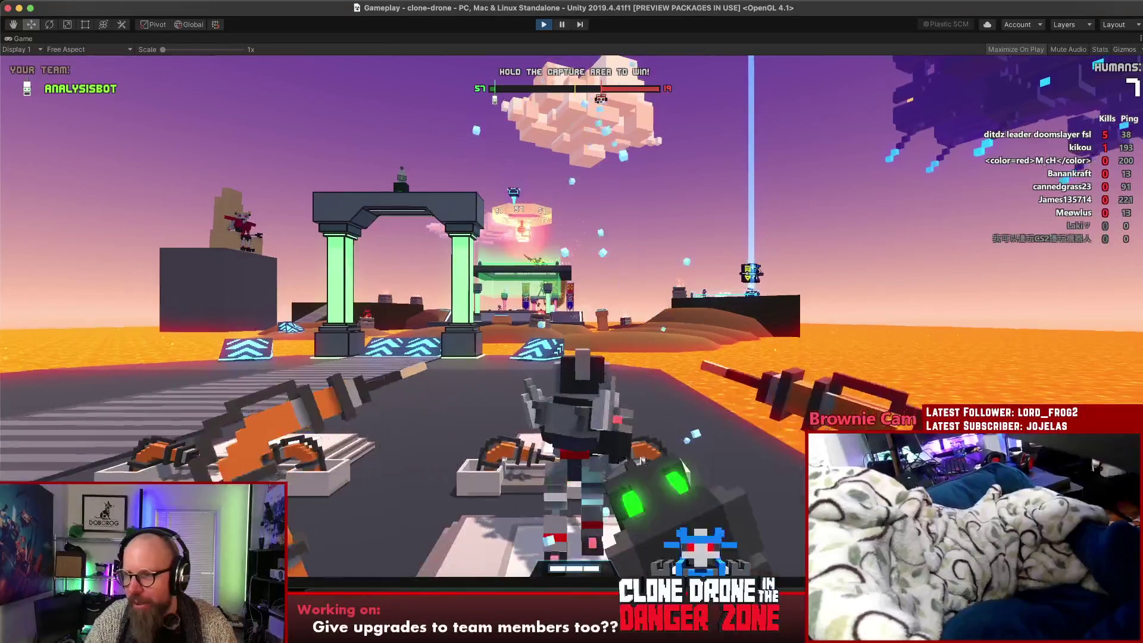
key(w)
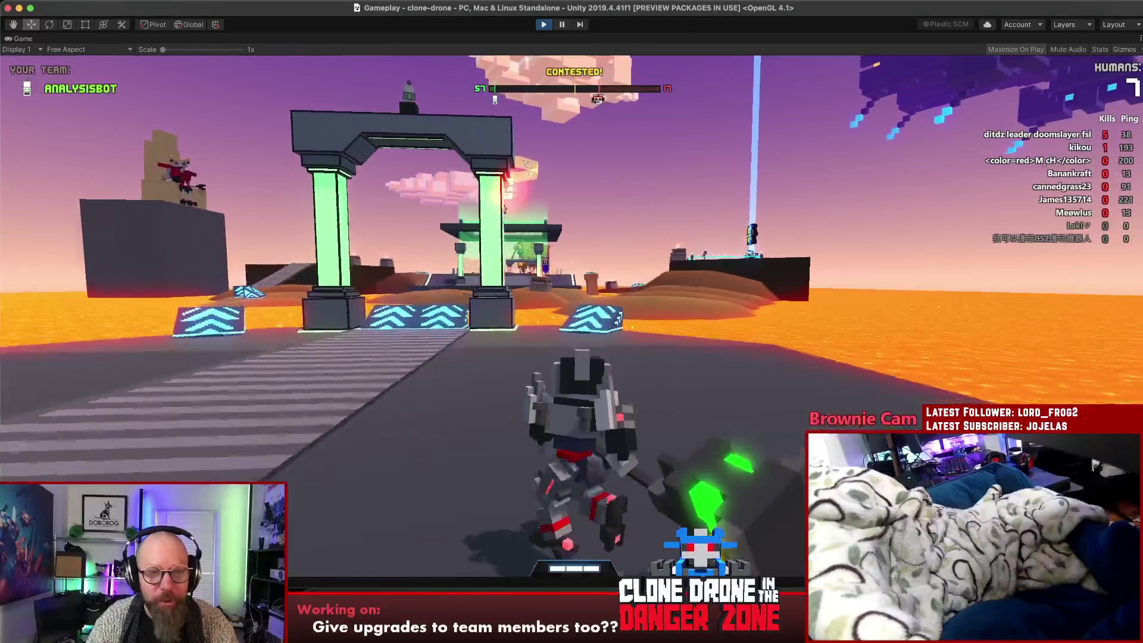
key(w)
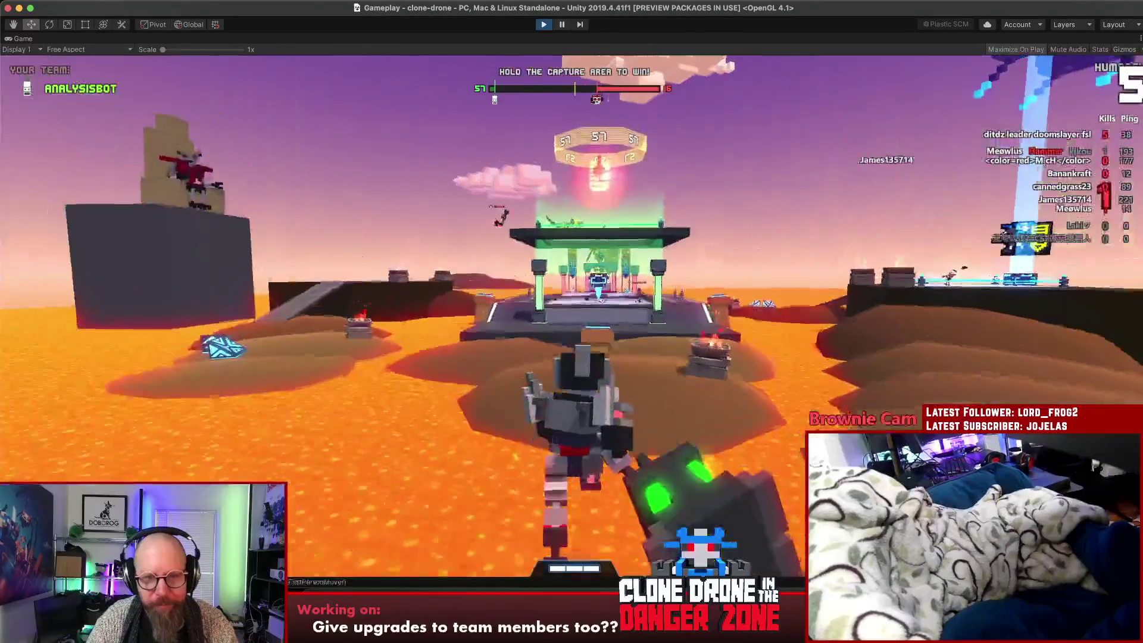
key(w)
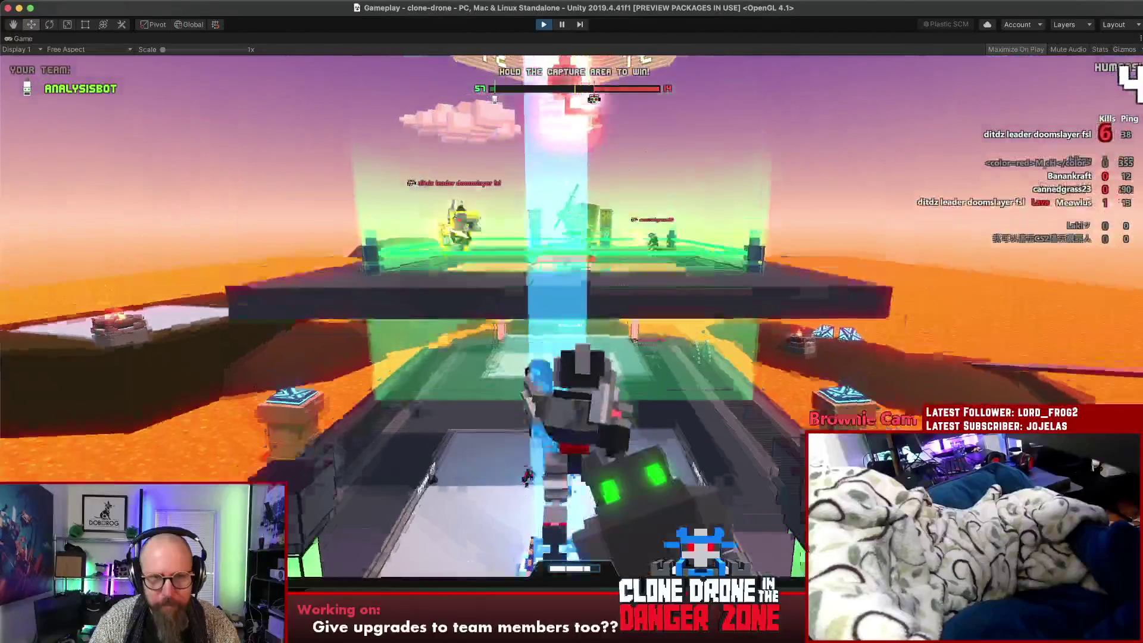
key(w)
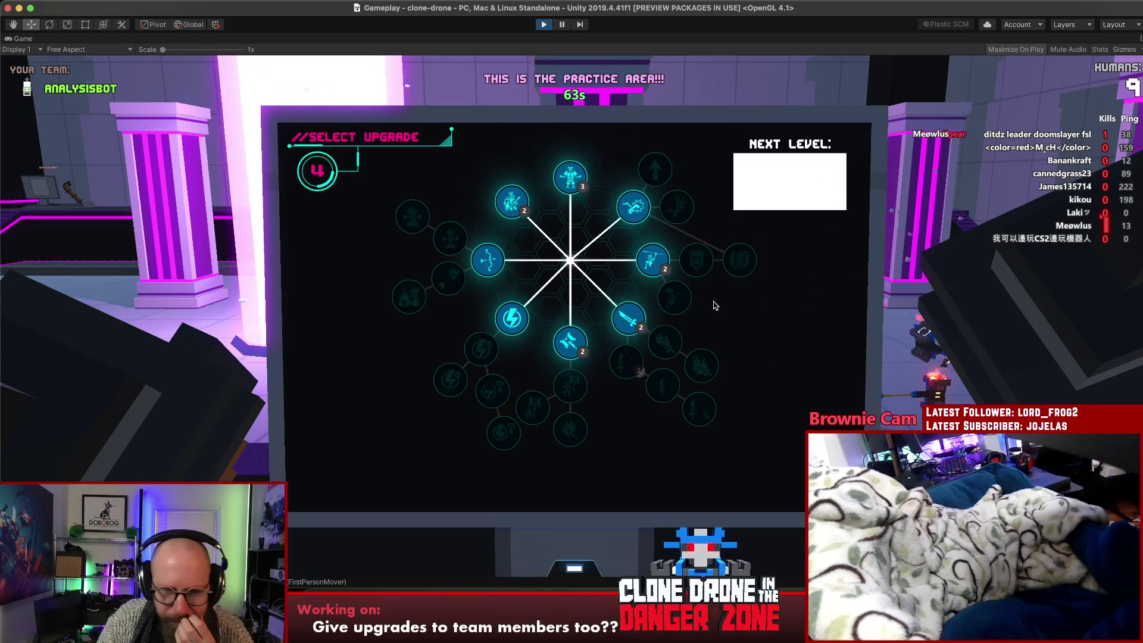
click(570, 177)
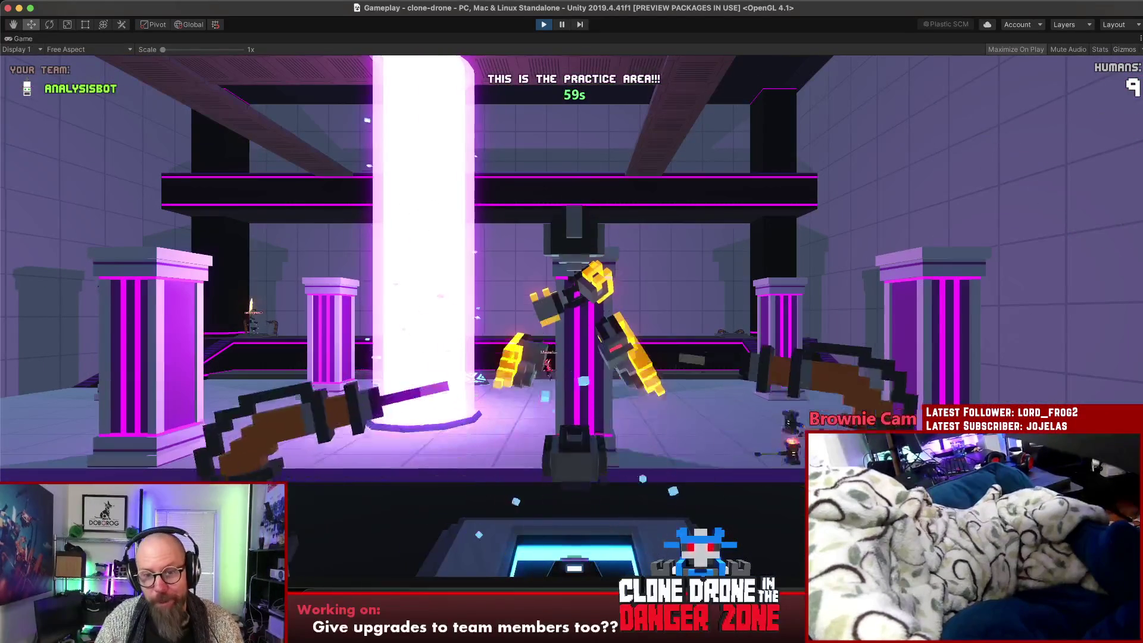
key(Escape)
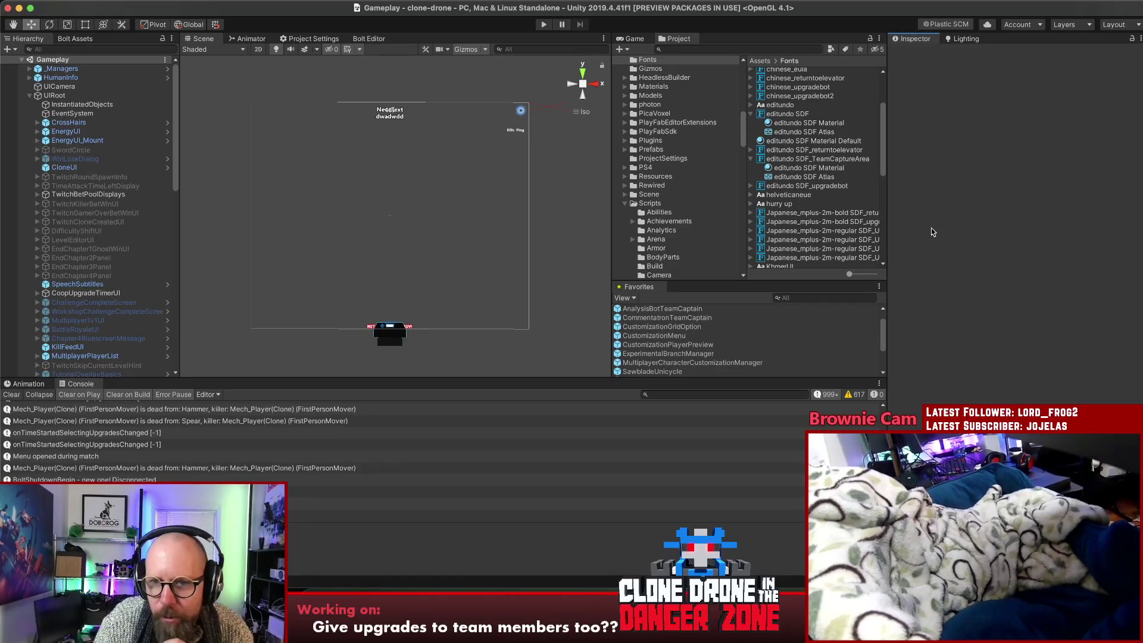
Find the TeamCaptureArea prefab in the Project and inspect it in prefab mode
click(690, 50)
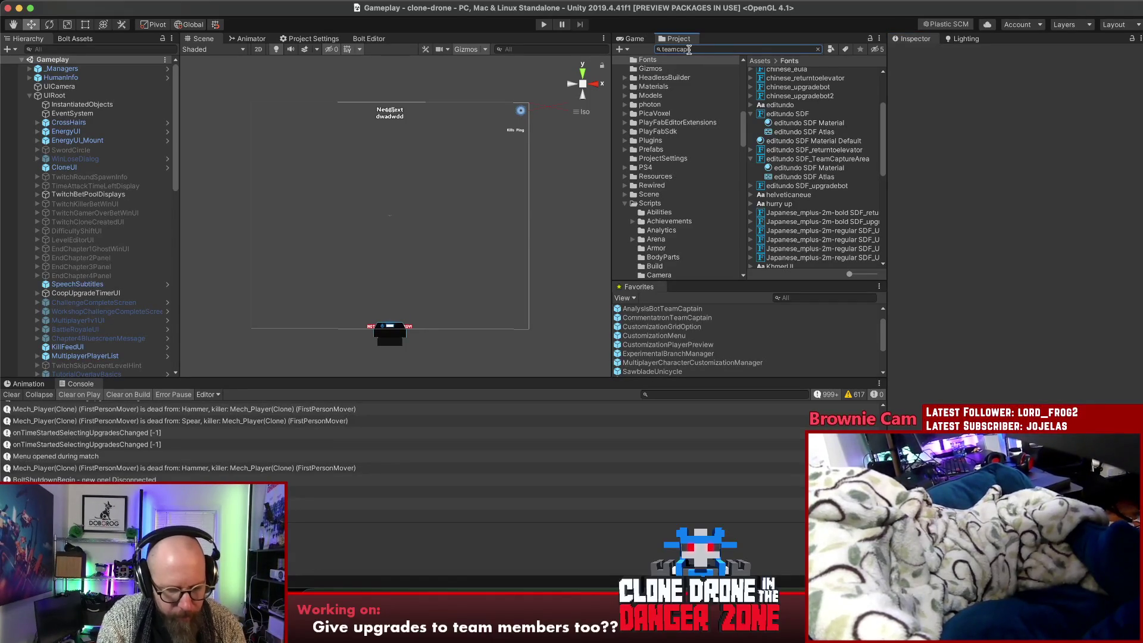
text(turear)
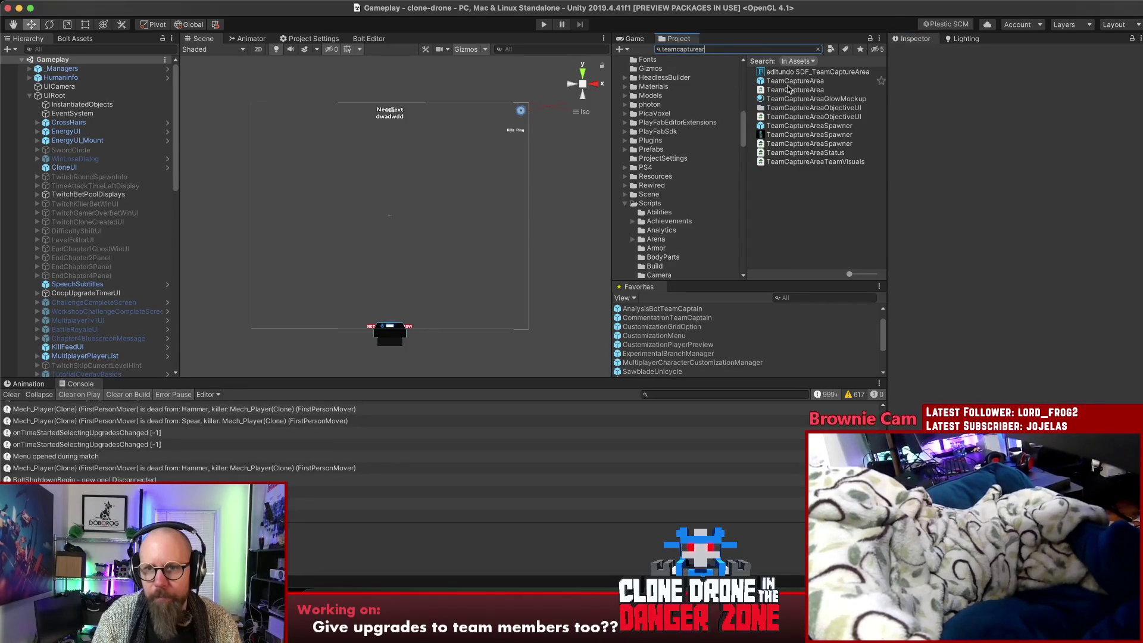
click(785, 83)
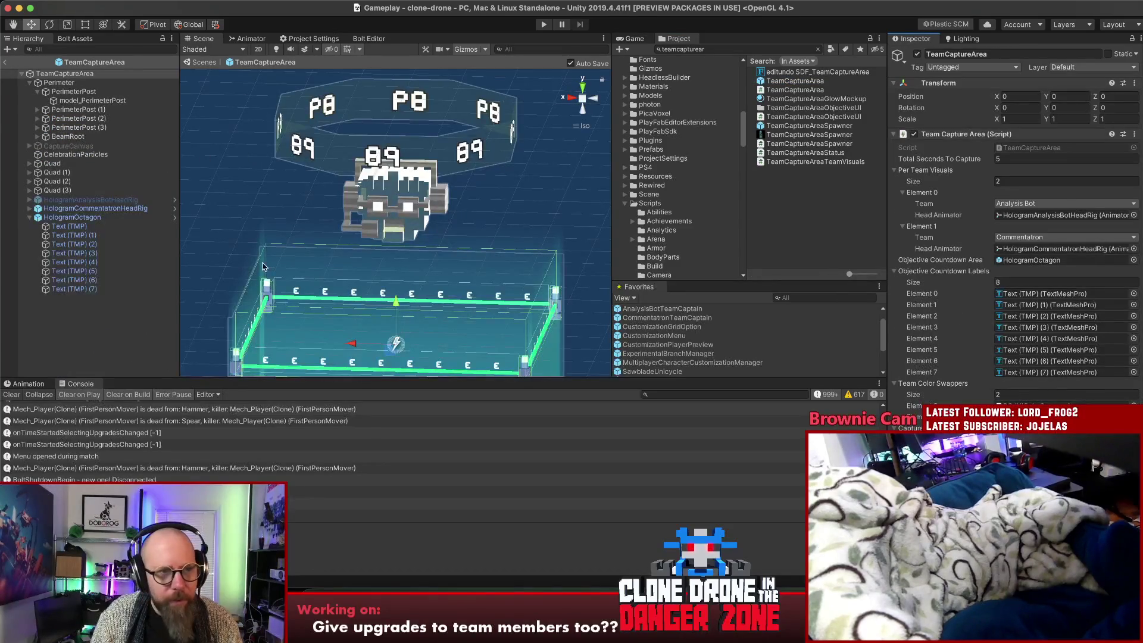
alt+drag(298, 215, 255, 188)
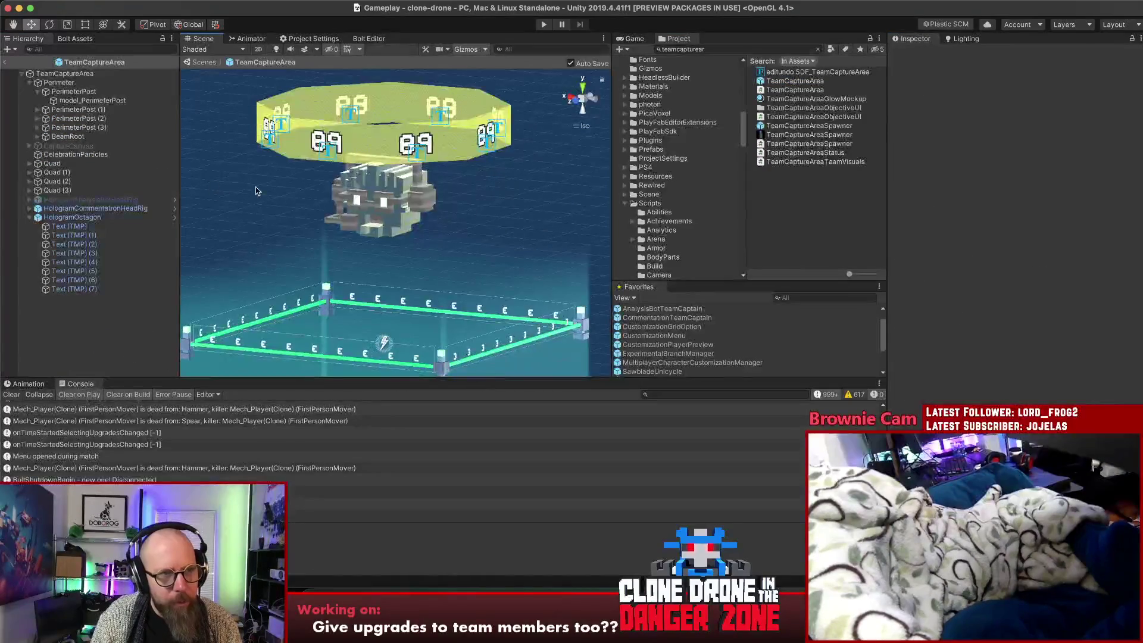
click(5, 62)
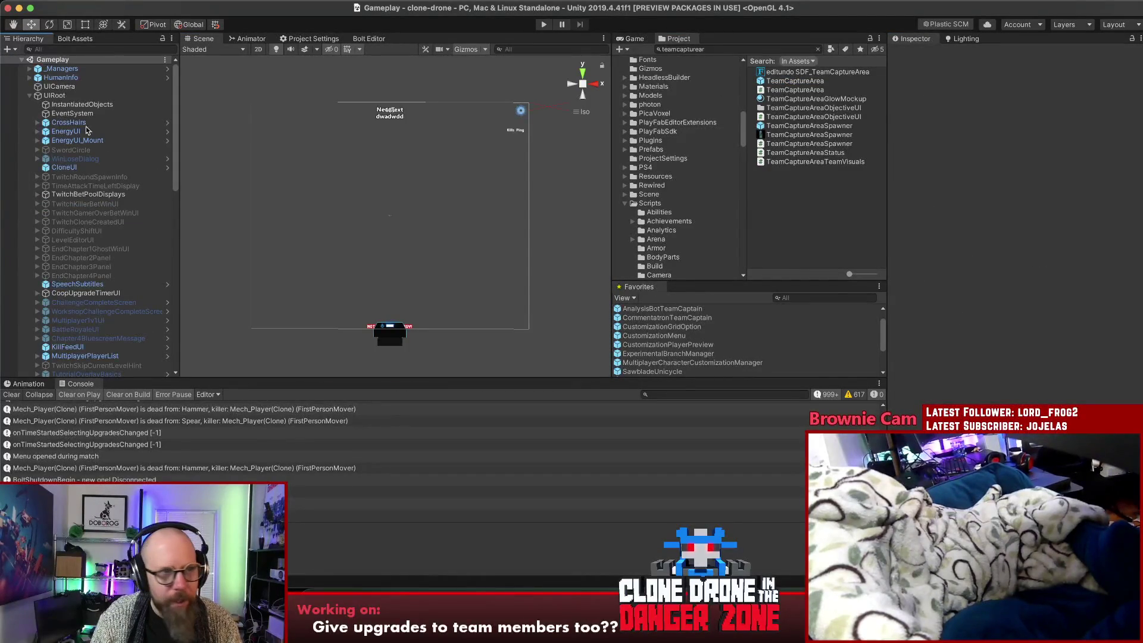
Place a TeamCaptureArea instance in the Gameplay scene, widen the game view, and expand it
mouse_move(786, 81)
mouse_down()
mouse_move(24, 327)
mouse_move(70, 304)
mouse_up()
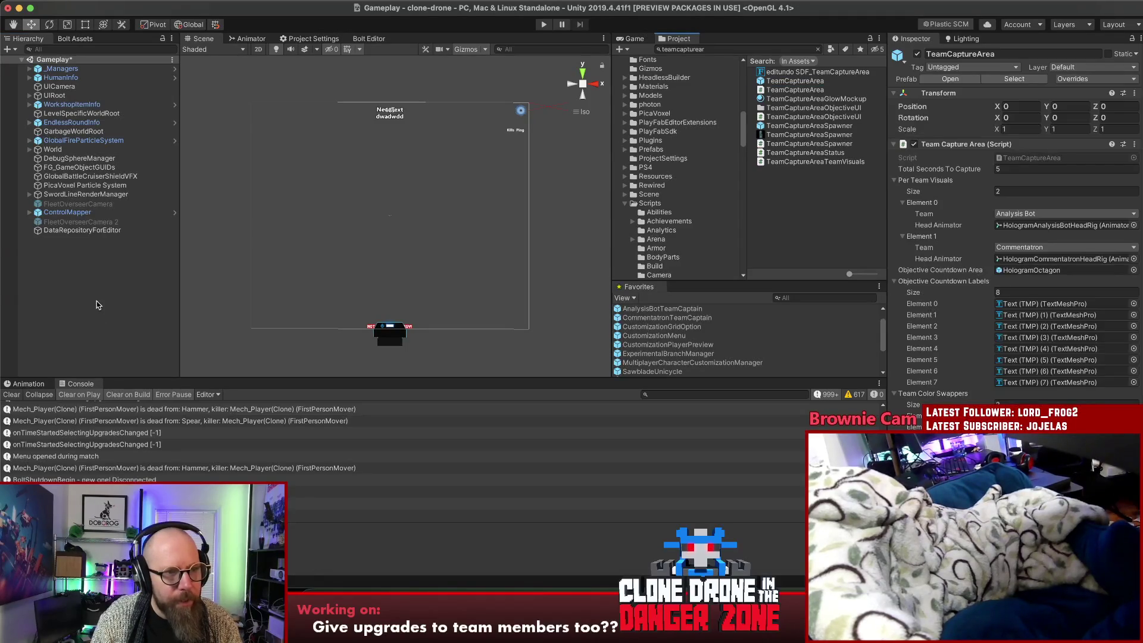
click(83, 273)
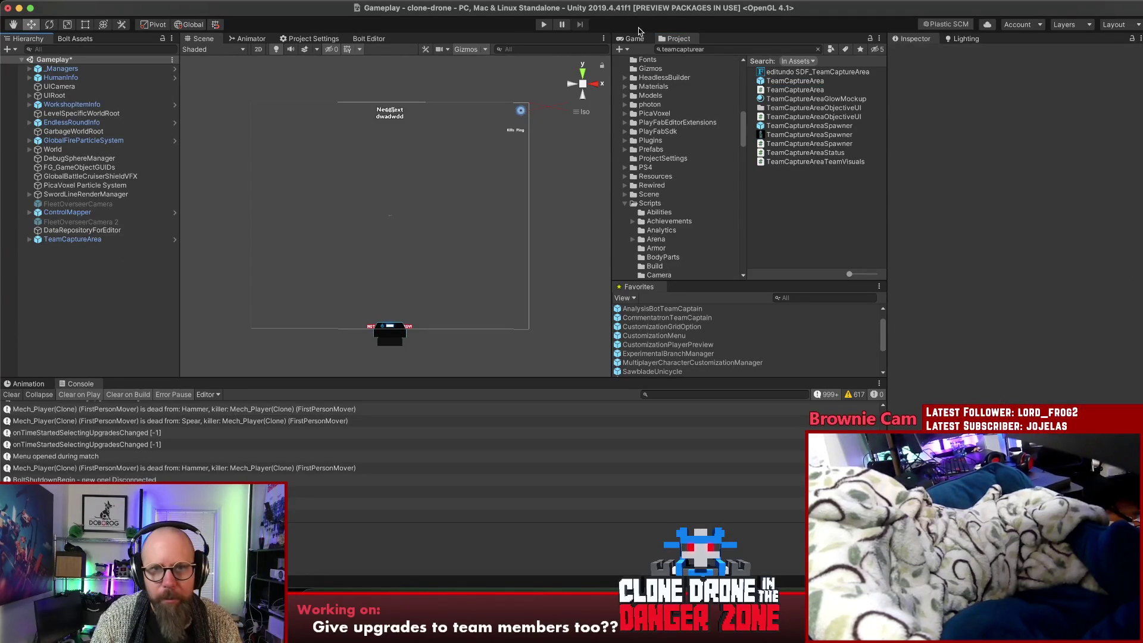
click(634, 39)
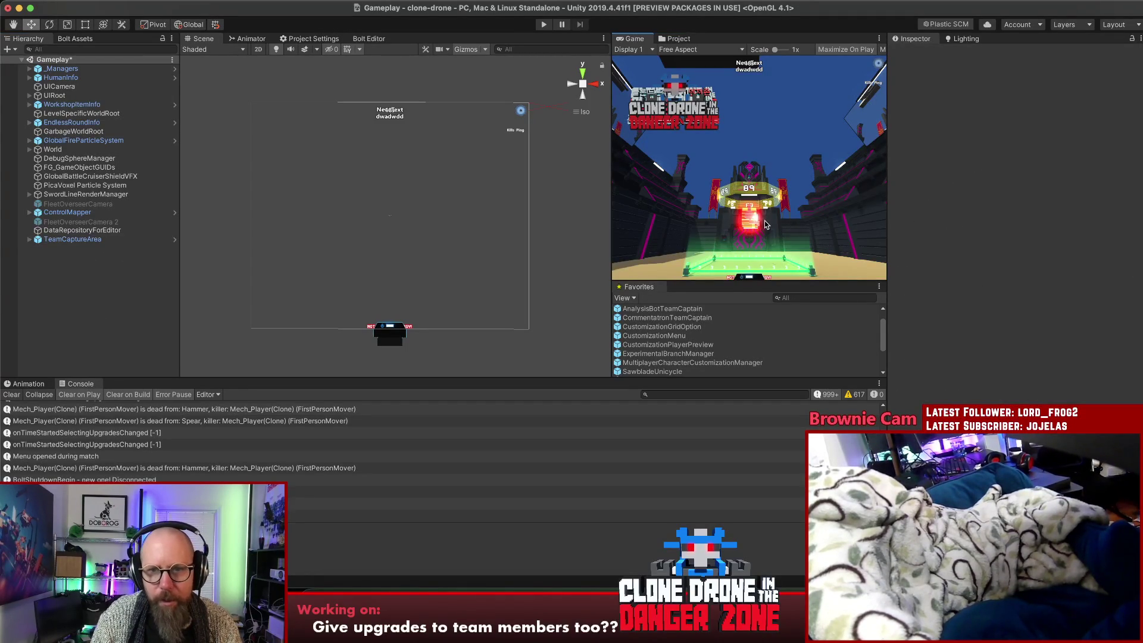
click(113, 239)
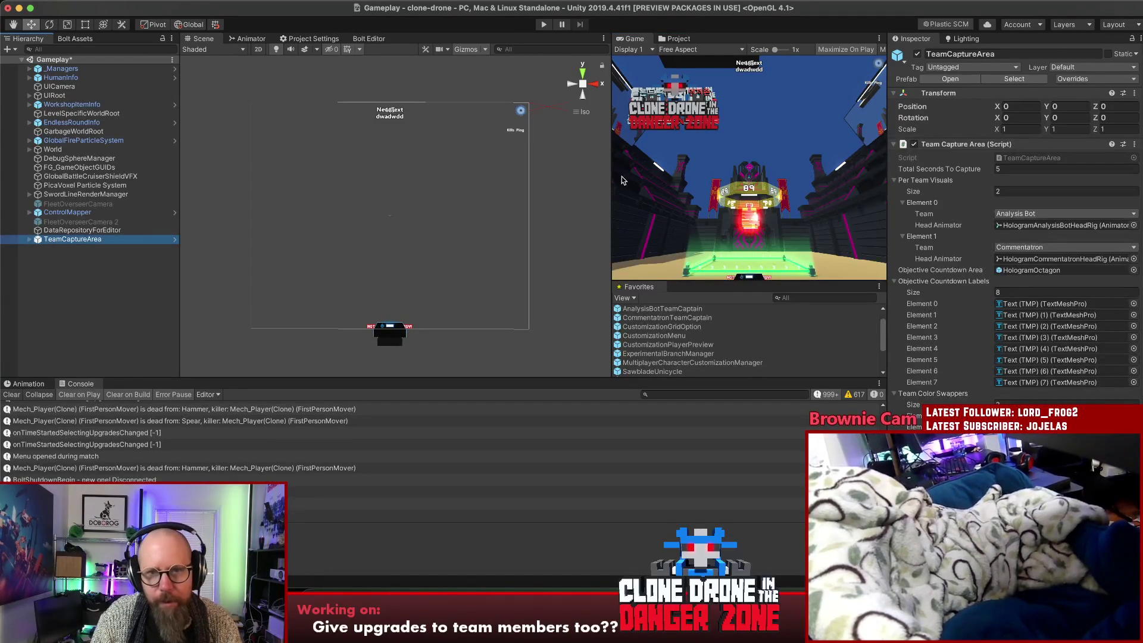
mouse_move(613, 175)
mouse_down()
mouse_move(531, 188)
mouse_move(591, 195)
mouse_move(572, 195)
mouse_up()
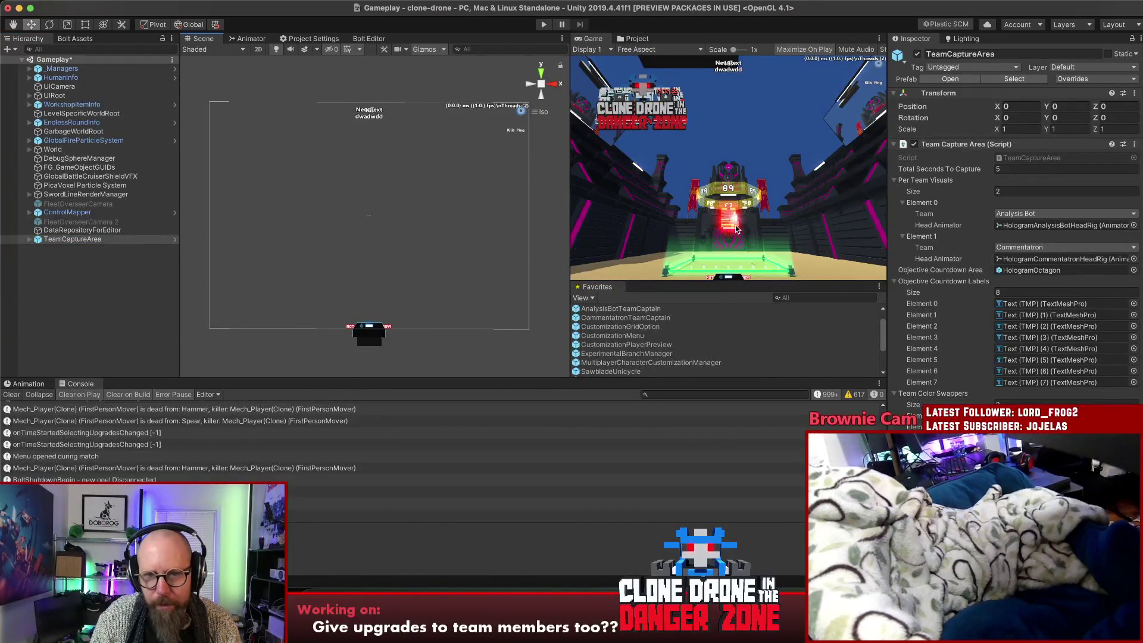
click(29, 239)
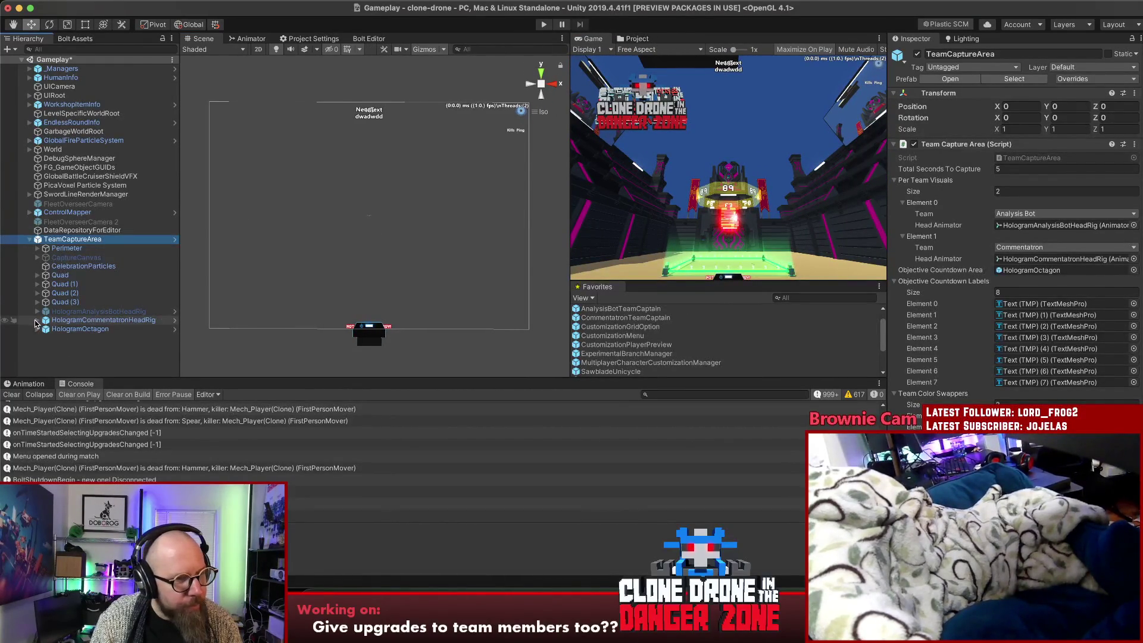
Select the Commentatron HeadGeo and browse its Line 1, Random Glitch, Line 2 and Fresnel settings
click(37, 320)
click(73, 329)
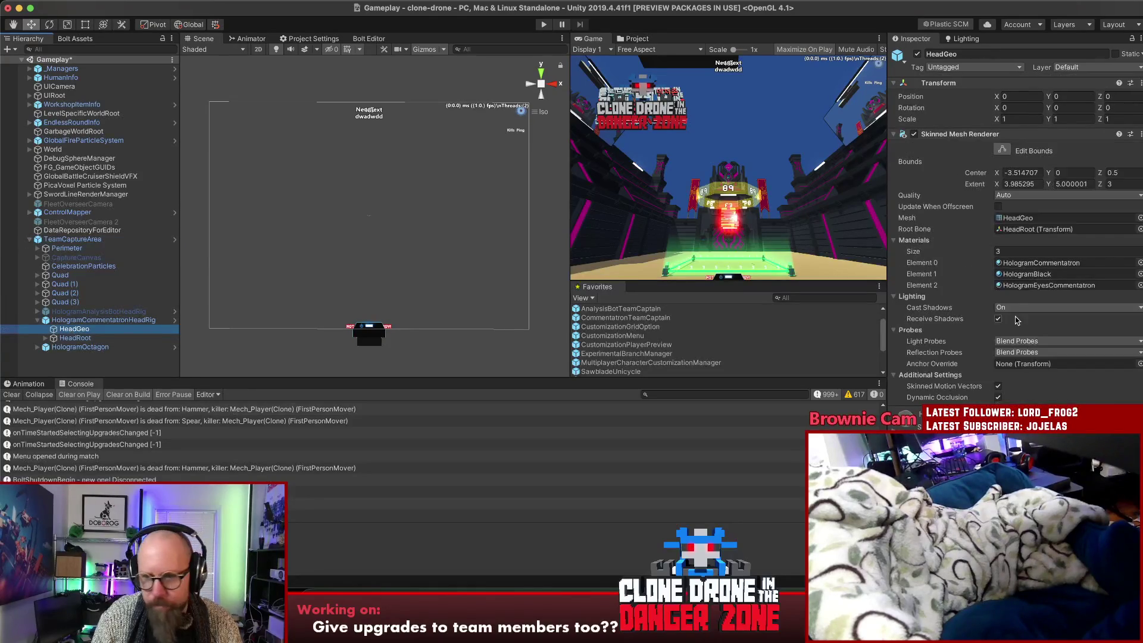
scroll(948, 380, down, 5)
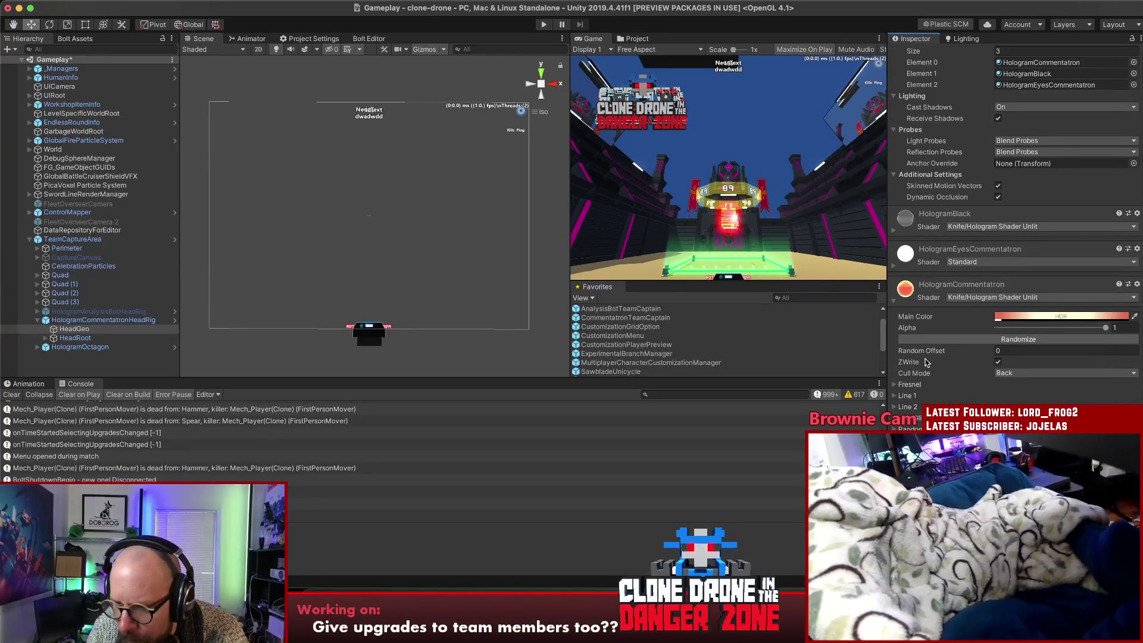
click(895, 396)
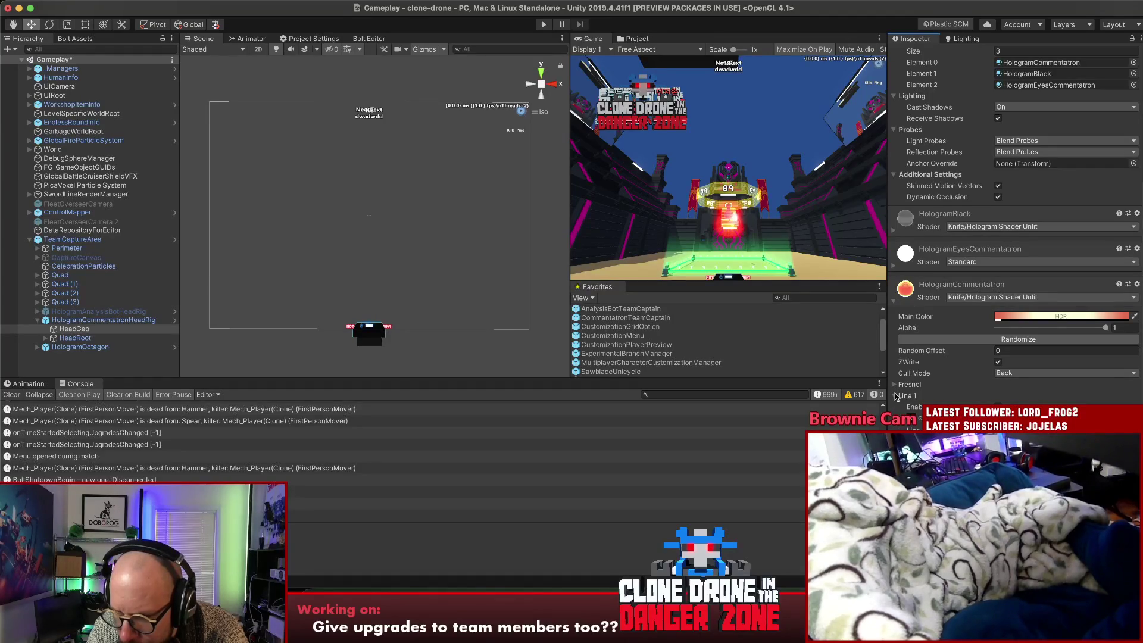
click(895, 396)
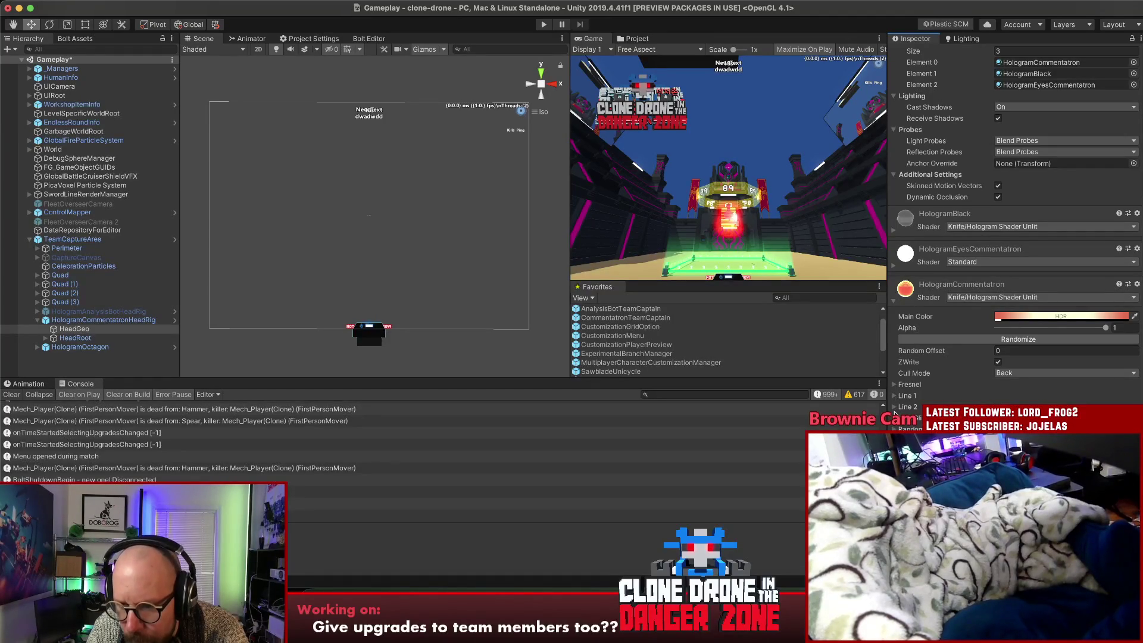
click(896, 417)
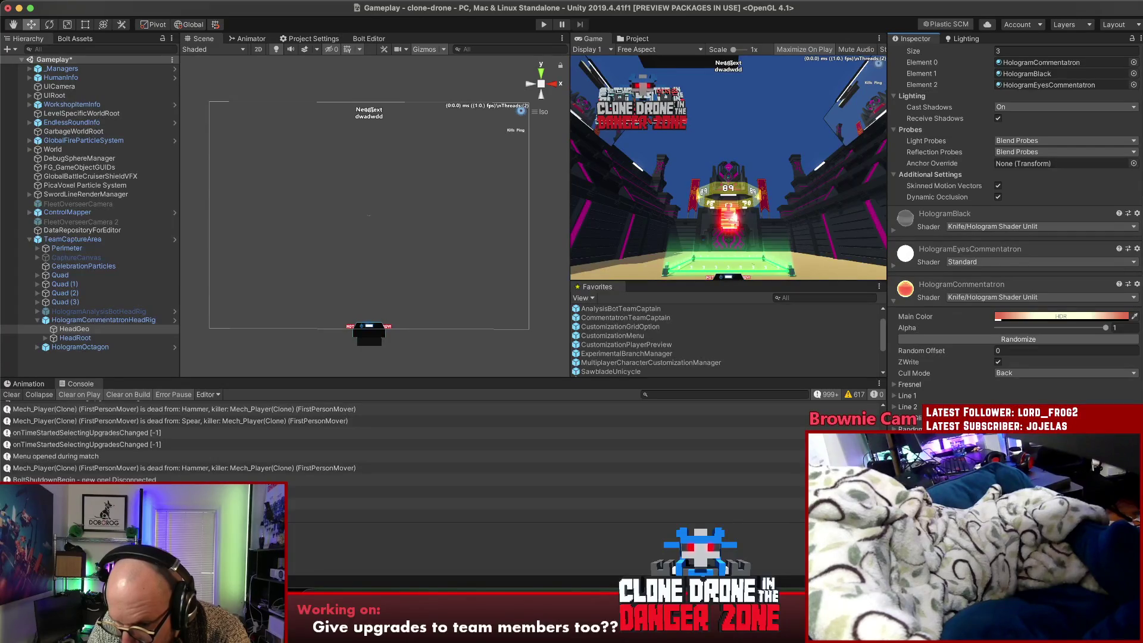
scroll(1015, 346, down, 1)
scroll(1015, 238, down, 3)
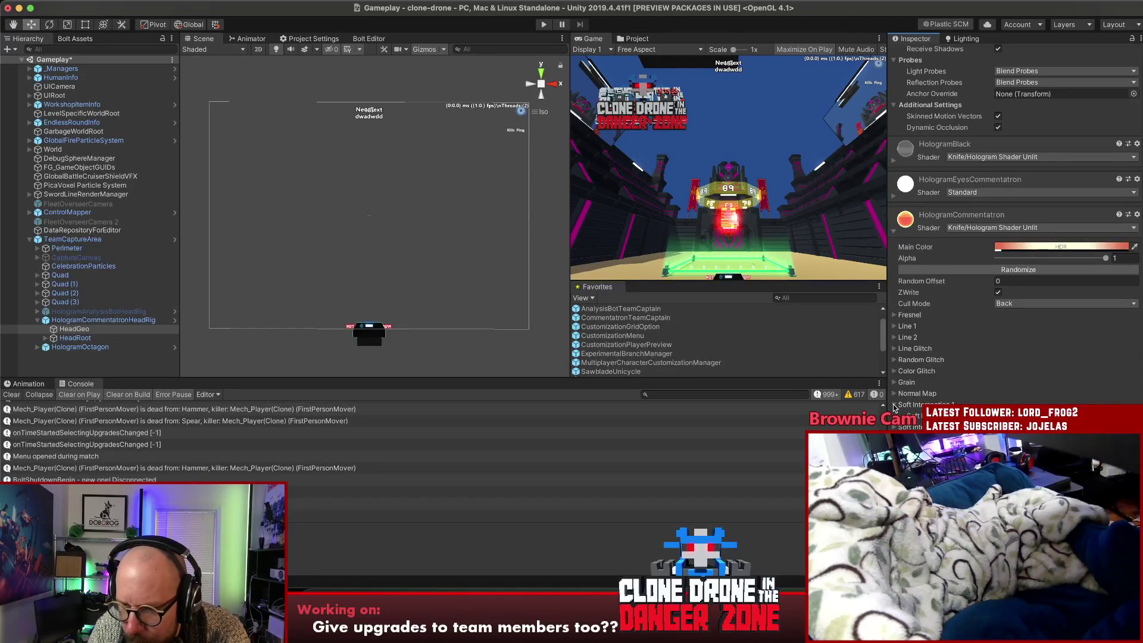
click(895, 360)
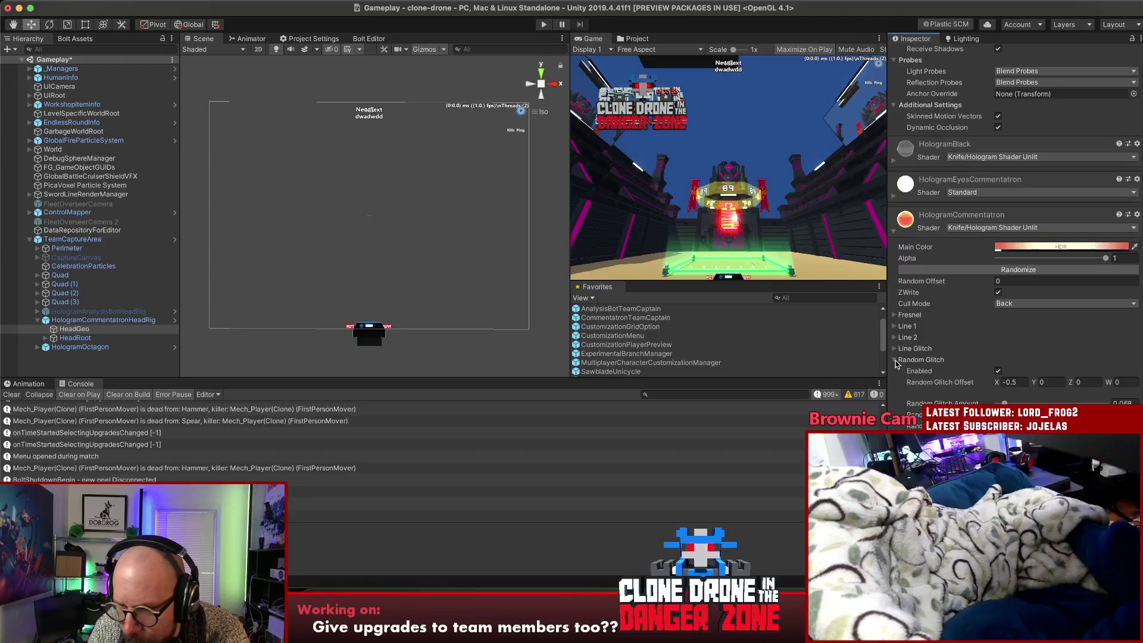
click(895, 360)
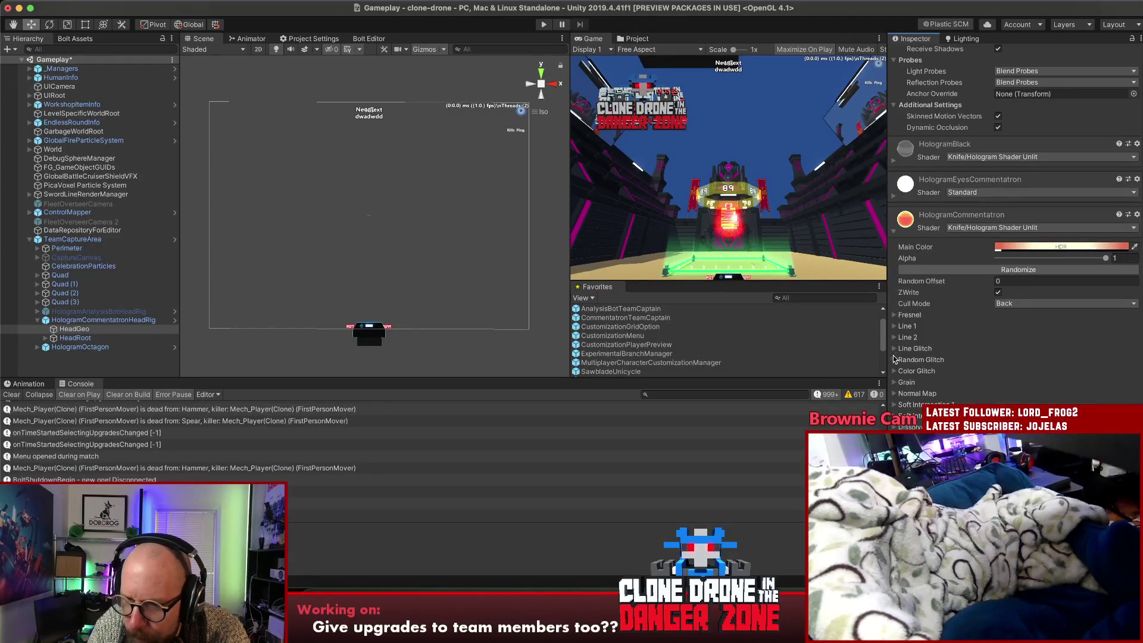
click(894, 338)
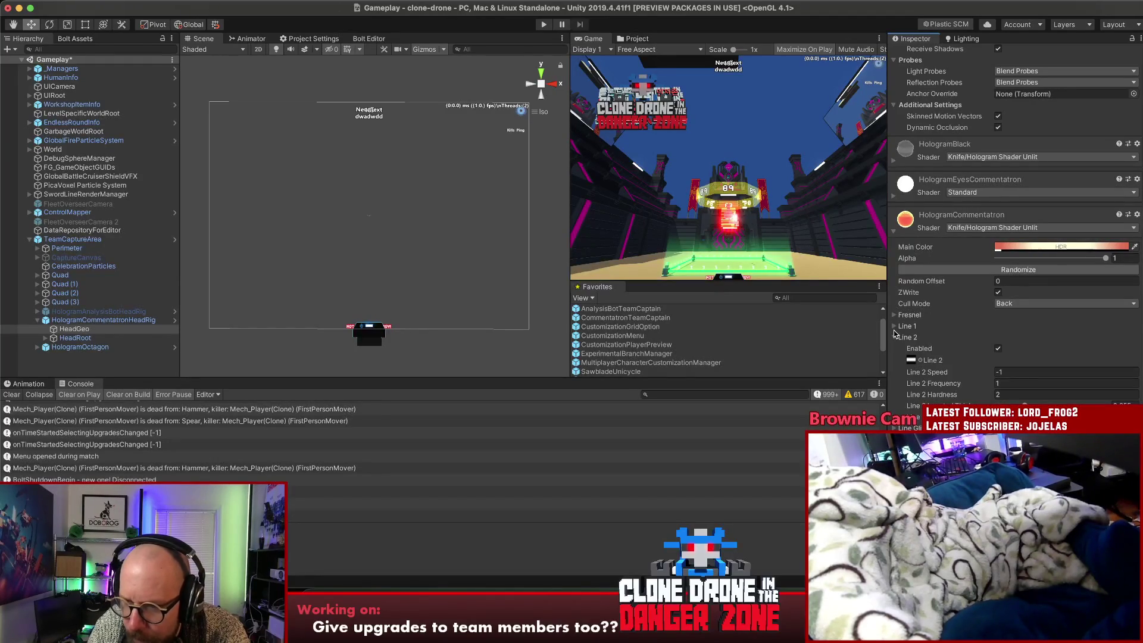
click(894, 315)
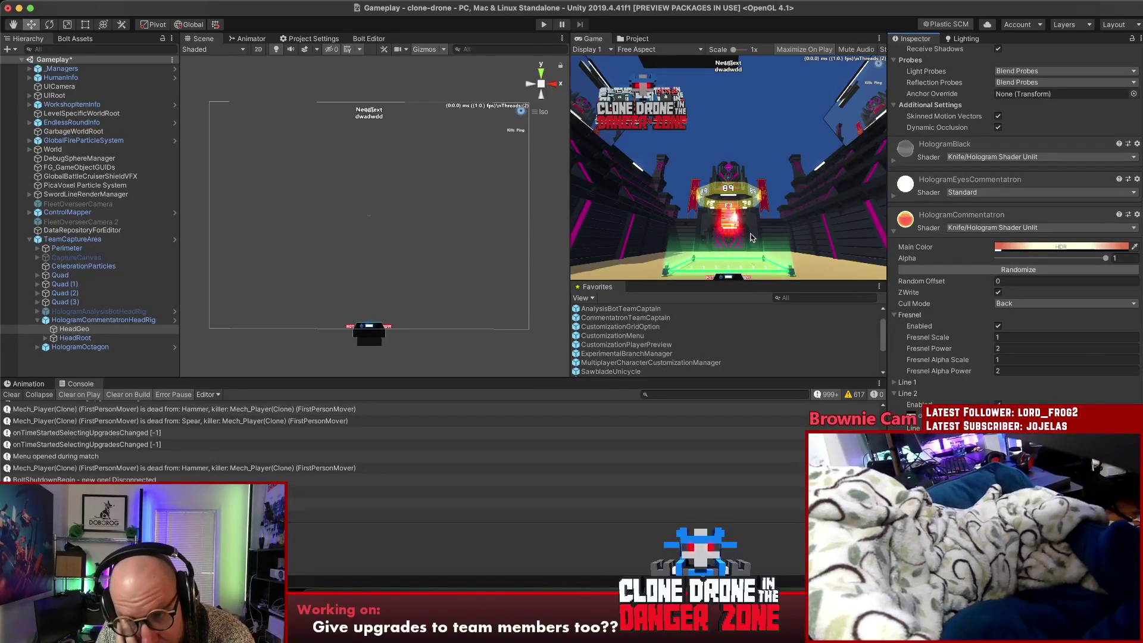
Check the eyes material's shader options, then open HologramCommentatron's Main Color picker
scroll(1018, 262, up, 1)
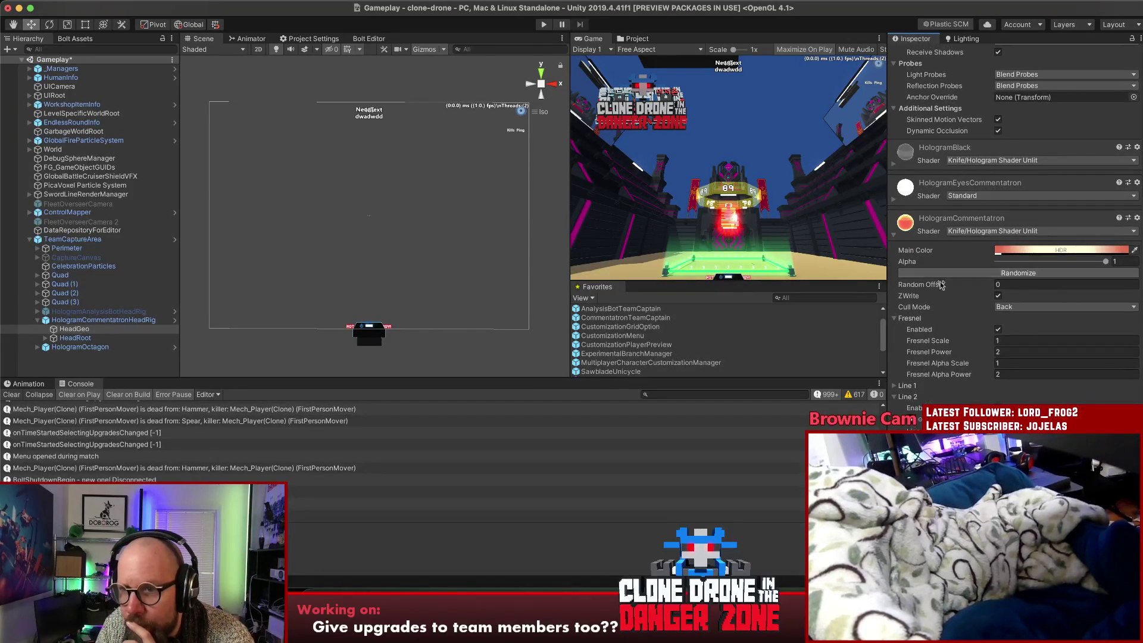
click(956, 195)
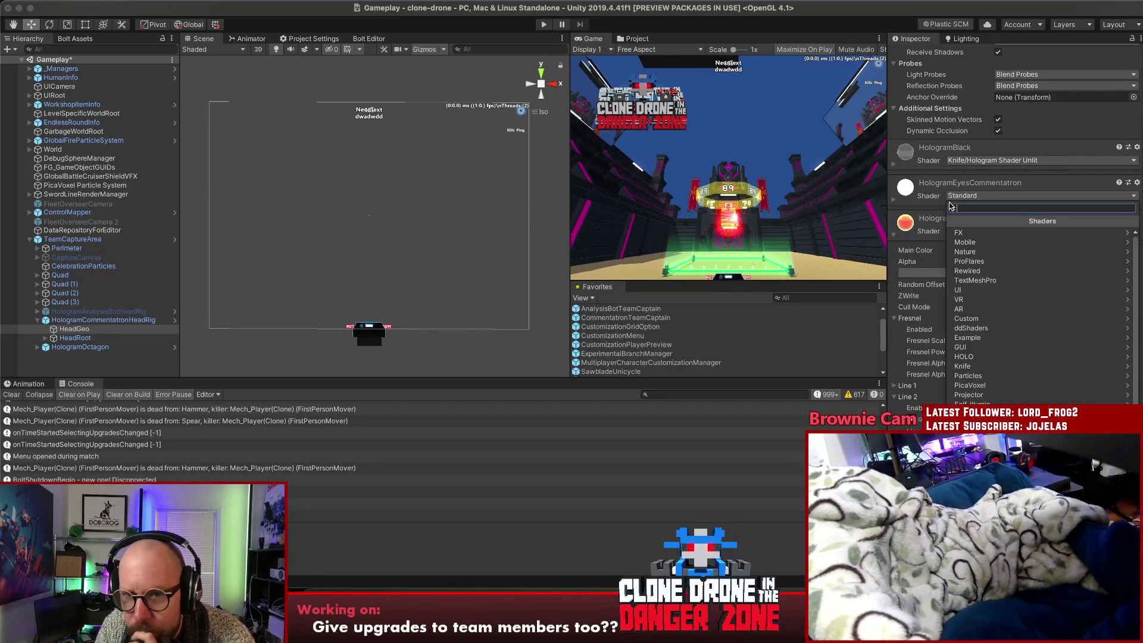
click(930, 190)
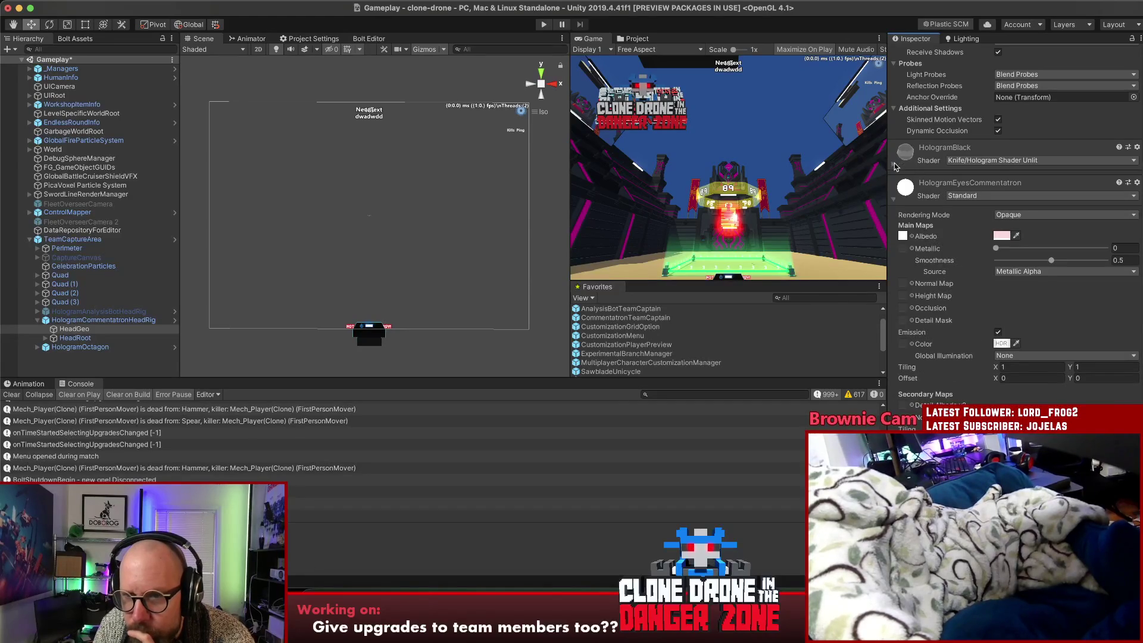
click(894, 201)
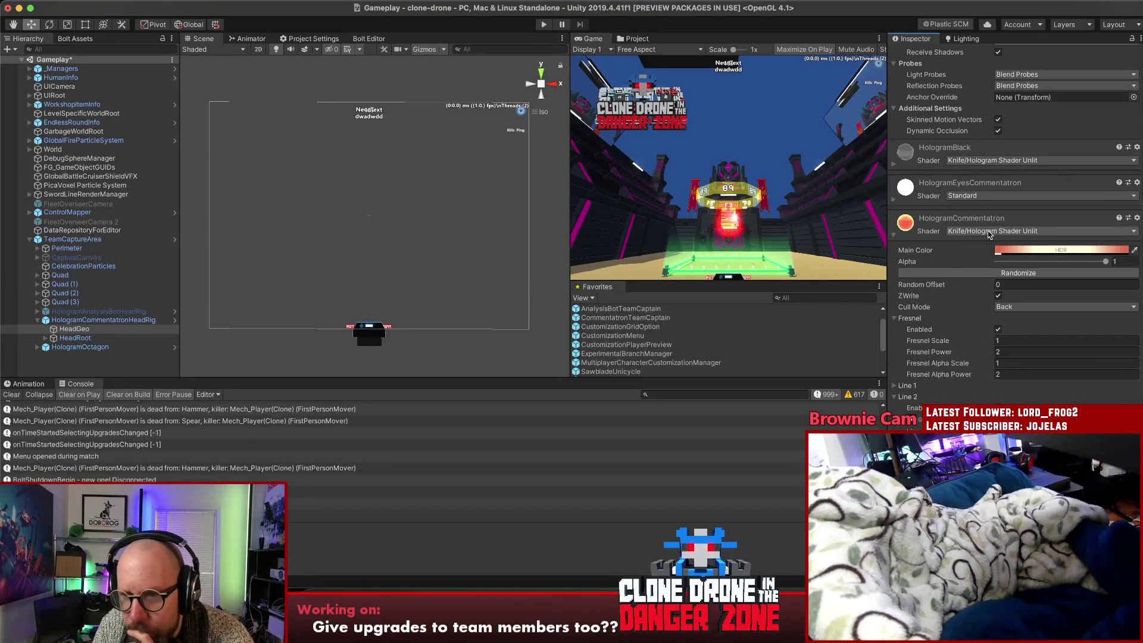
click(1042, 249)
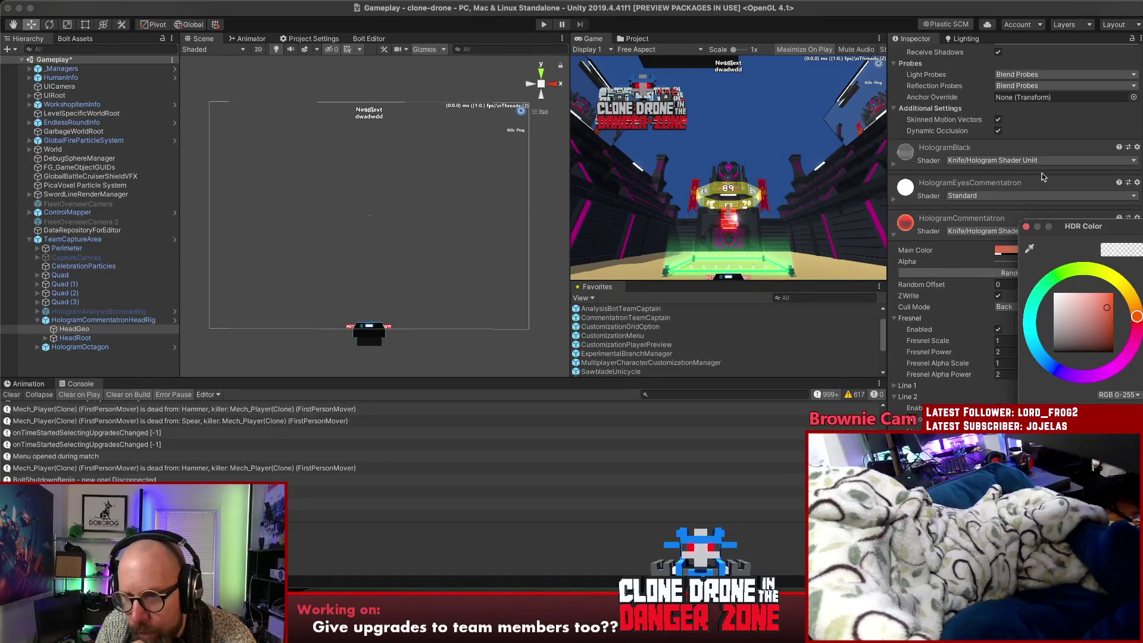
Confirm the red Main Color, check HologramBlack's colour unchanged, and collapse HologramBlack
click(891, 165)
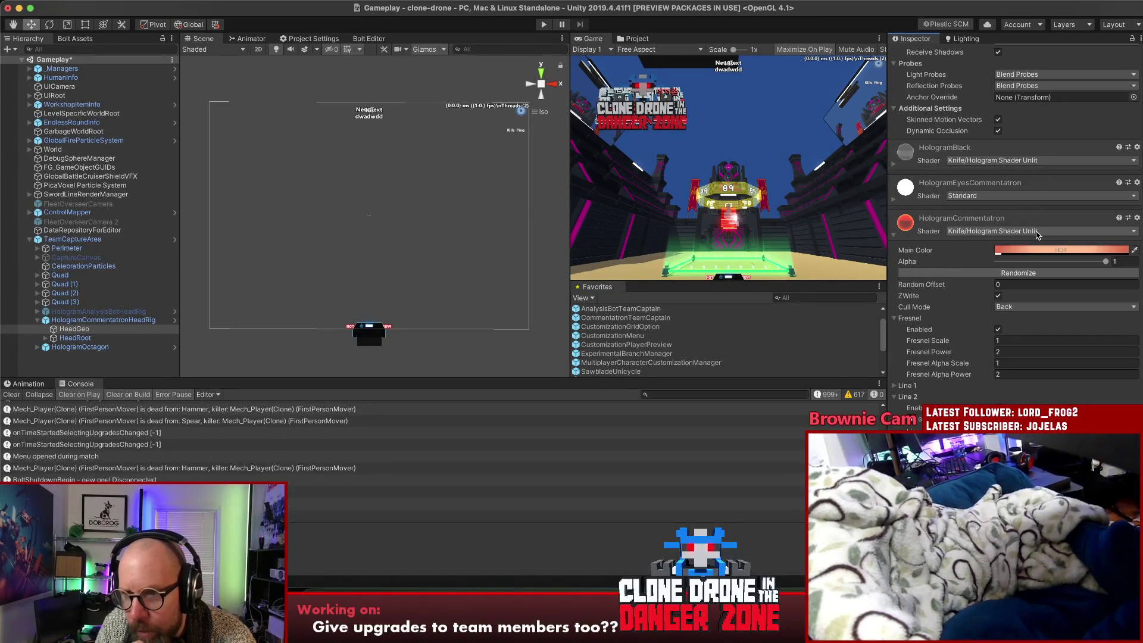
click(893, 164)
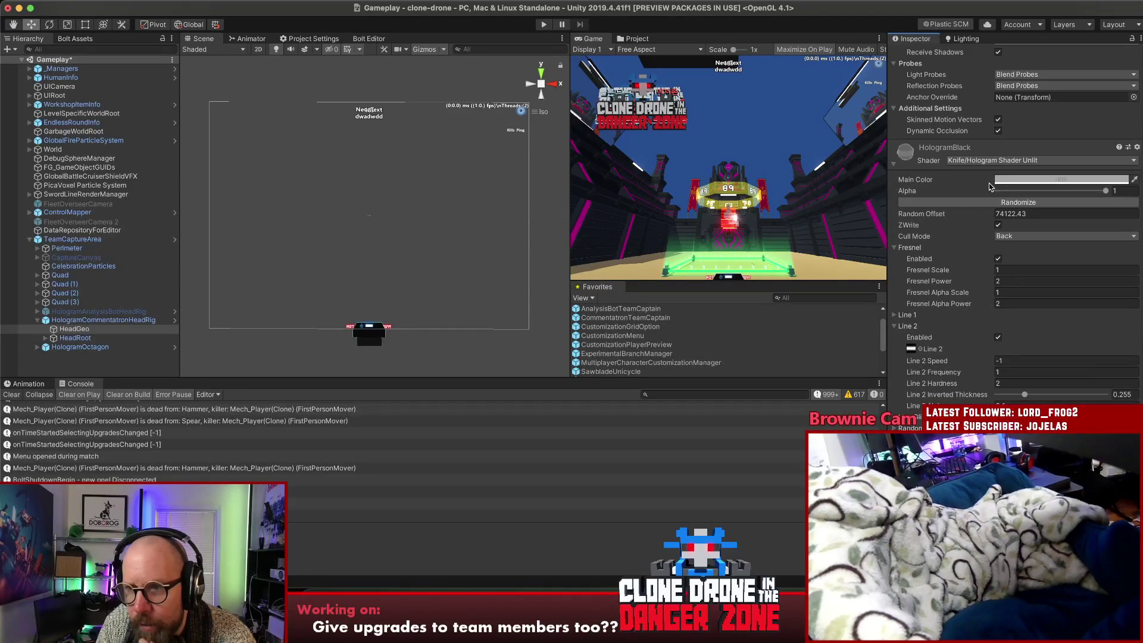
click(1061, 180)
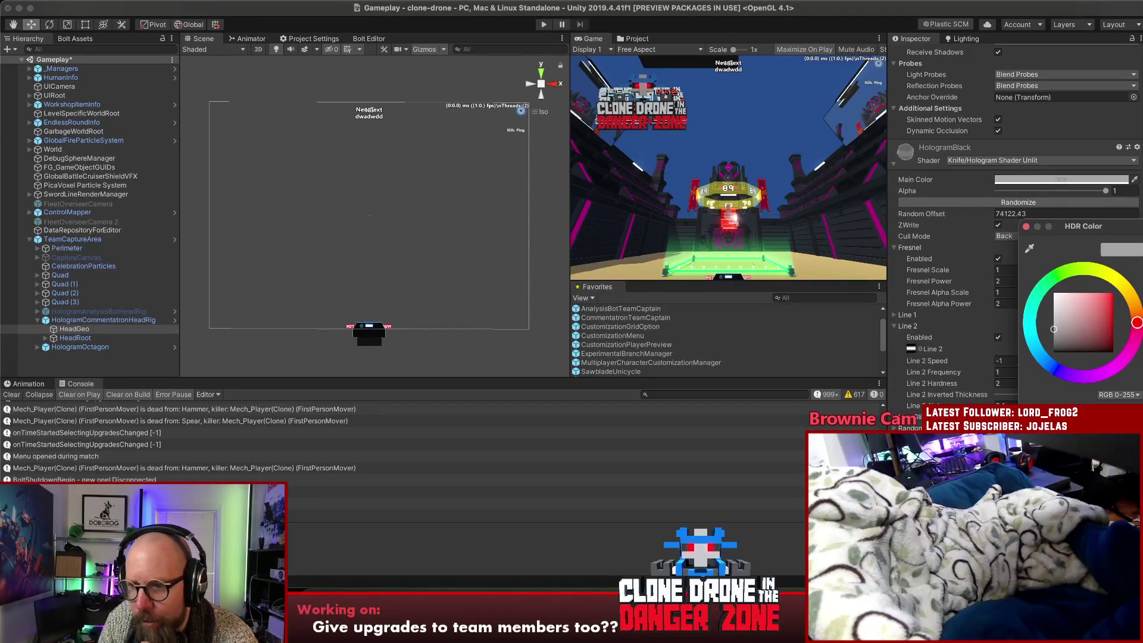
click(787, 206)
click(1061, 179)
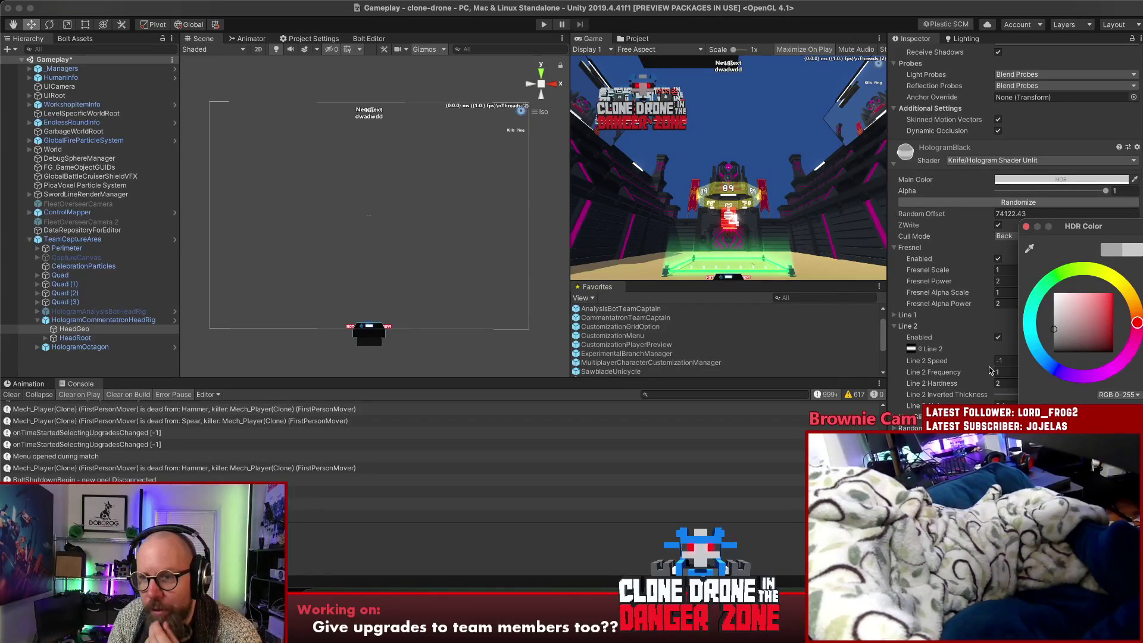
click(1026, 227)
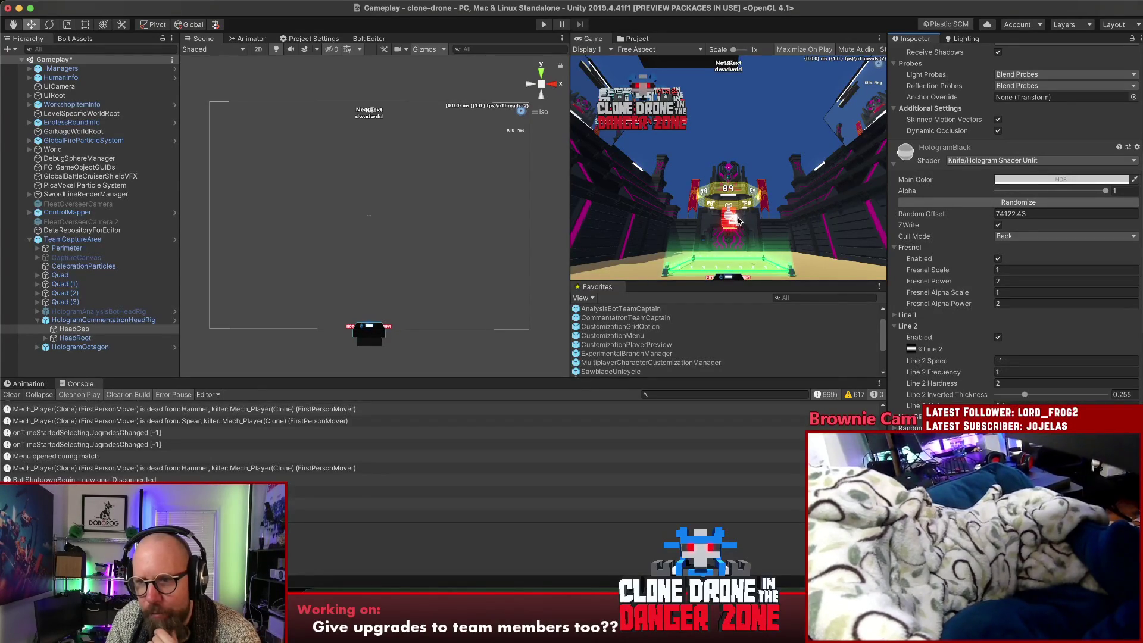
click(894, 165)
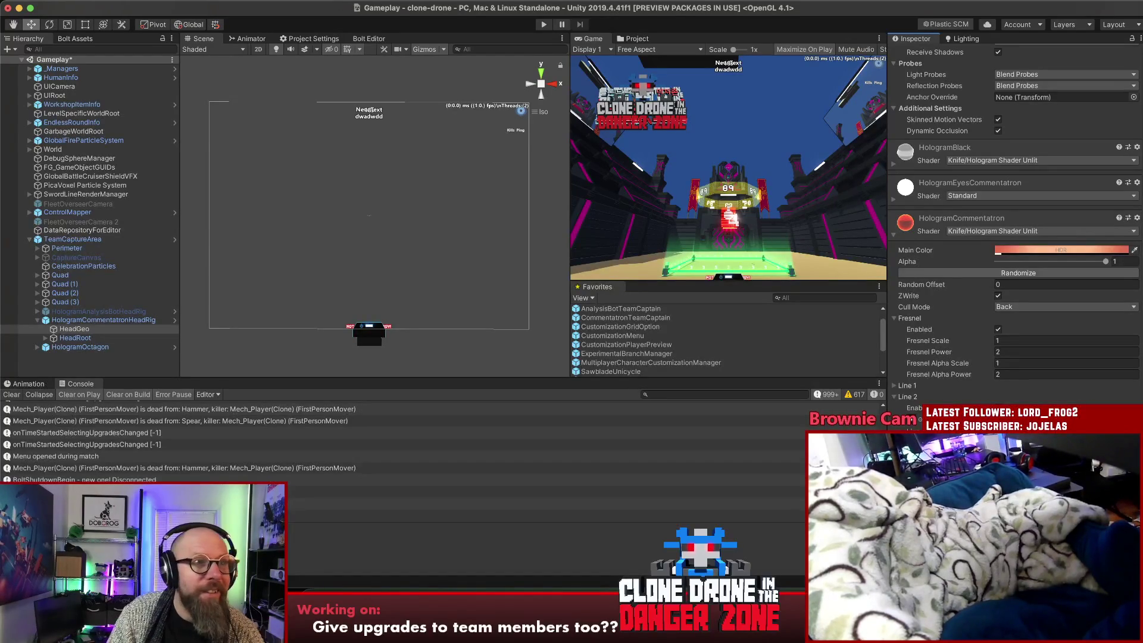
key(super+Tab)
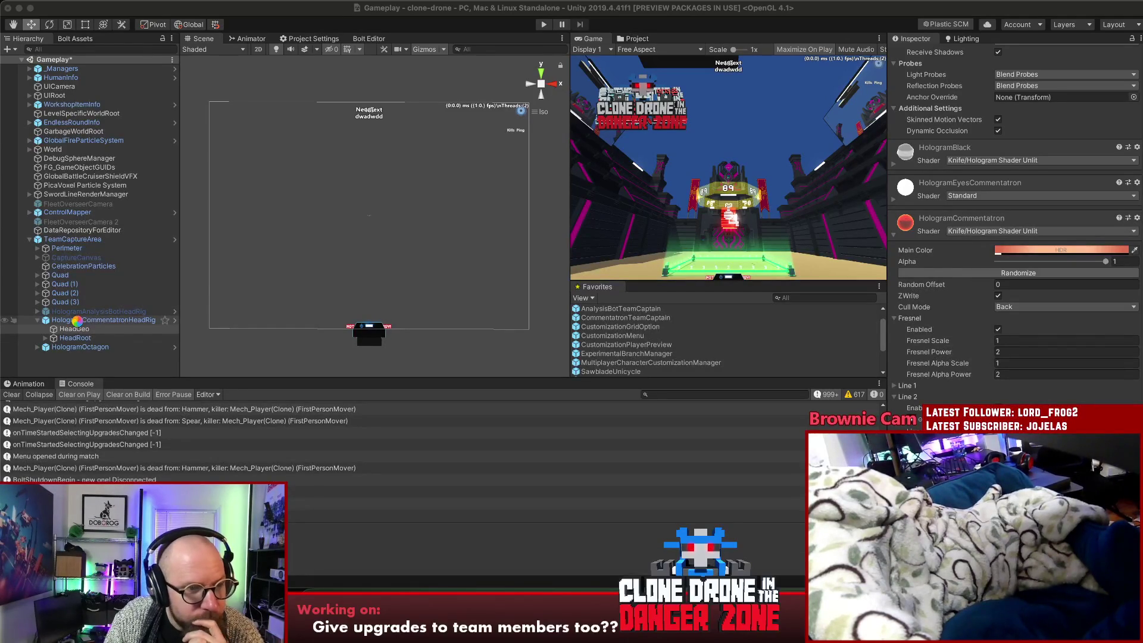
Deactivate HologramCommentatronHeadRig, activate HologramAnalysisBotHeadRig, and select its HeadGeo
click(74, 321)
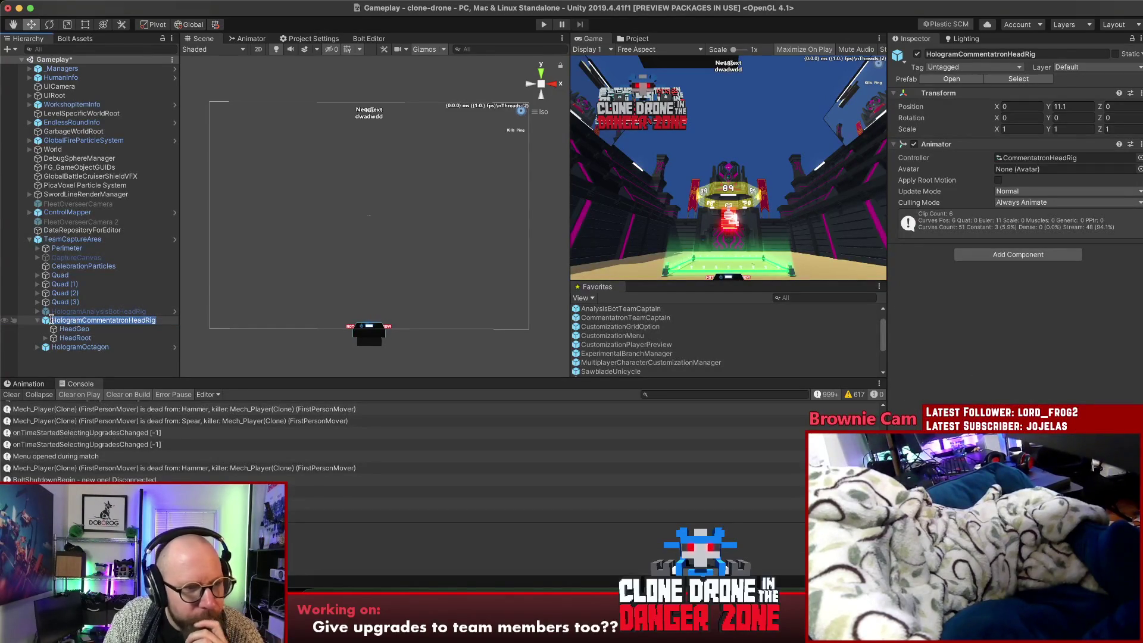
click(917, 54)
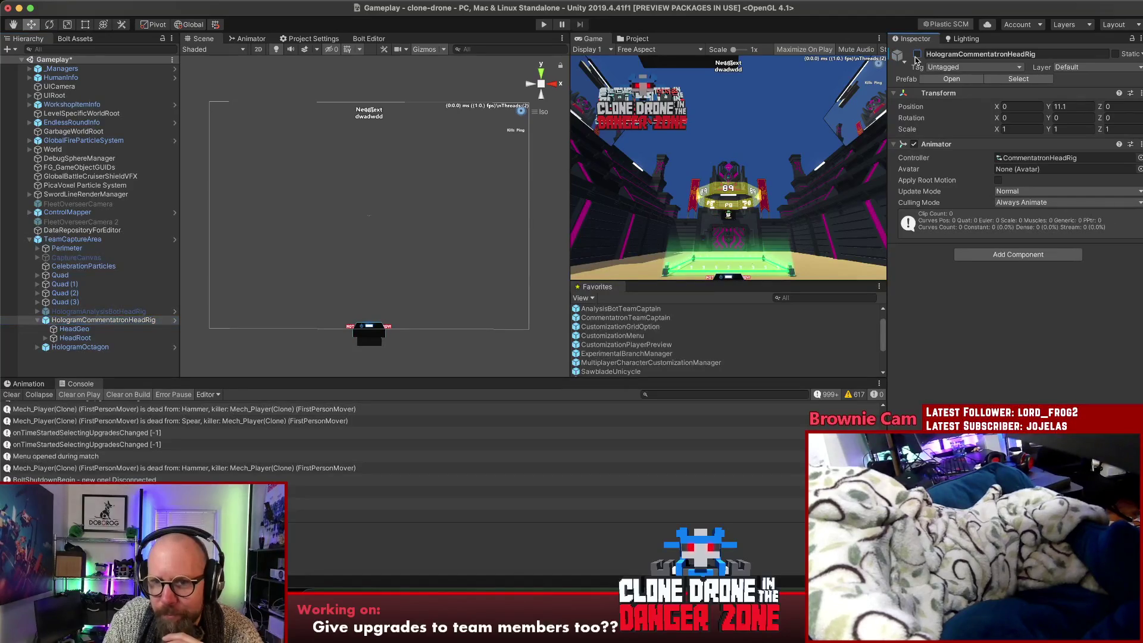
click(124, 312)
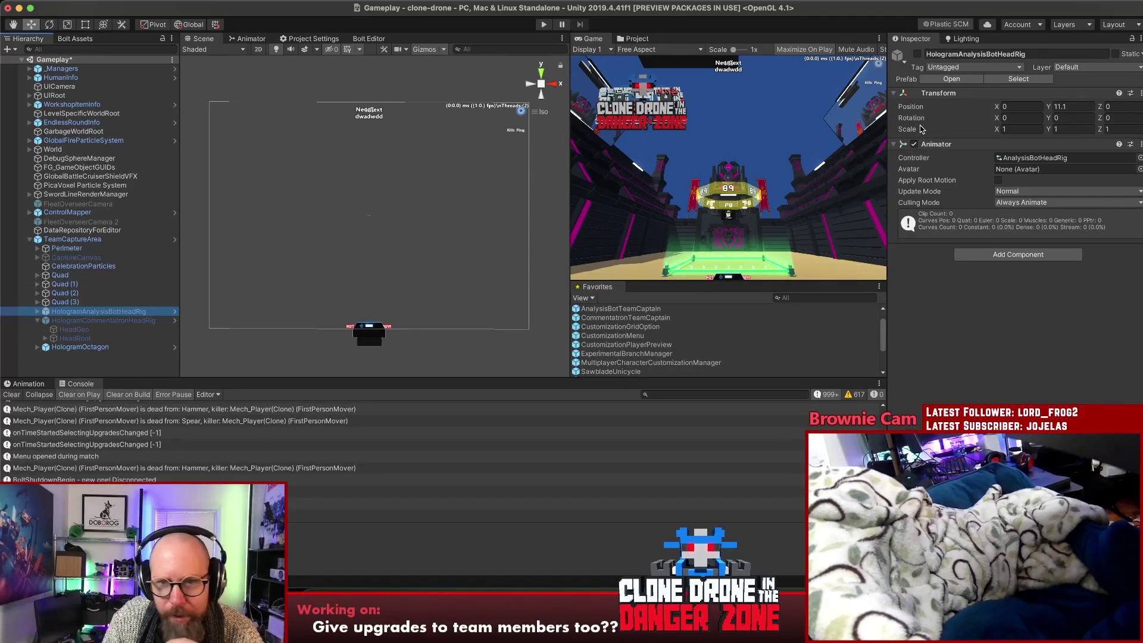
click(918, 54)
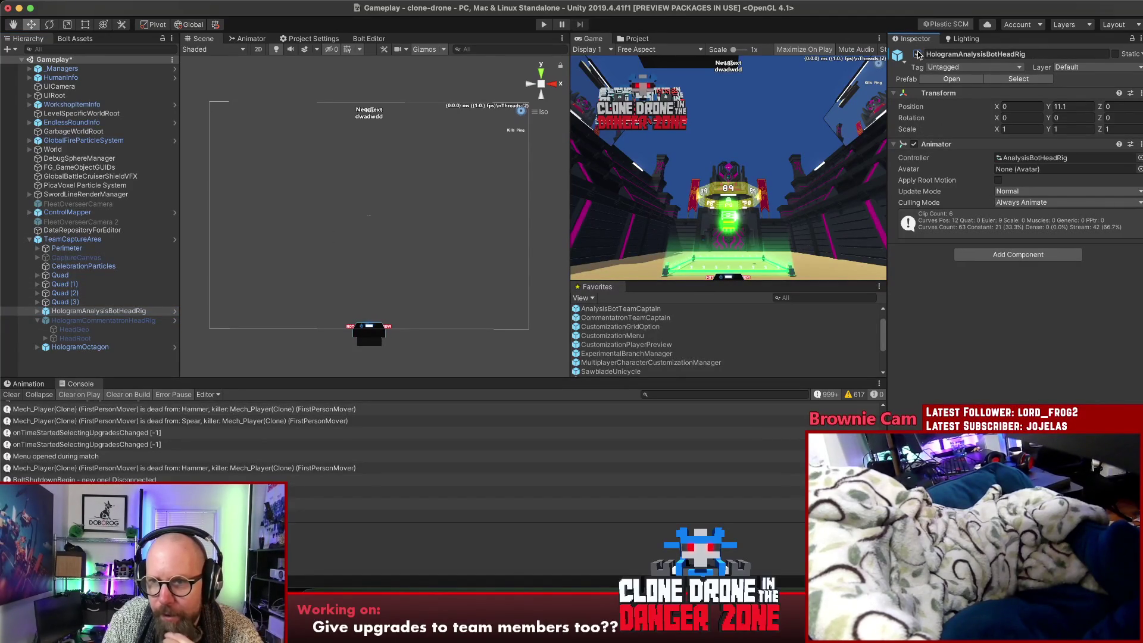
click(60, 311)
click(38, 310)
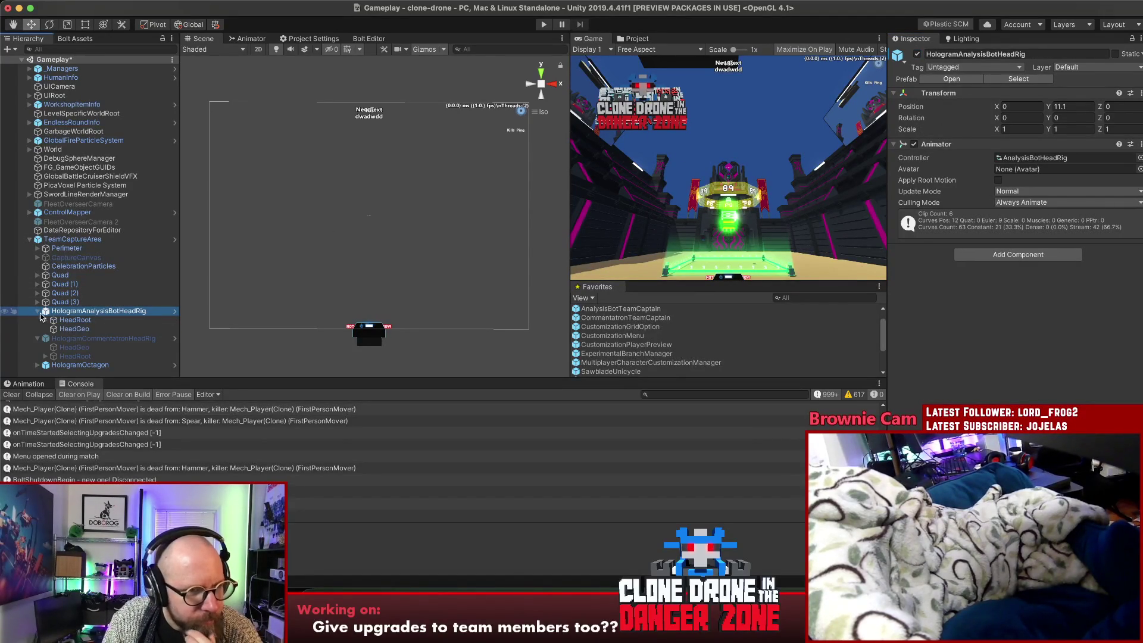
click(74, 329)
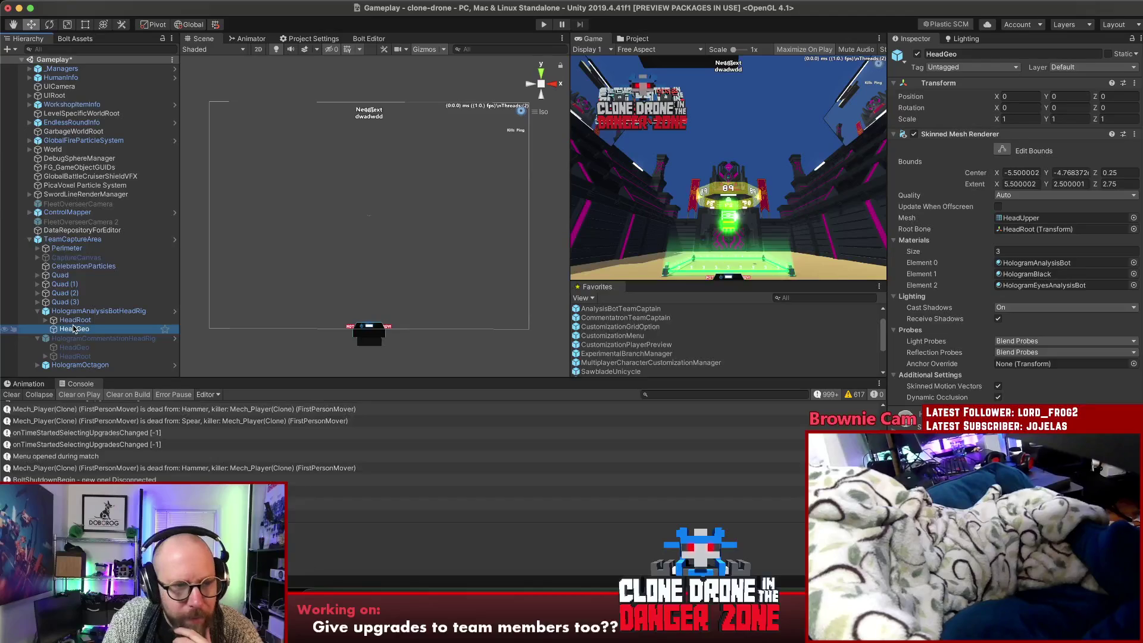
Turn off Fresnel on the HologramAnalysisBot material
scroll(1003, 247, down, 10)
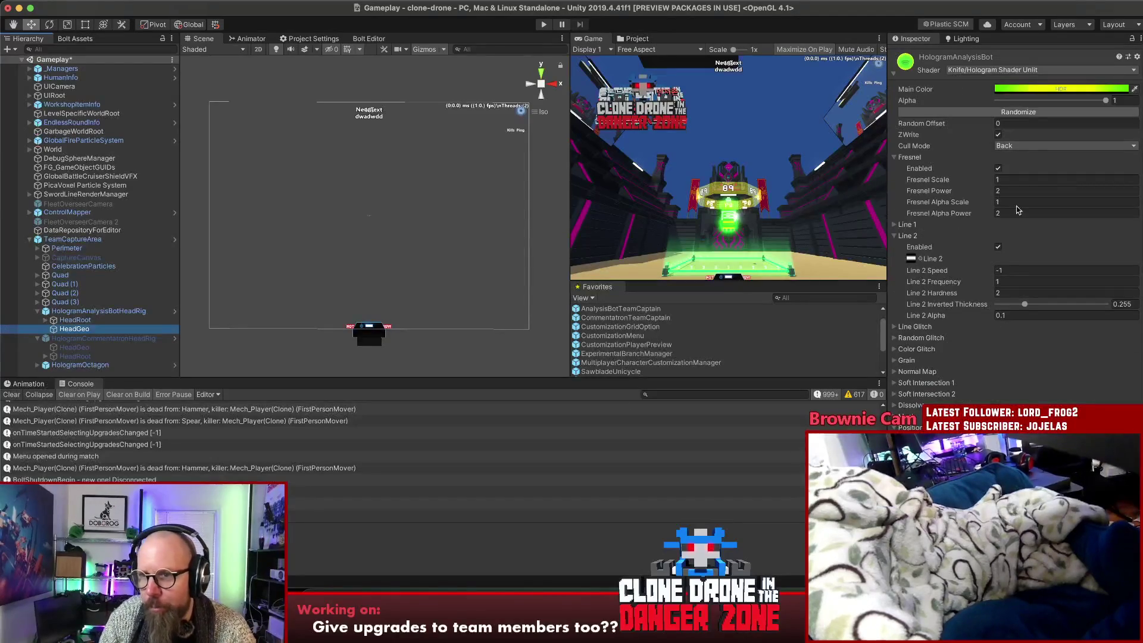
click(1037, 90)
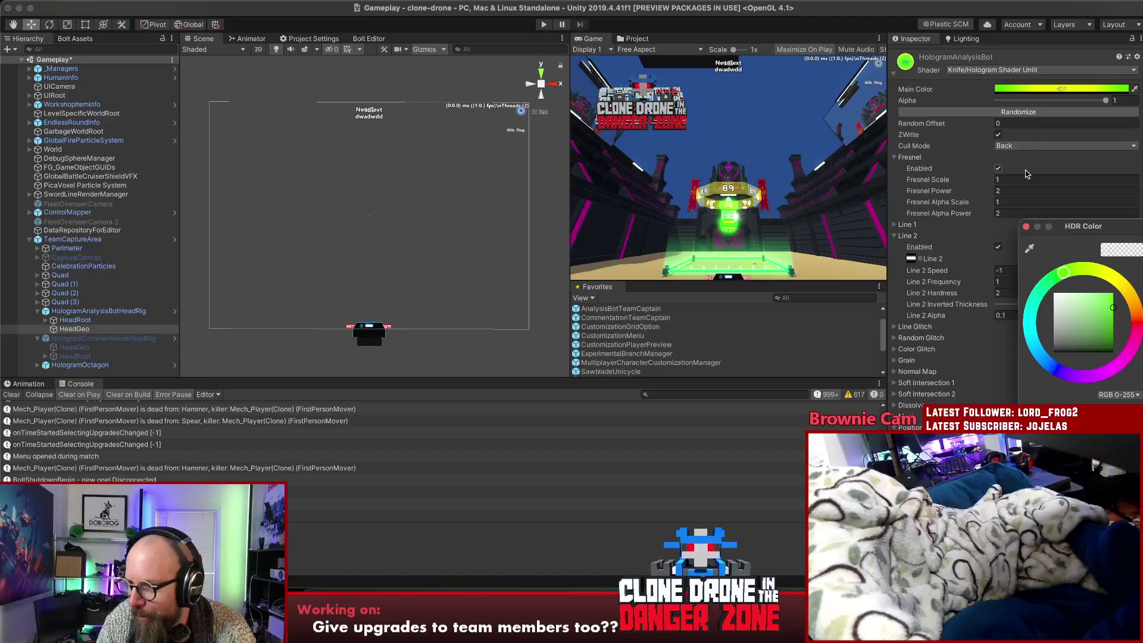
click(998, 168)
scroll(1030, 155, up, 2)
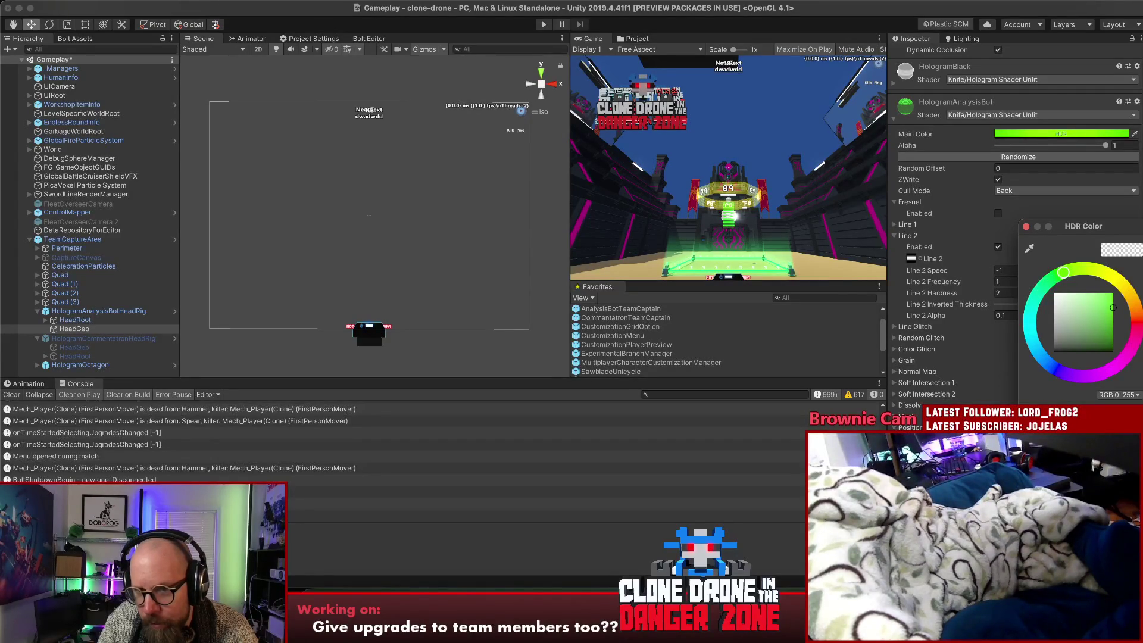
click(783, 249)
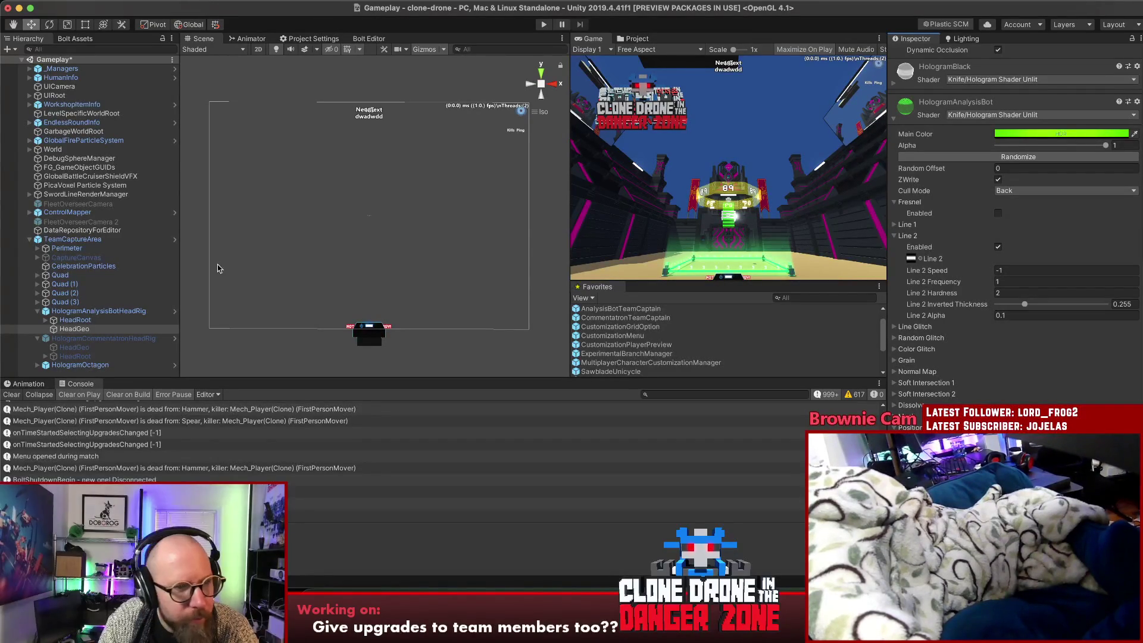
click(77, 330)
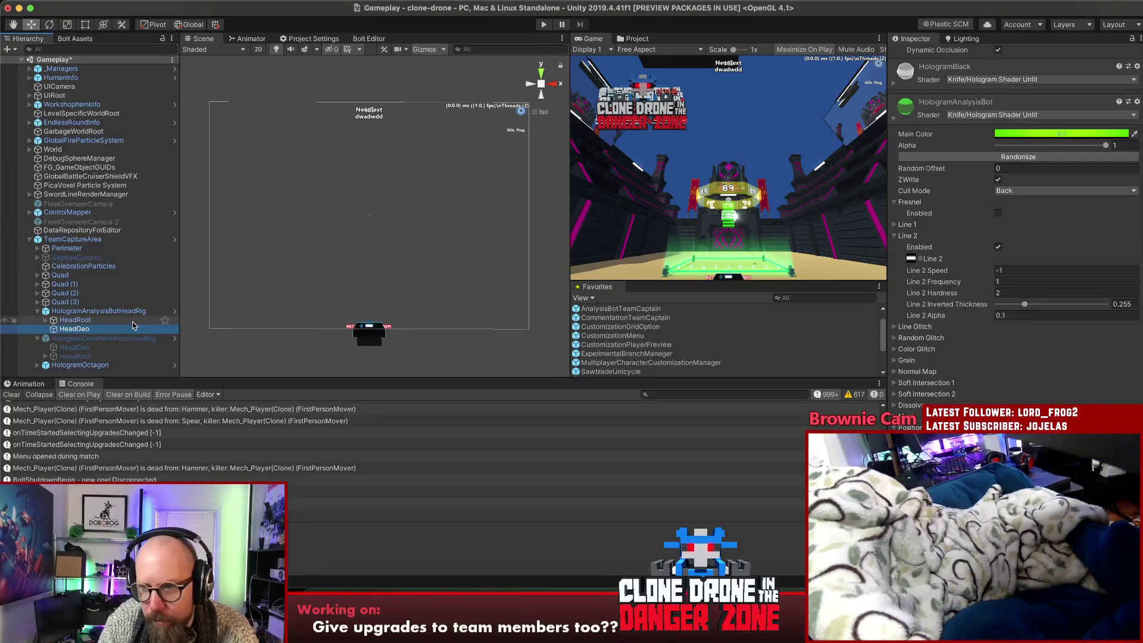
scroll(982, 110, up, 2)
Set HologramBlack's Main Color to a light green shade
click(893, 149)
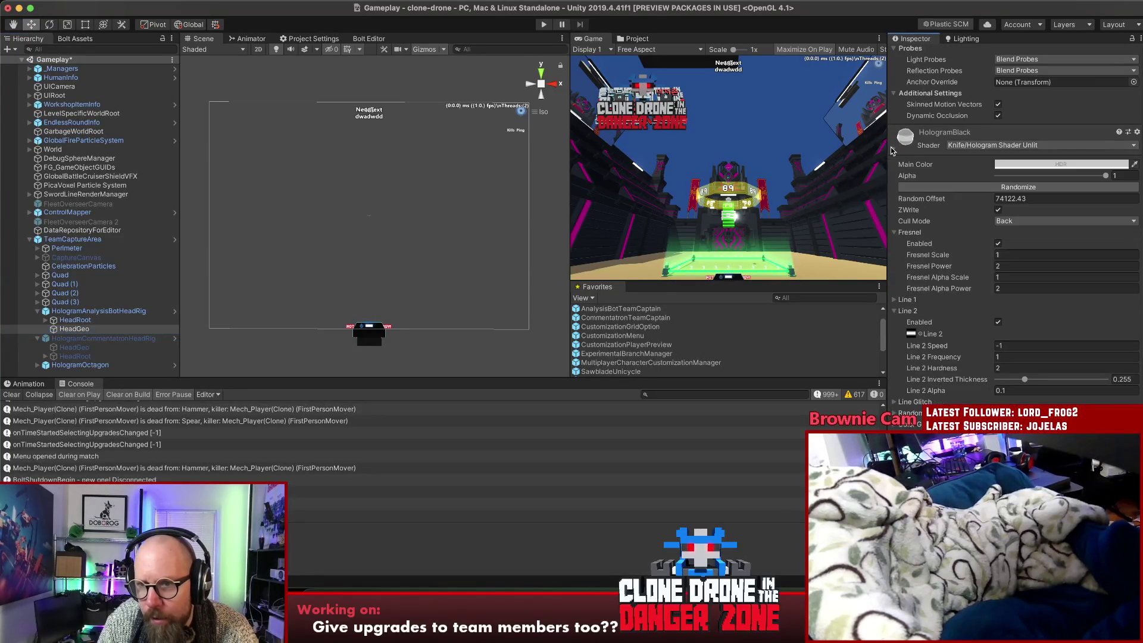
click(1042, 165)
click(1056, 200)
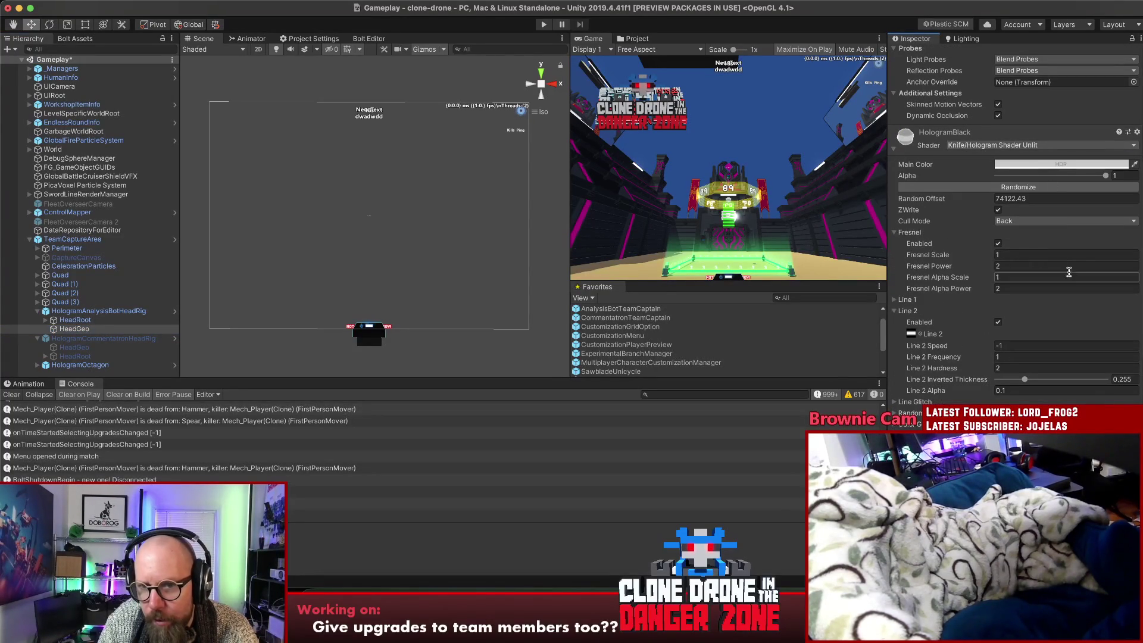
click(1048, 166)
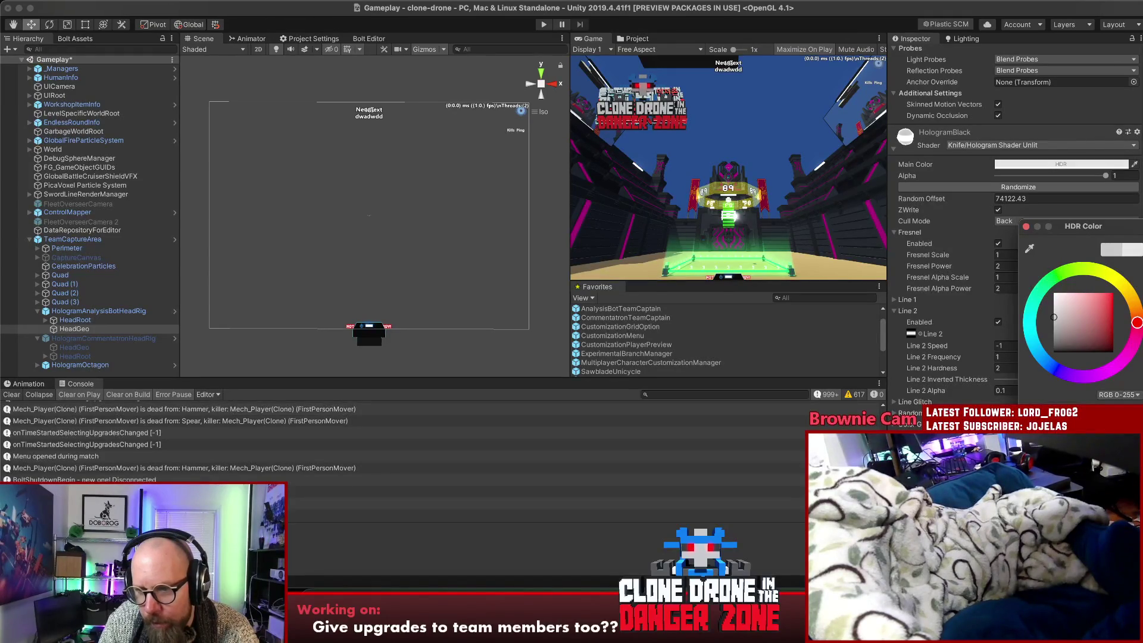
drag(1061, 277, 1065, 275)
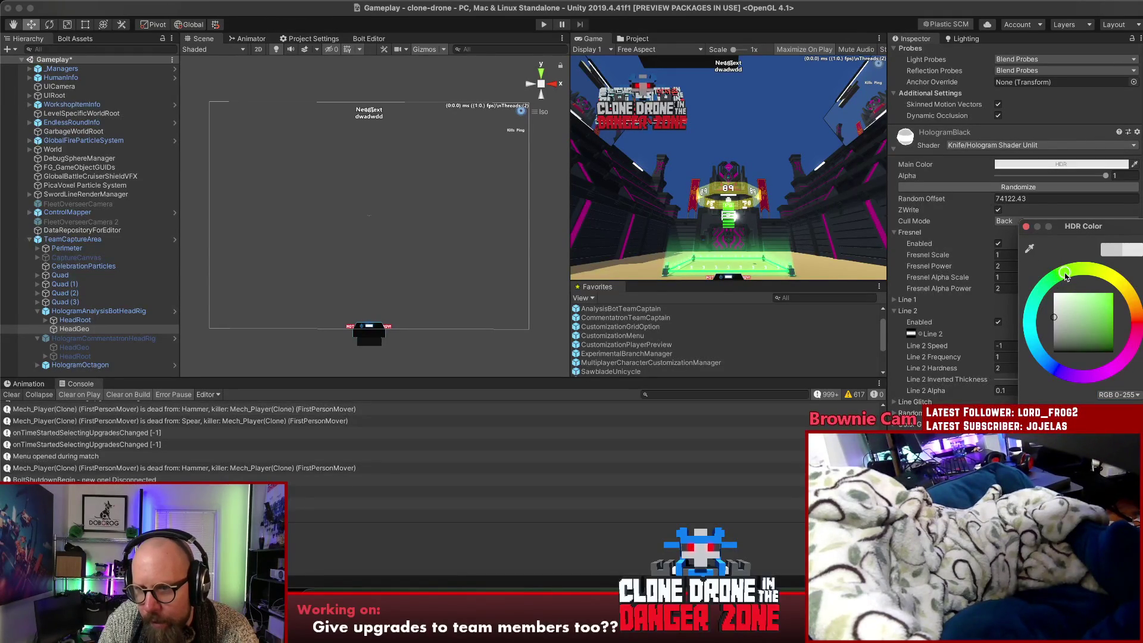
click(1071, 318)
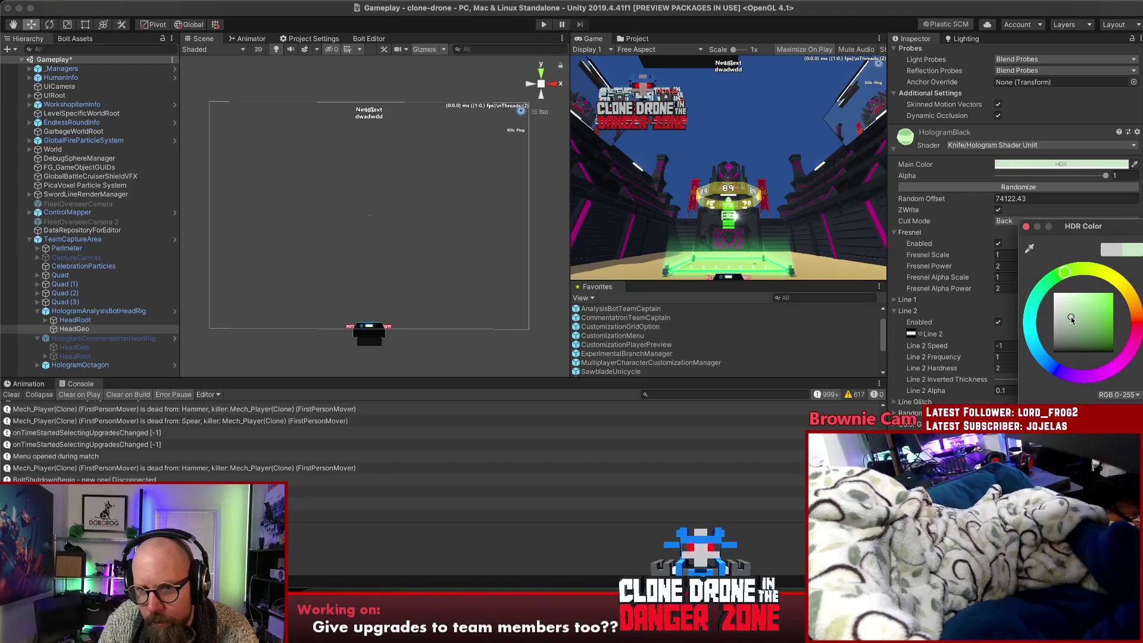
click(1074, 318)
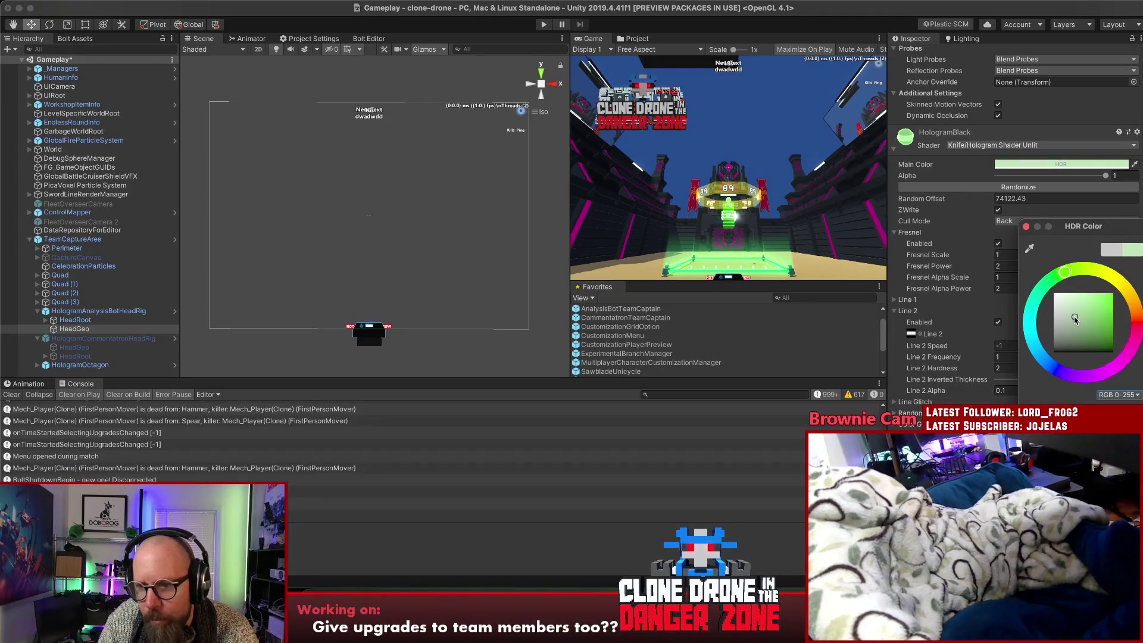
click(1026, 227)
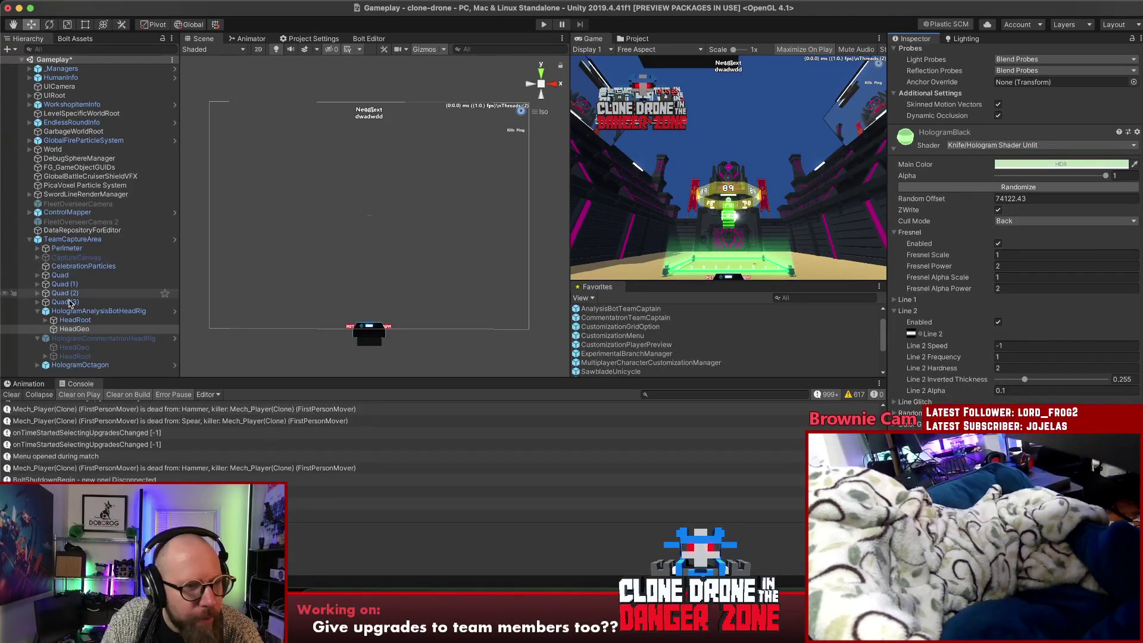
Reactivate HologramCommentatronHeadRig and deactivate HologramAnalysisBotHeadRig
click(149, 337)
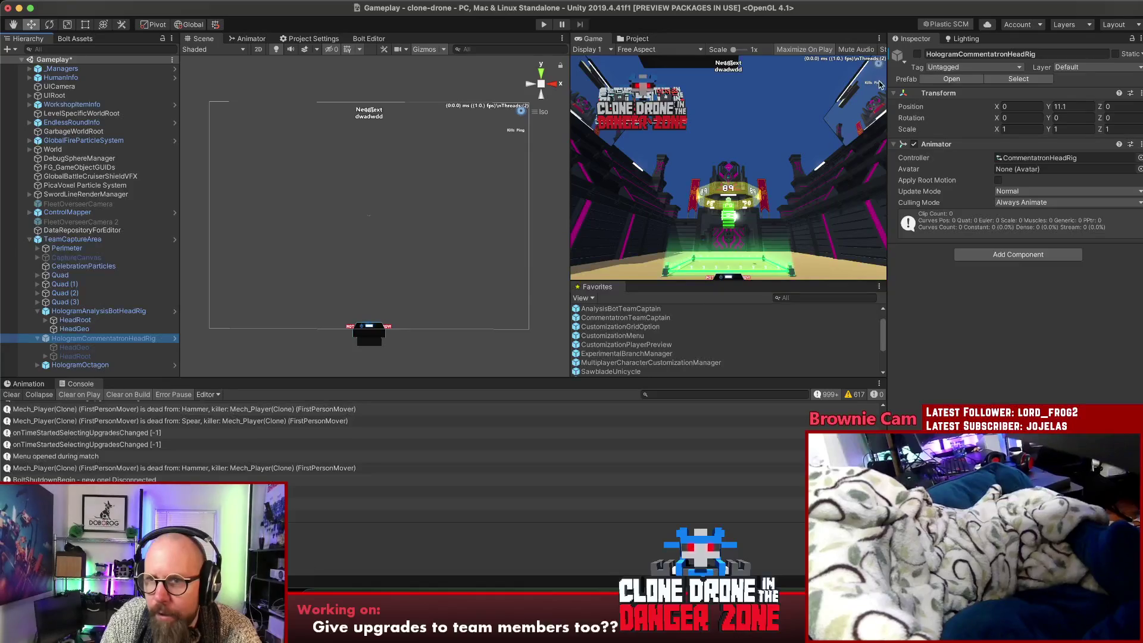
click(917, 54)
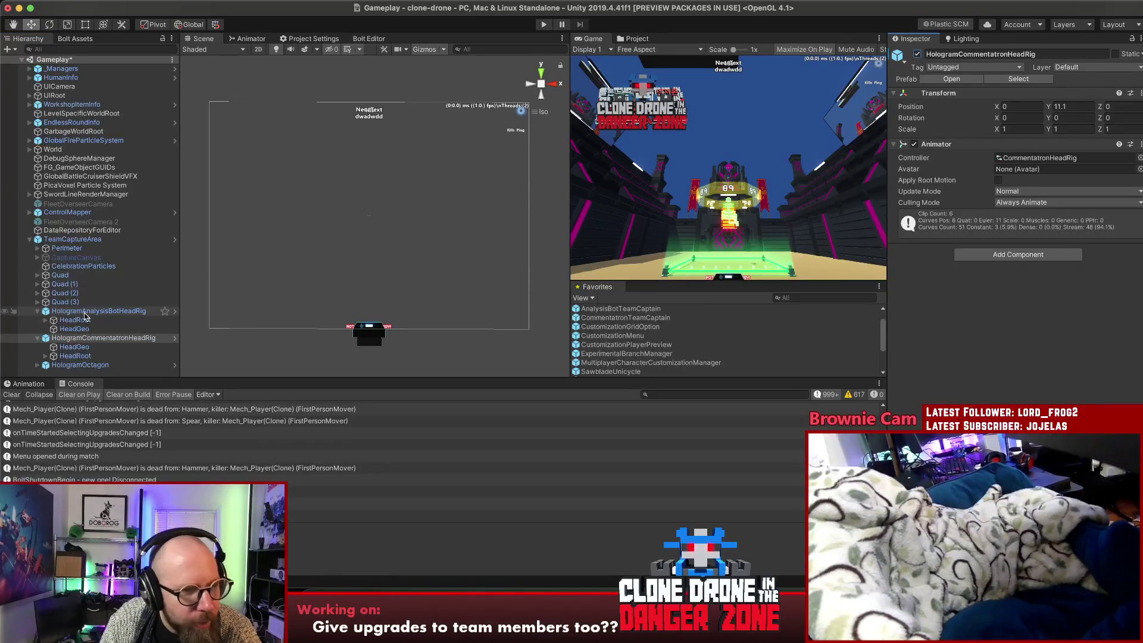
click(137, 310)
click(917, 53)
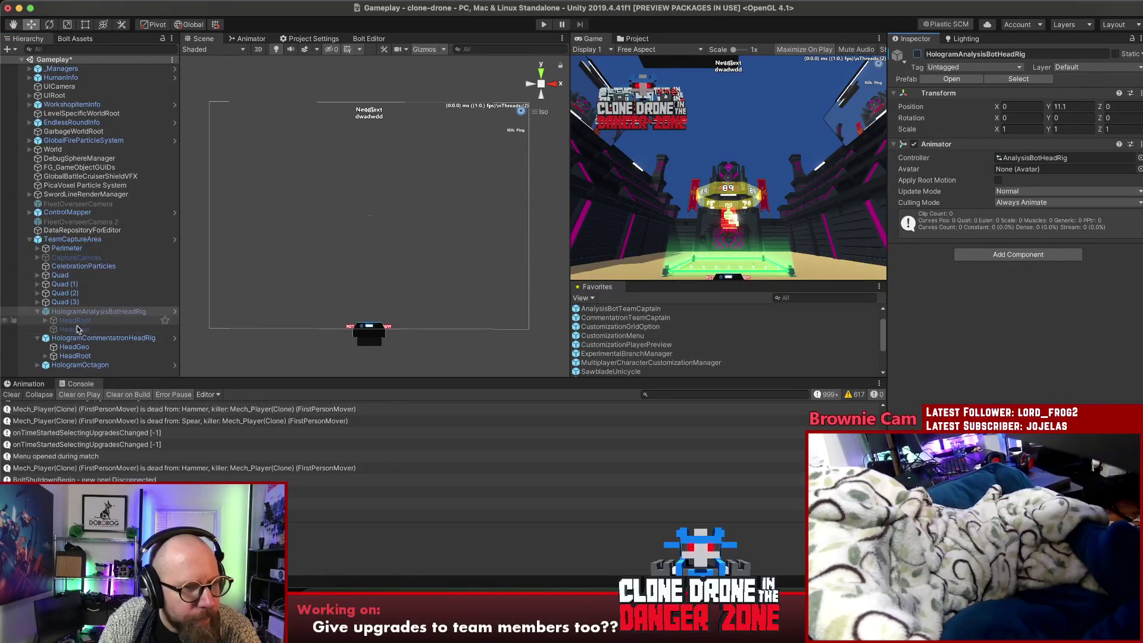
Select the Commentatron HeadGeo and locate its HologramBlack material in Materials/VFX
click(74, 346)
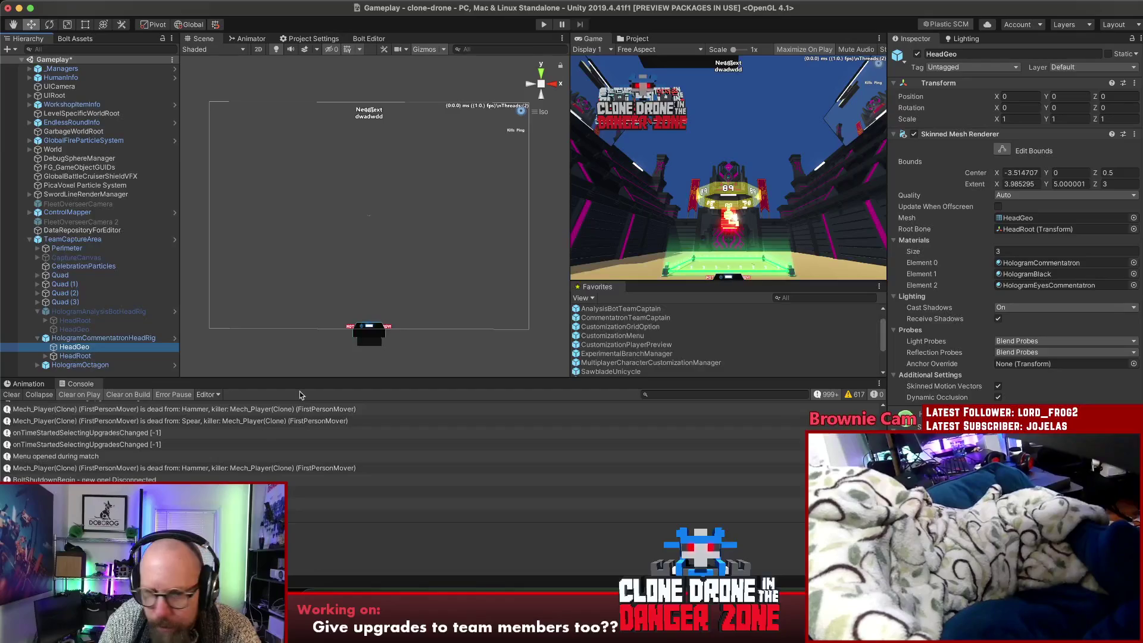
click(92, 356)
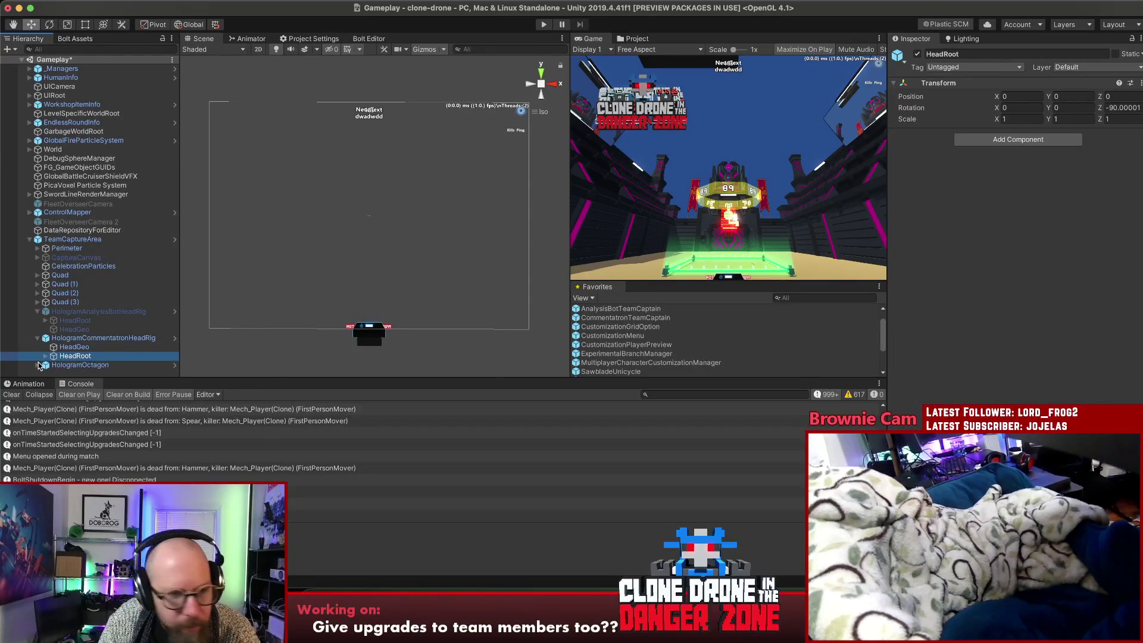
click(84, 347)
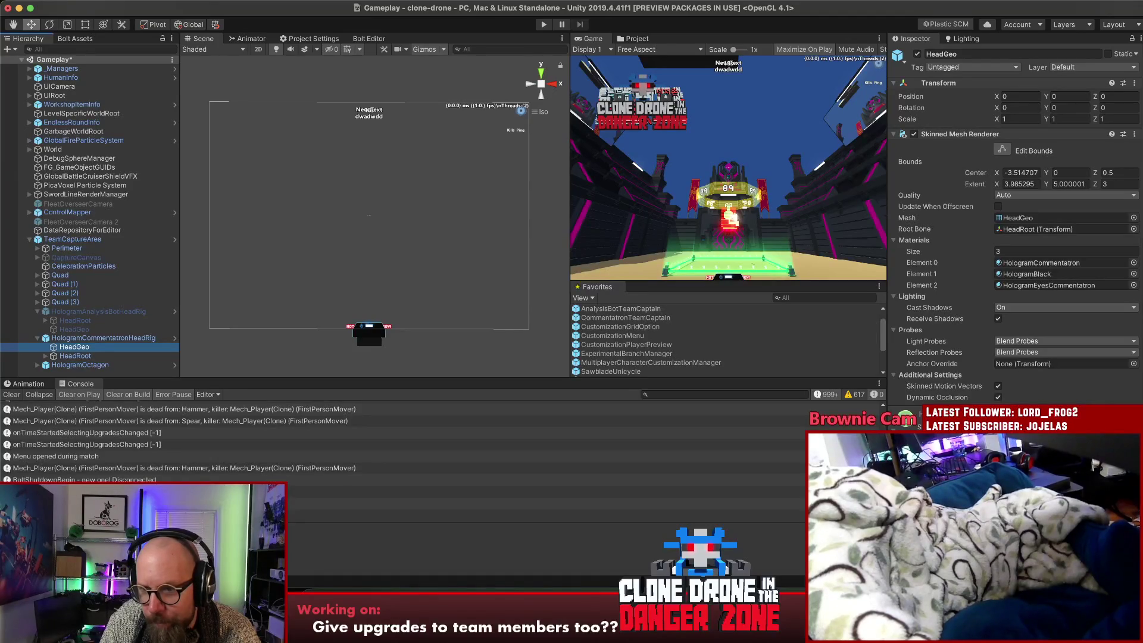
click(1046, 275)
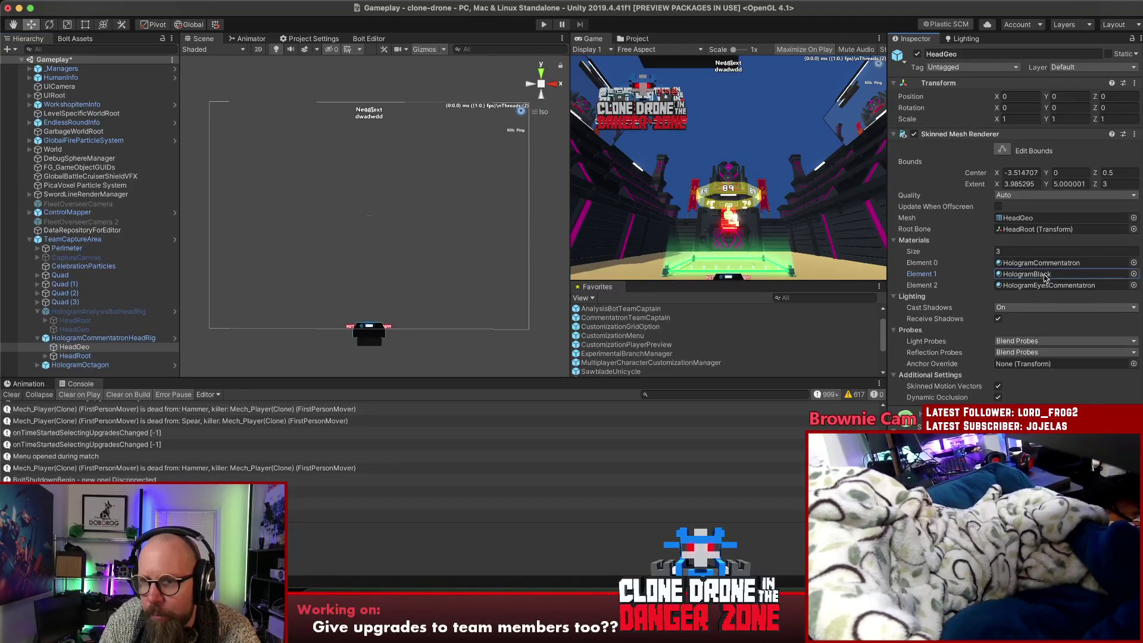
click(1046, 275)
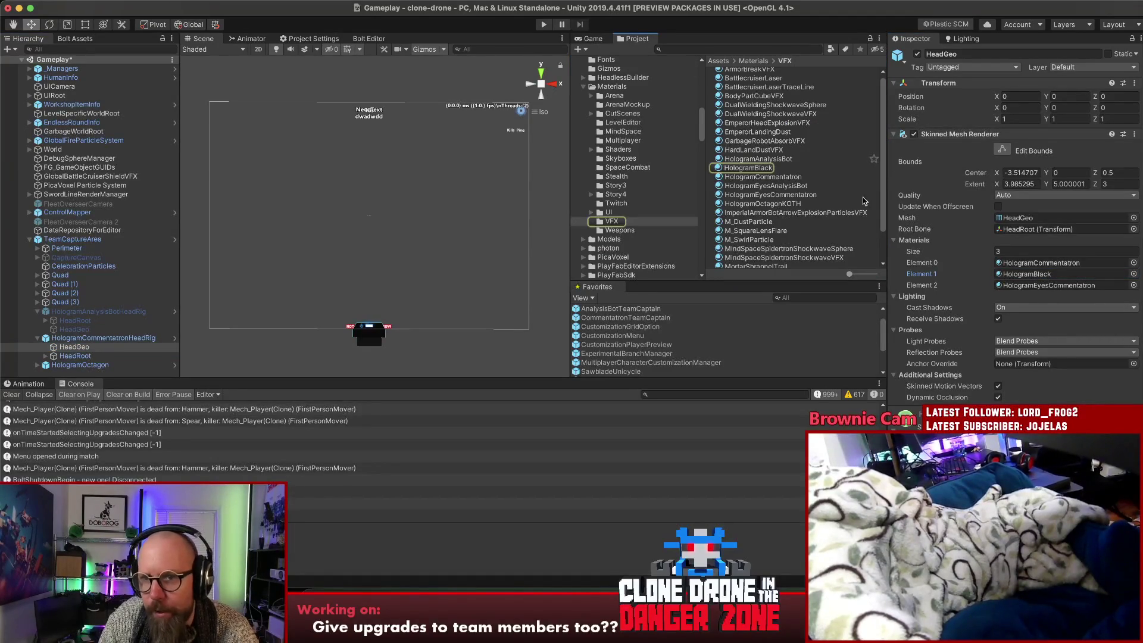
Rename the HologramBlack material to HologramBlackAnalysisBot
click(770, 168)
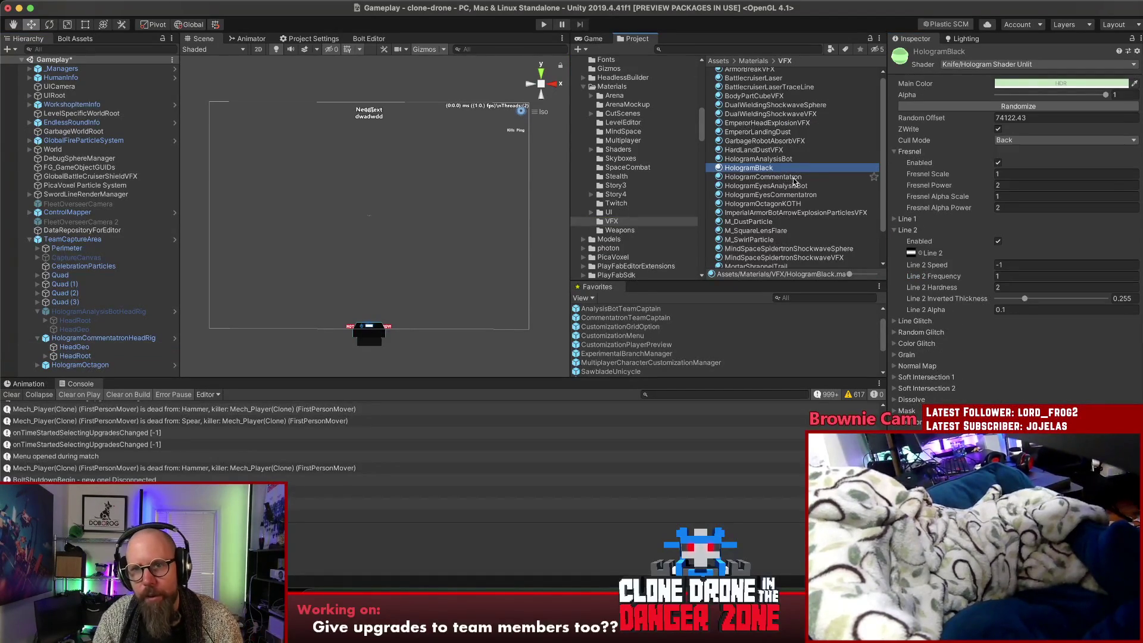
key(Return)
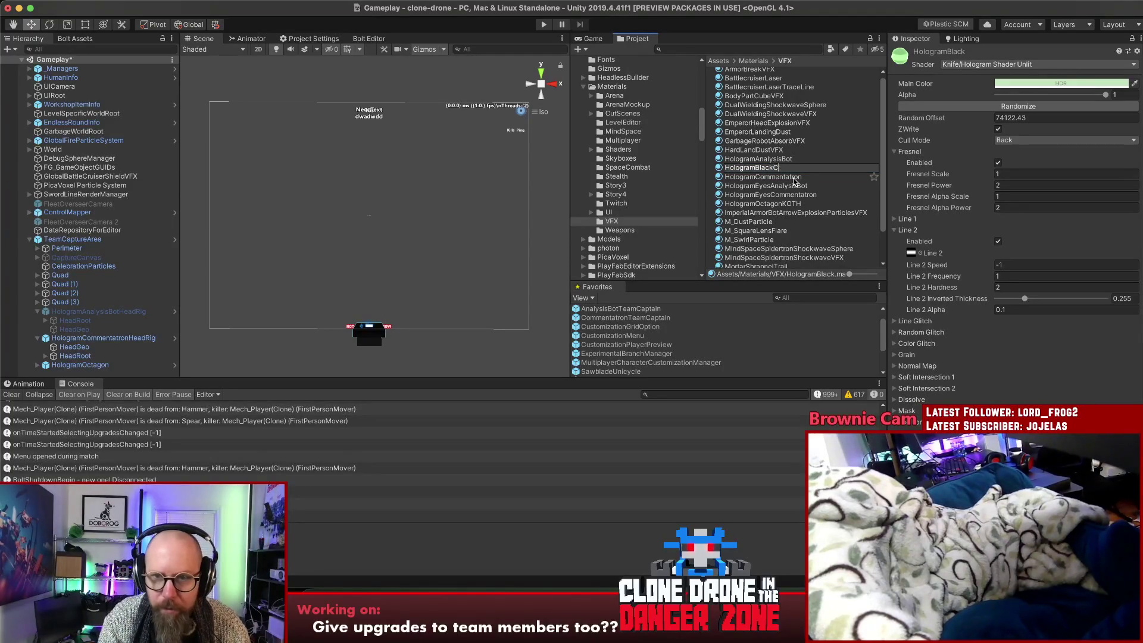
text(isBot)
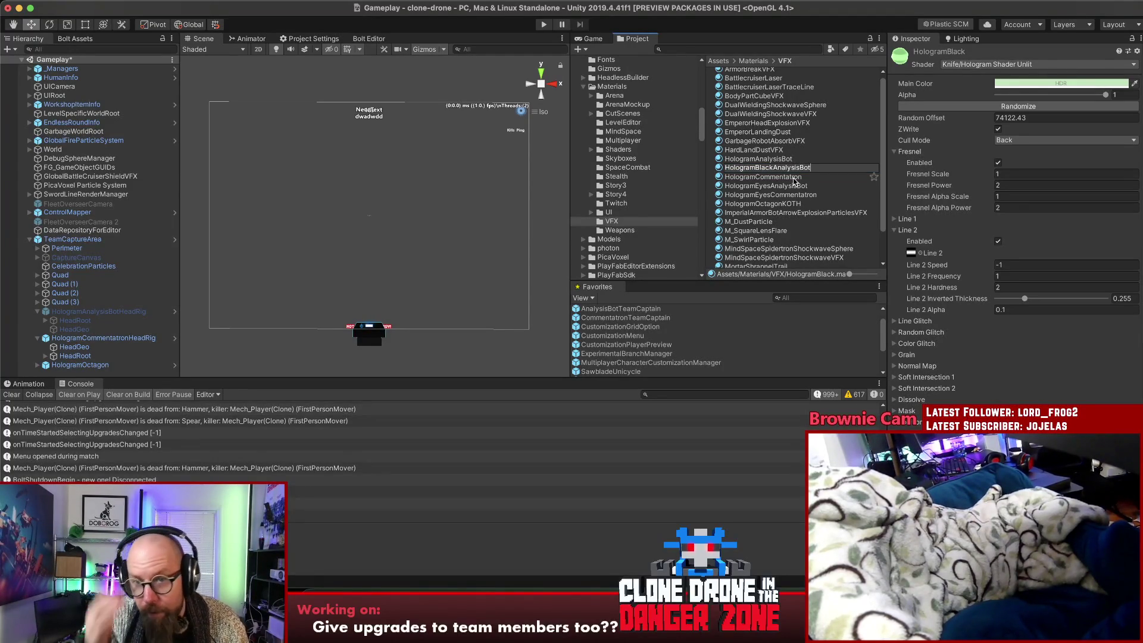
key(Return)
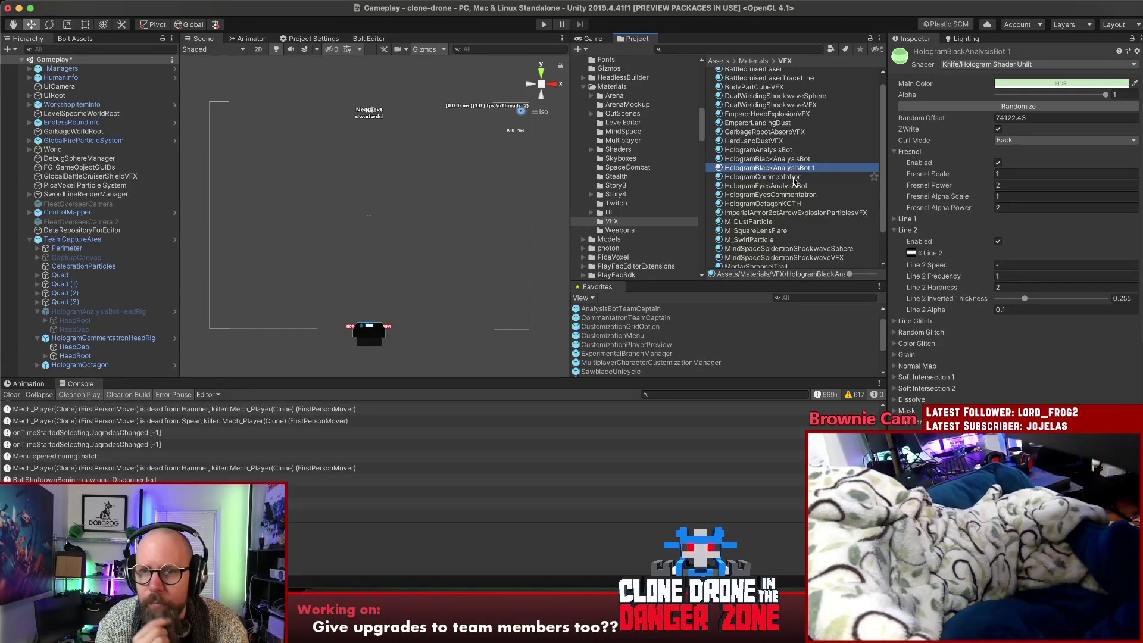
Rename the duplicated material to HologramBlackCommentatron
key(Return)
key(Right)
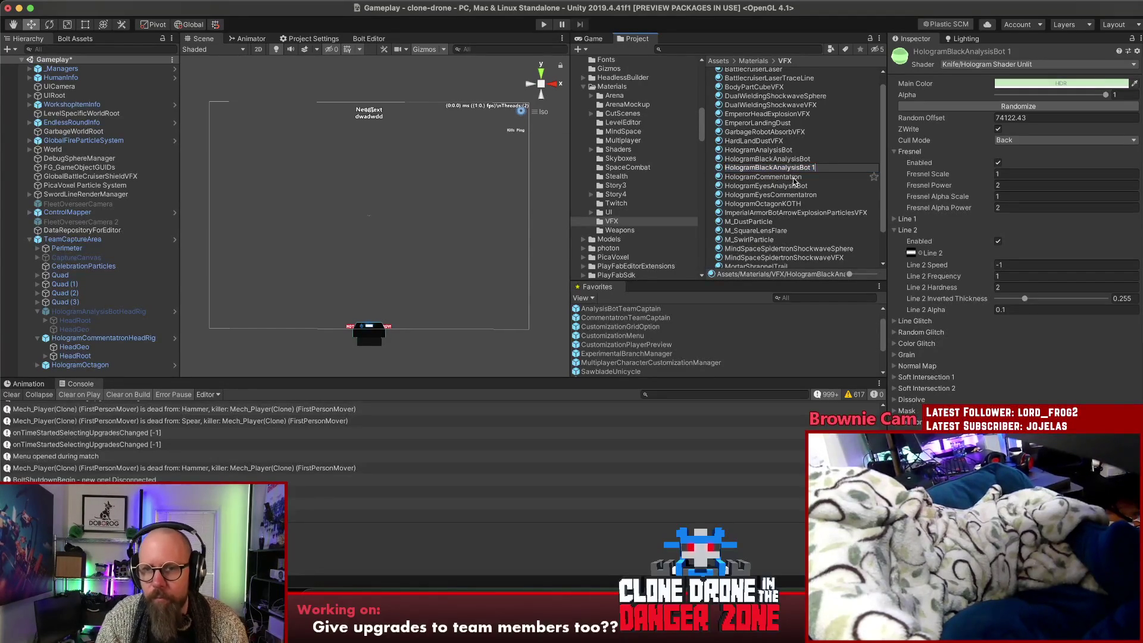
key(BackSpace)
key(BackSpace)
key(BackSpace)
key(BackSpace)
key(BackSpace)
key(BackSpace)
text(Commentatron)
key(Return)
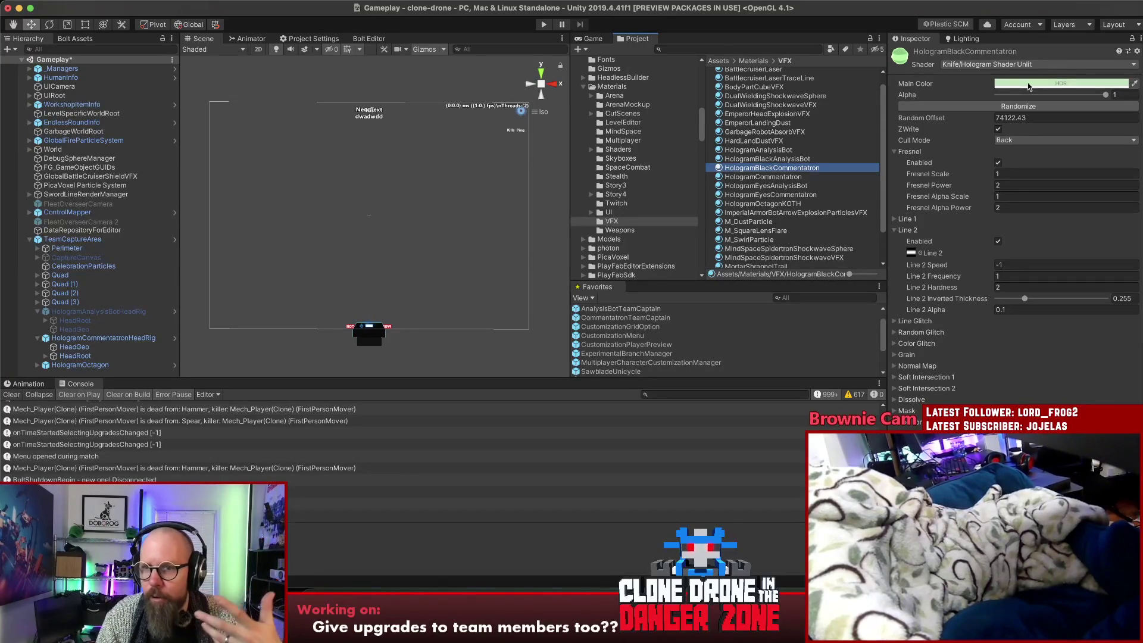
Tint HologramBlackCommentatron pink and assign it to the Commentatron HeadGeo's second material slot
click(1079, 86)
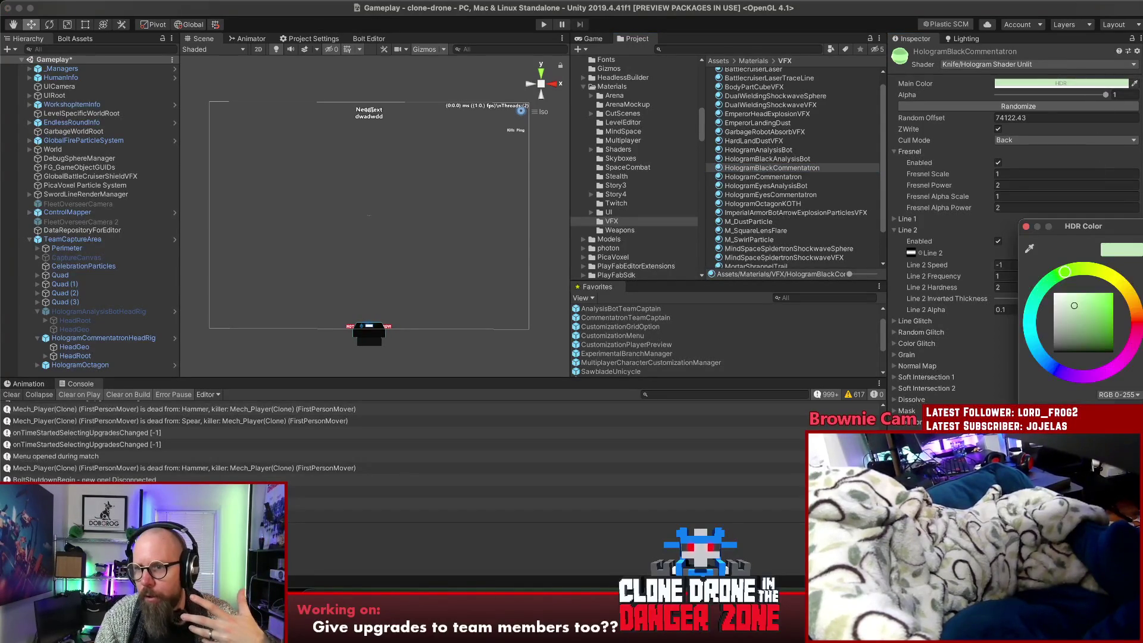
click(1135, 324)
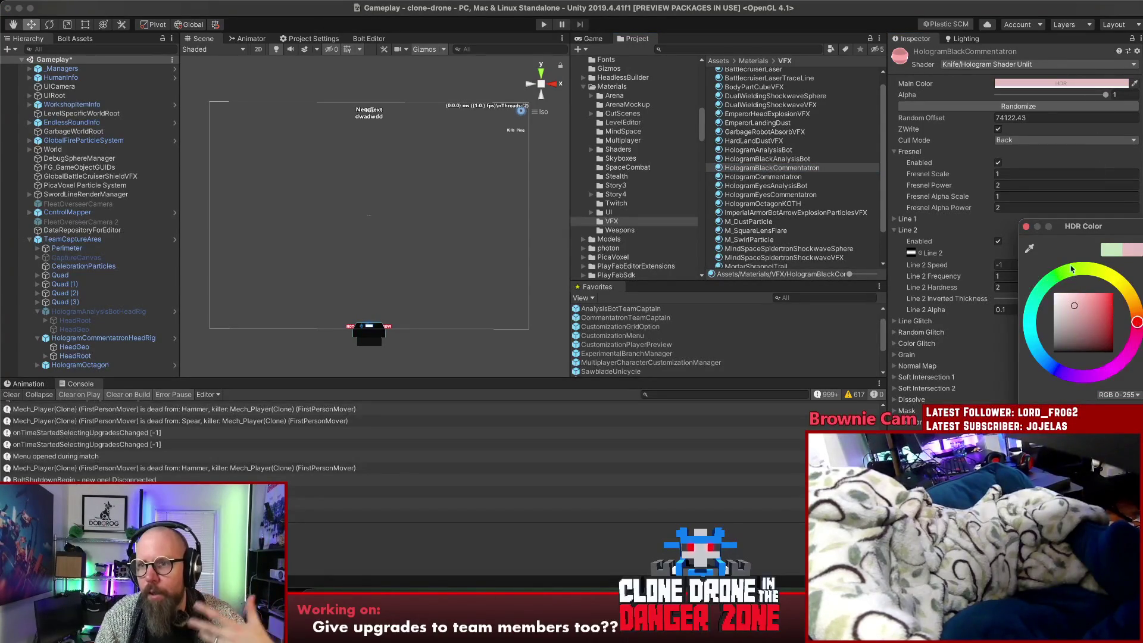
click(1025, 226)
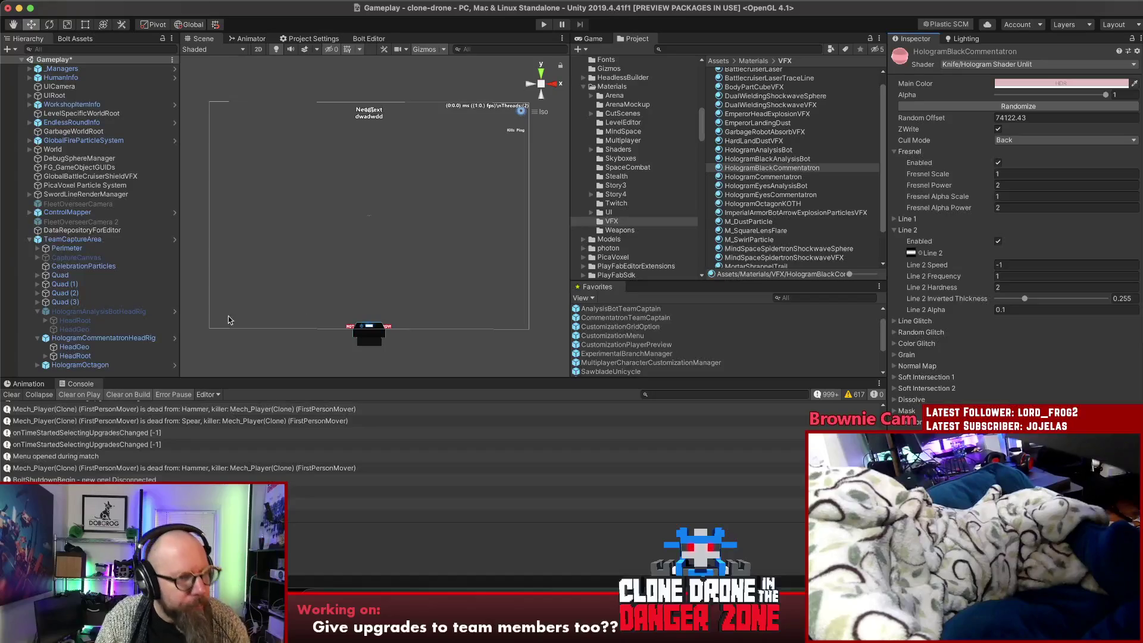
click(74, 347)
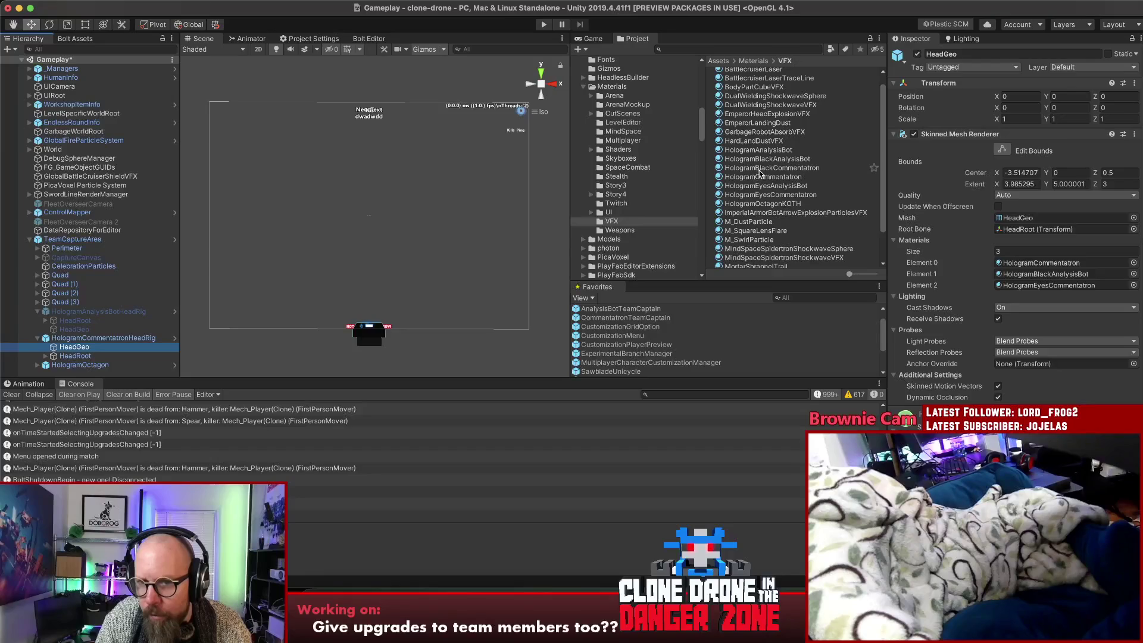
mouse_move(764, 170)
mouse_down()
mouse_move(895, 242)
mouse_move(1024, 275)
mouse_up()
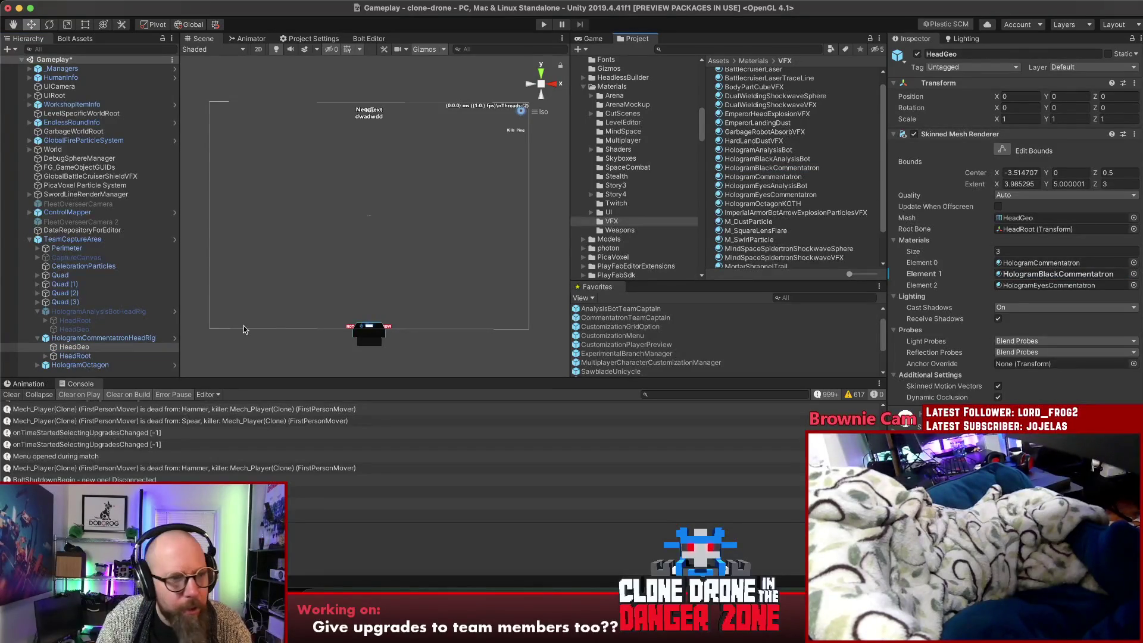
Apply the Commentatron HeadGeo's Skinned Mesh Renderer material change to the head rig prefab
click(88, 348)
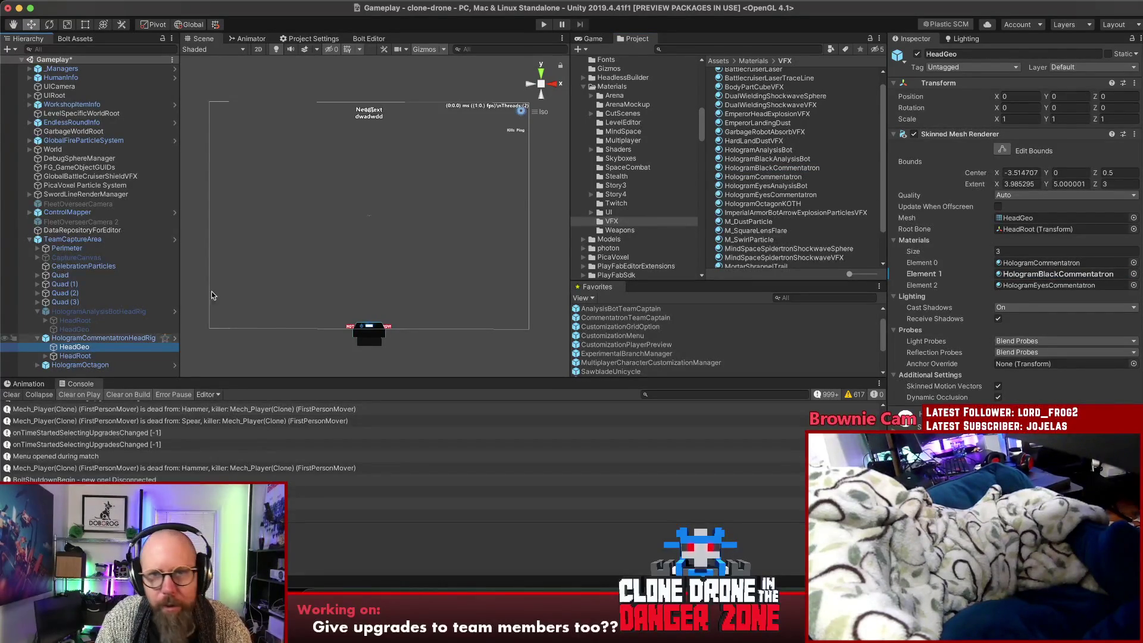
click(592, 38)
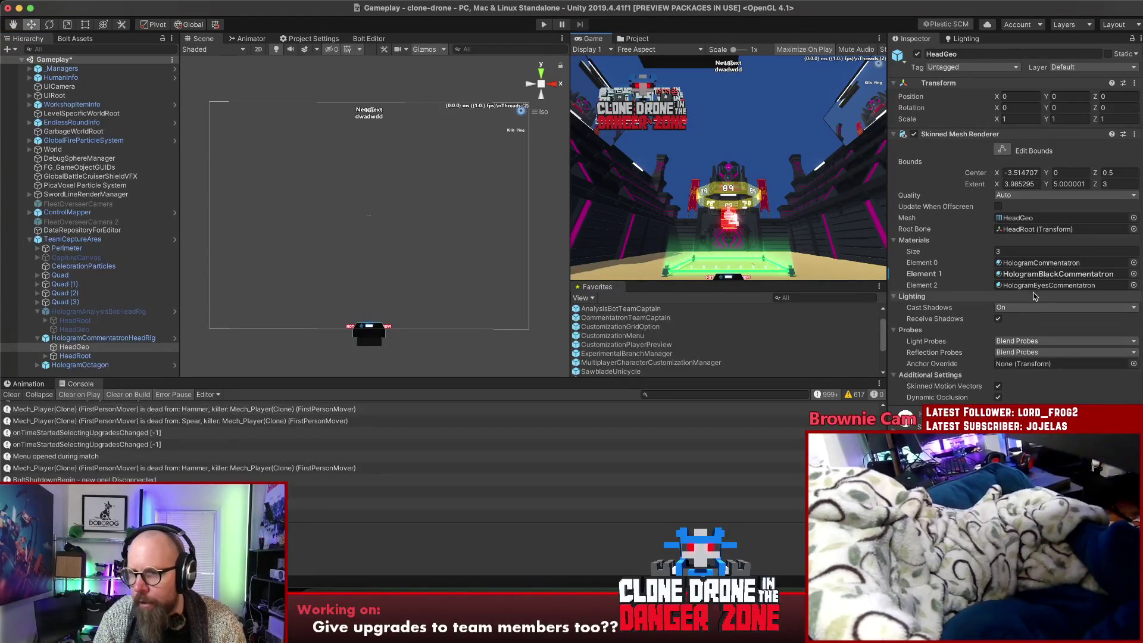
right_click(948, 136)
mouse_move(988, 158)
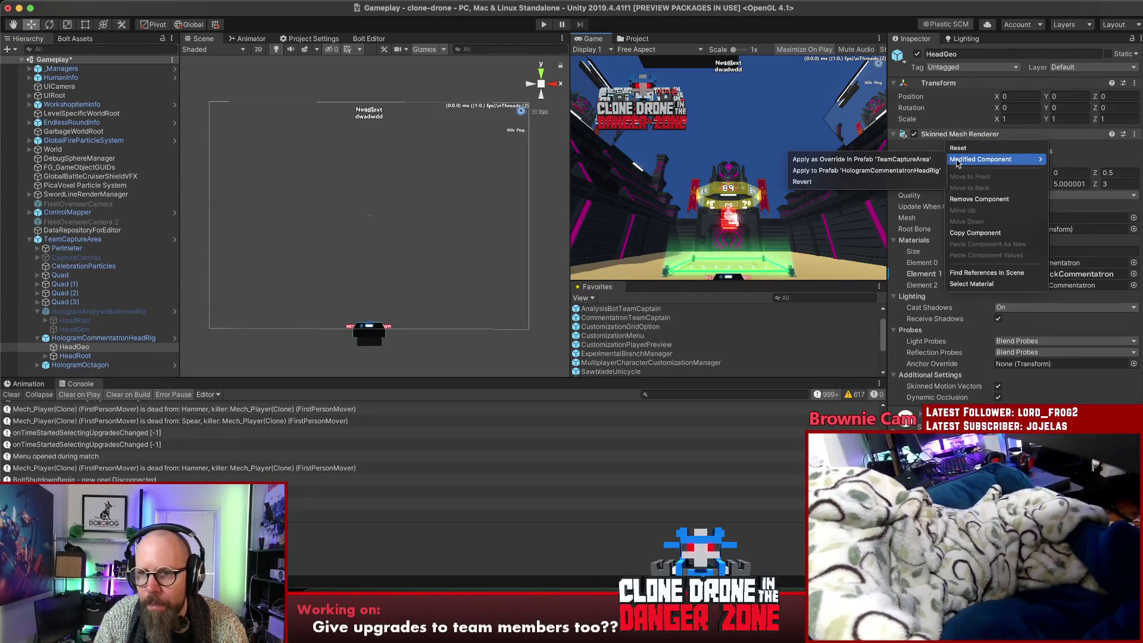
click(843, 173)
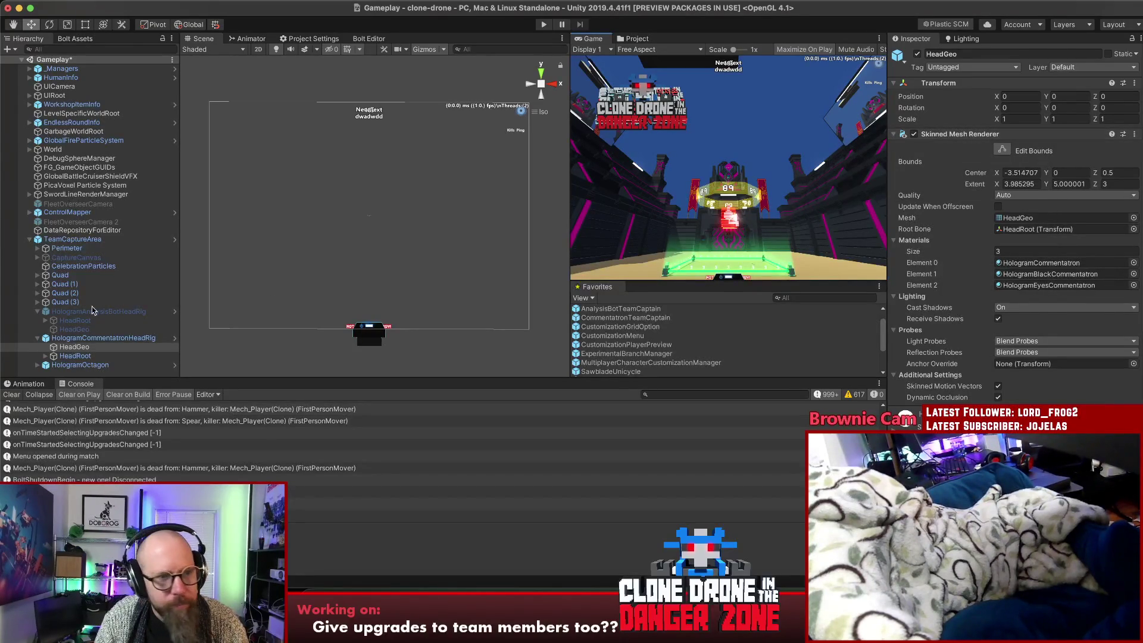
Activate the Analysis Bot head rig and inspect its HeadGeo materials
click(77, 312)
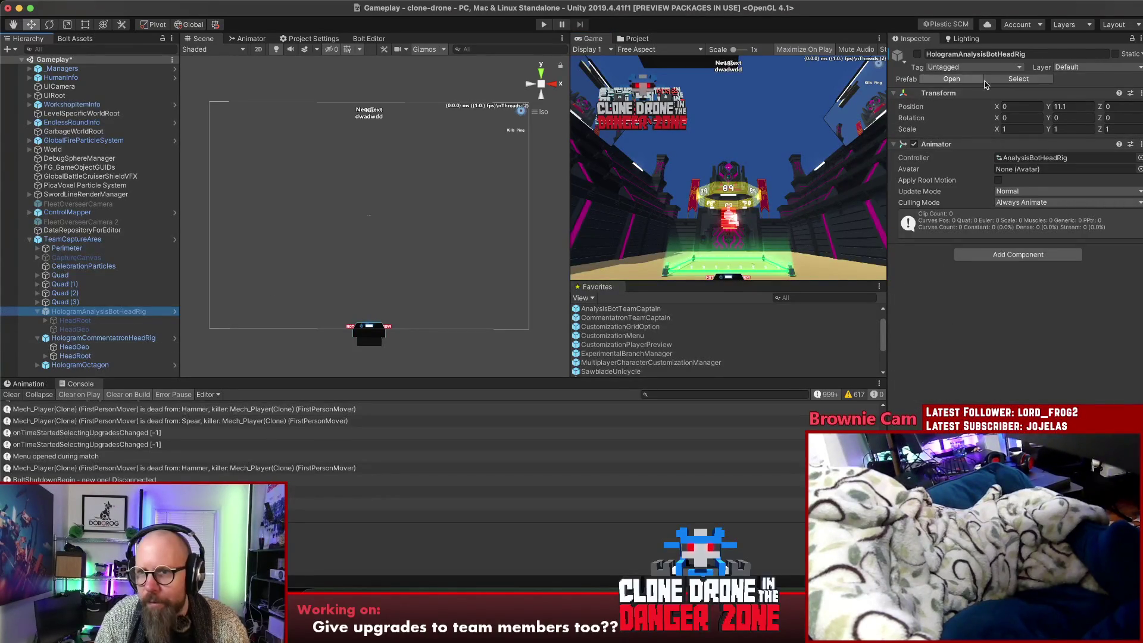
click(918, 54)
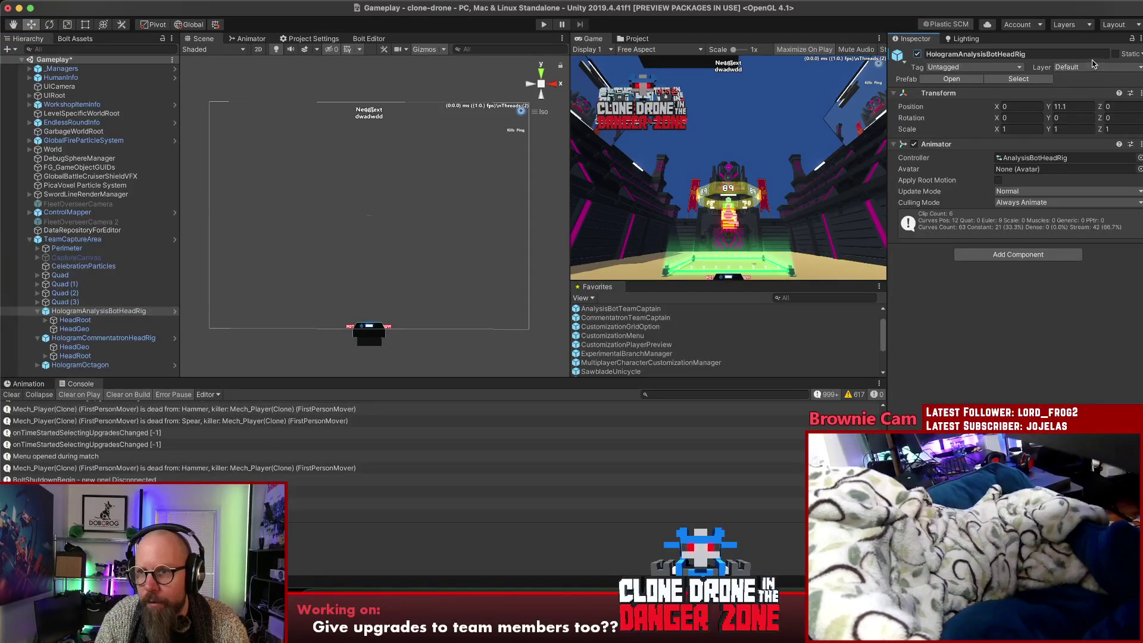
click(1139, 38)
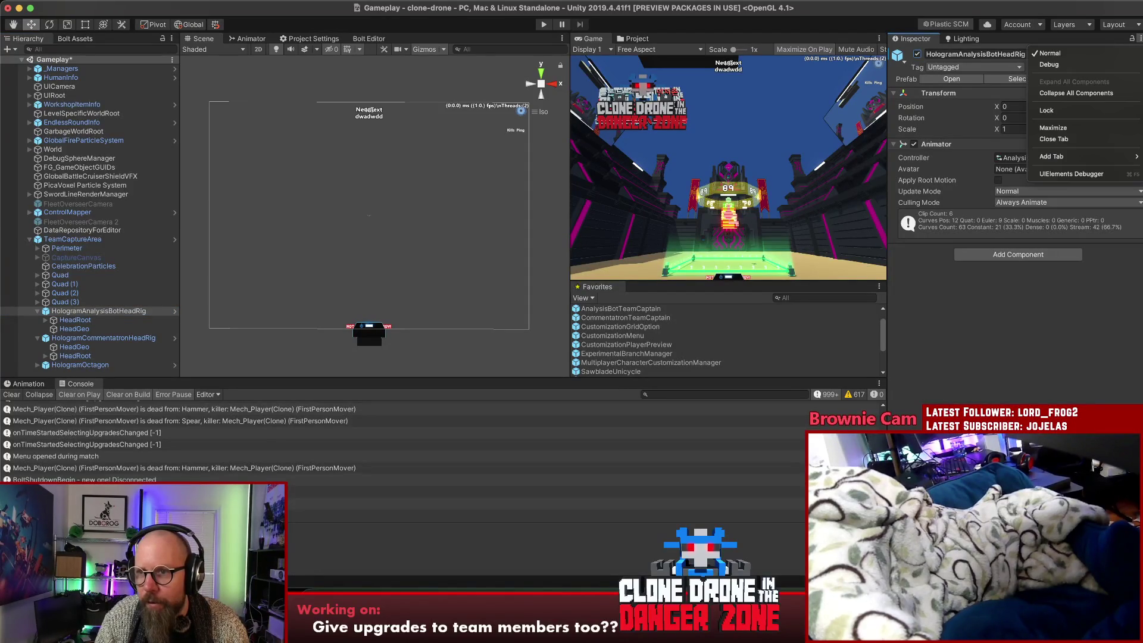
click(1026, 322)
click(71, 329)
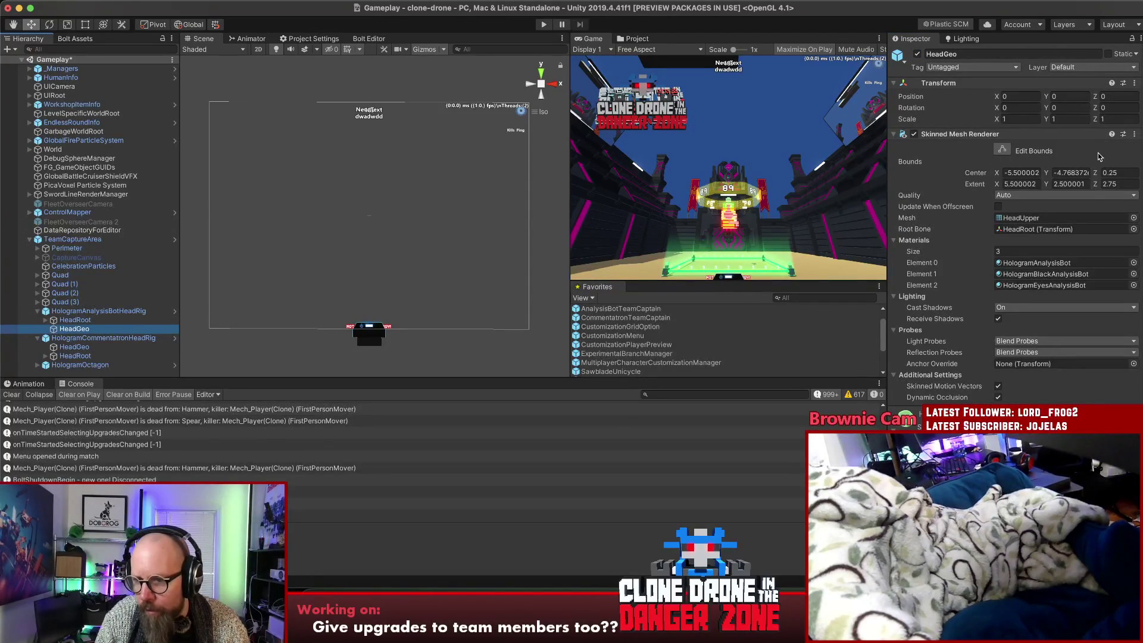
Collapse the Analysis Bot and Commentatron head rigs in the Hierarchy
click(38, 310)
click(38, 320)
click(65, 311)
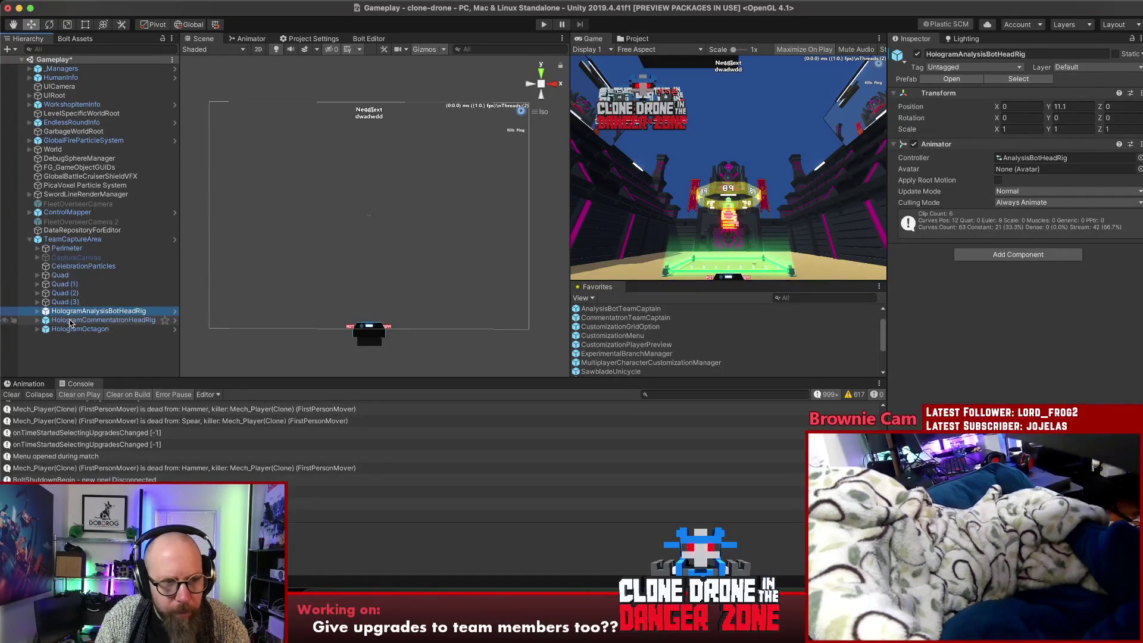
click(71, 321)
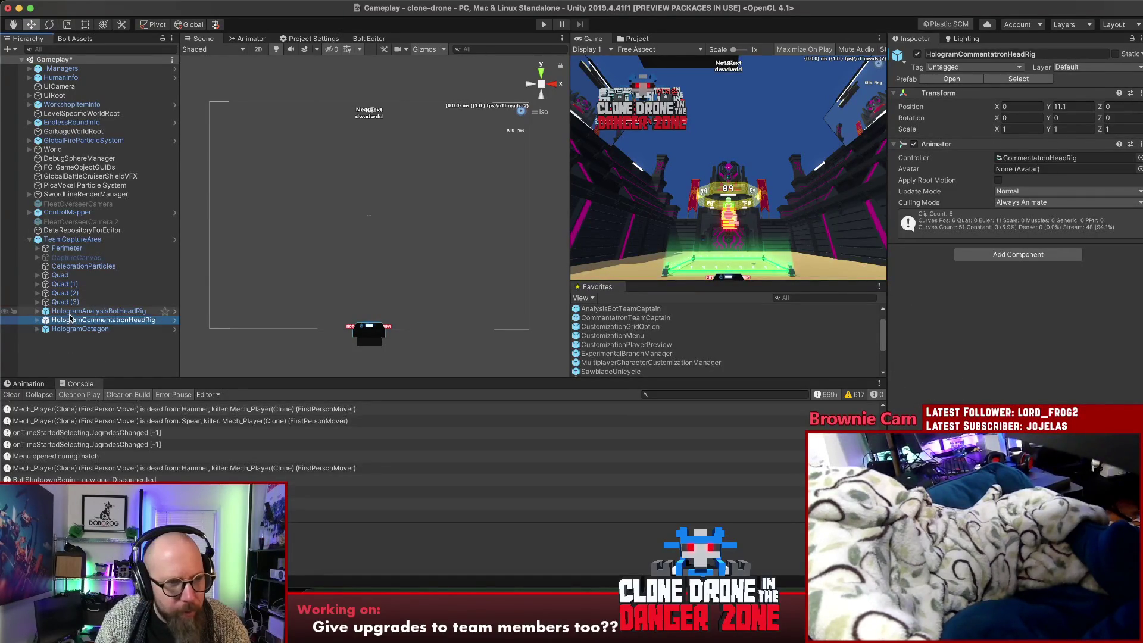
click(85, 310)
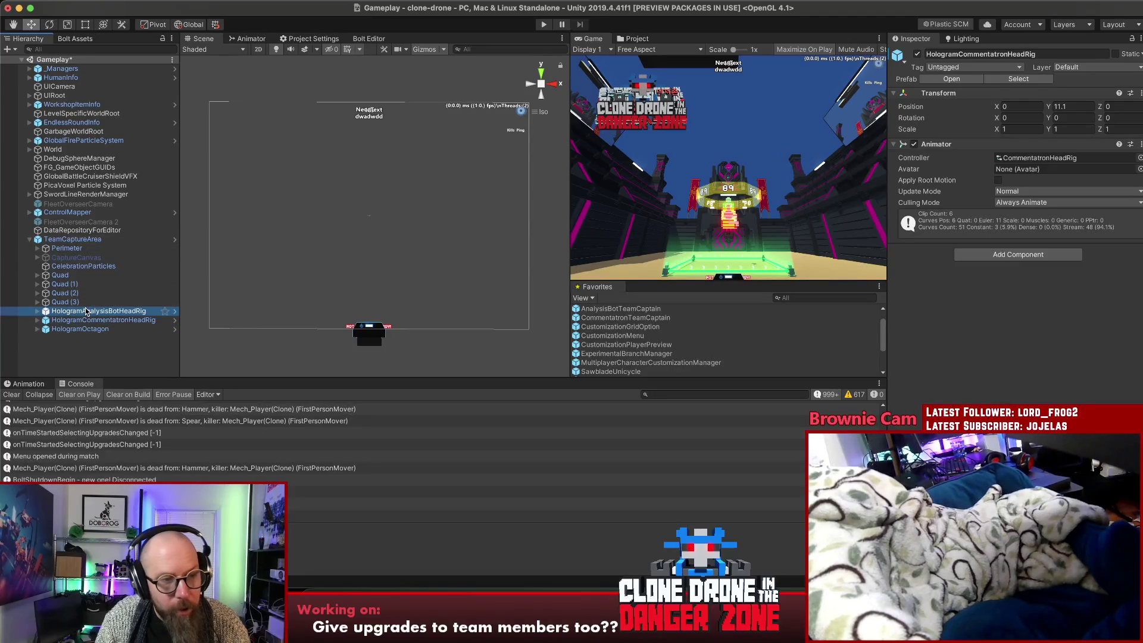
Open the TeamCaptureArea object's script in the code editor
click(81, 240)
double_click(1031, 158)
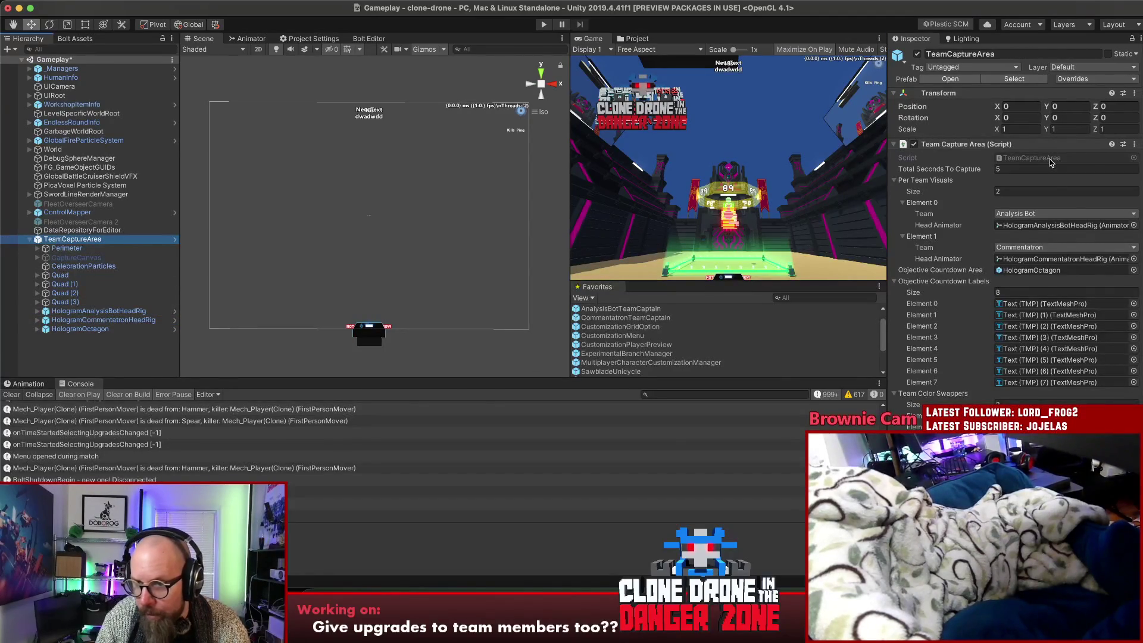
scroll(981, 194, down, 5)
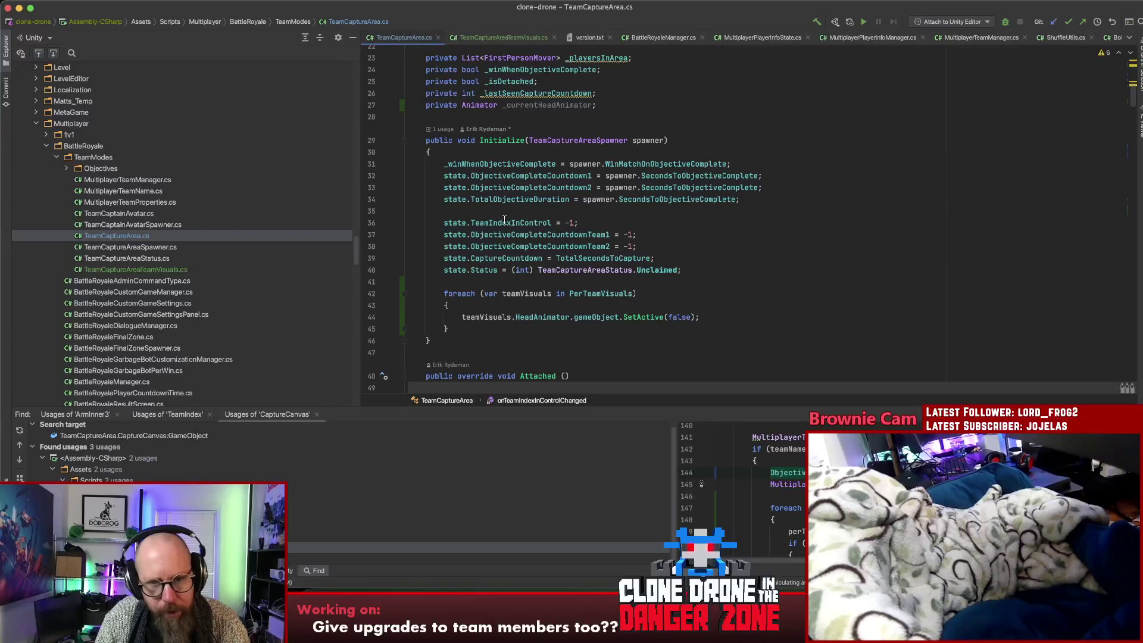
Move the foreach loop that hides head animators from Initialize into Attached
click(503, 139)
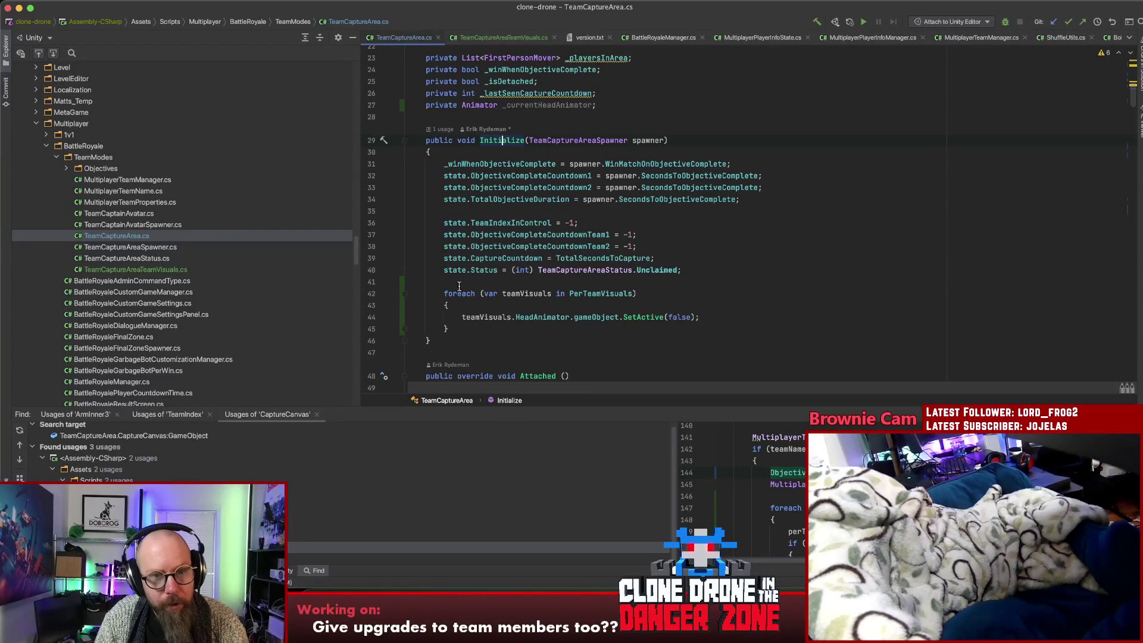
drag(444, 293, 448, 329)
key(ctrl+c)
key(BackSpace)
key(BackSpace)
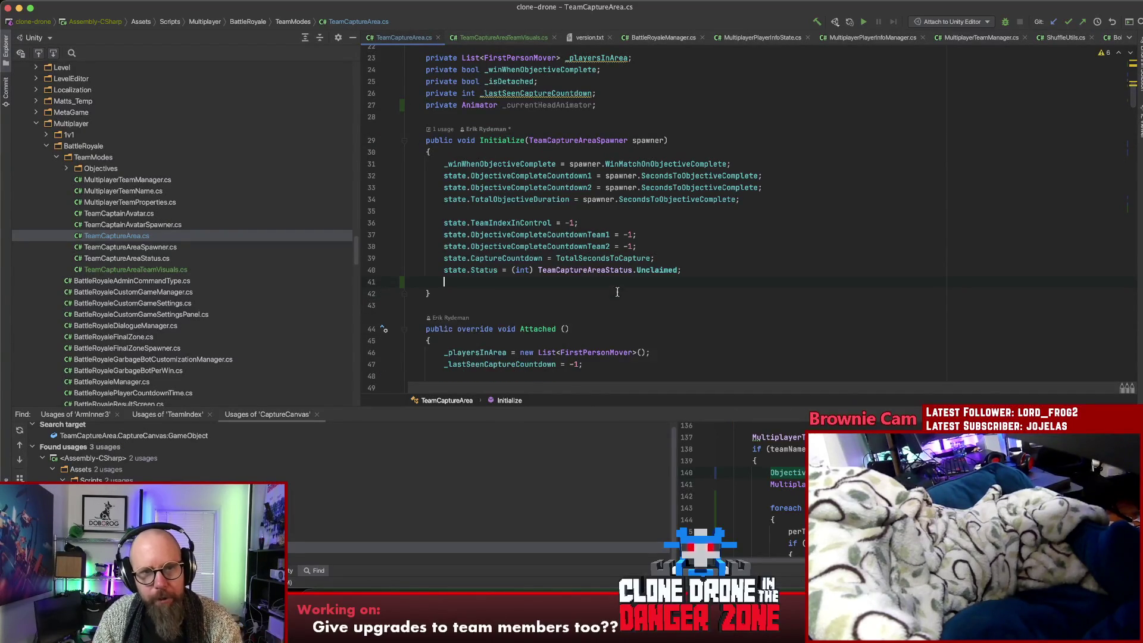
scroll(479, 296, down, 5)
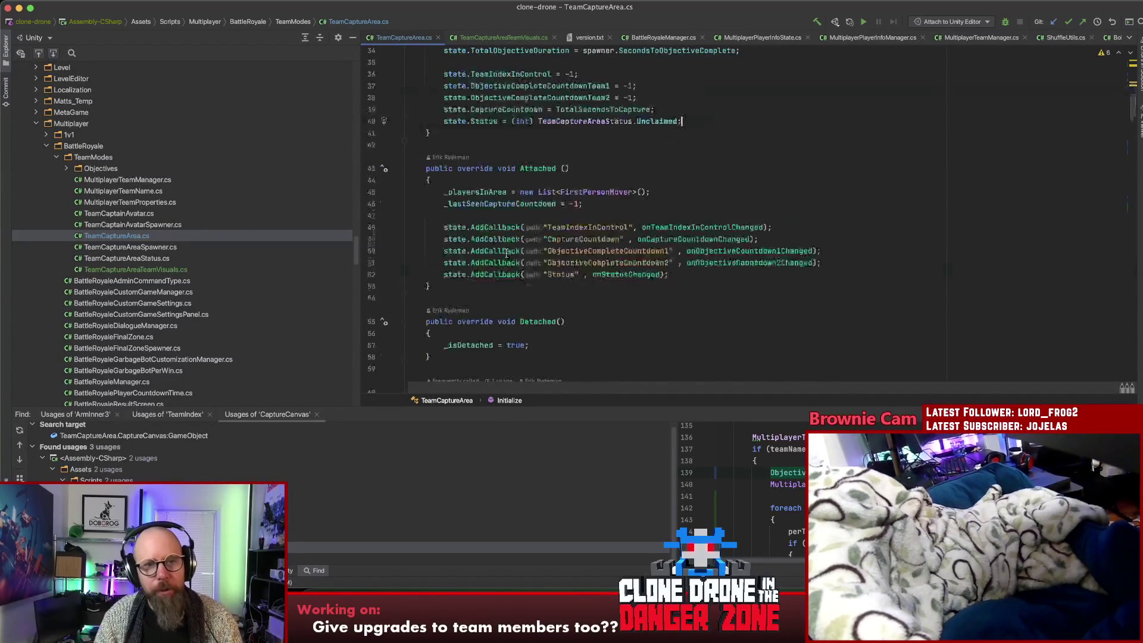
click(741, 246)
key(ctrl+v)
click(757, 279)
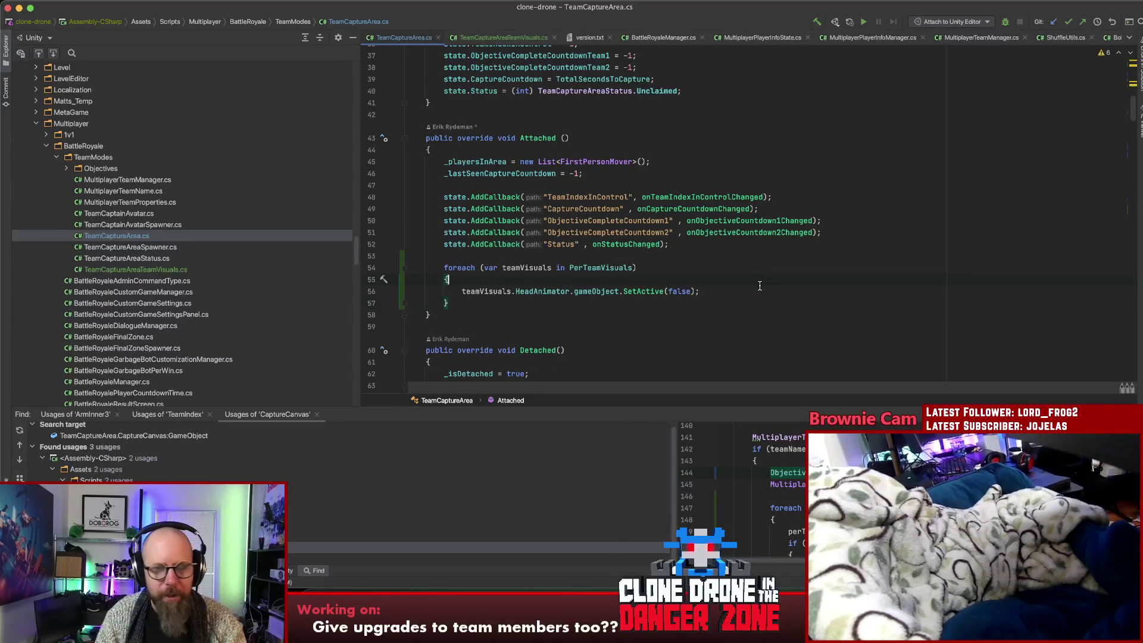
Add ObjectiveCountdownArea.SetActive(false); above the loop in Attached
scroll(756, 284, up, 2)
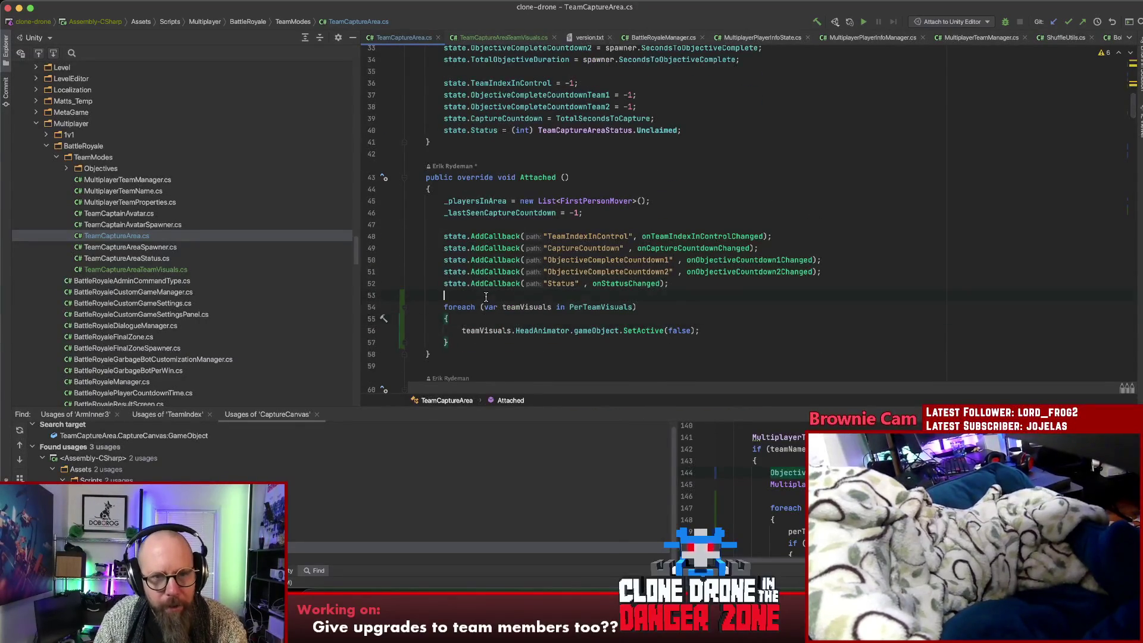
key(Return)
scroll(607, 316, down, 4)
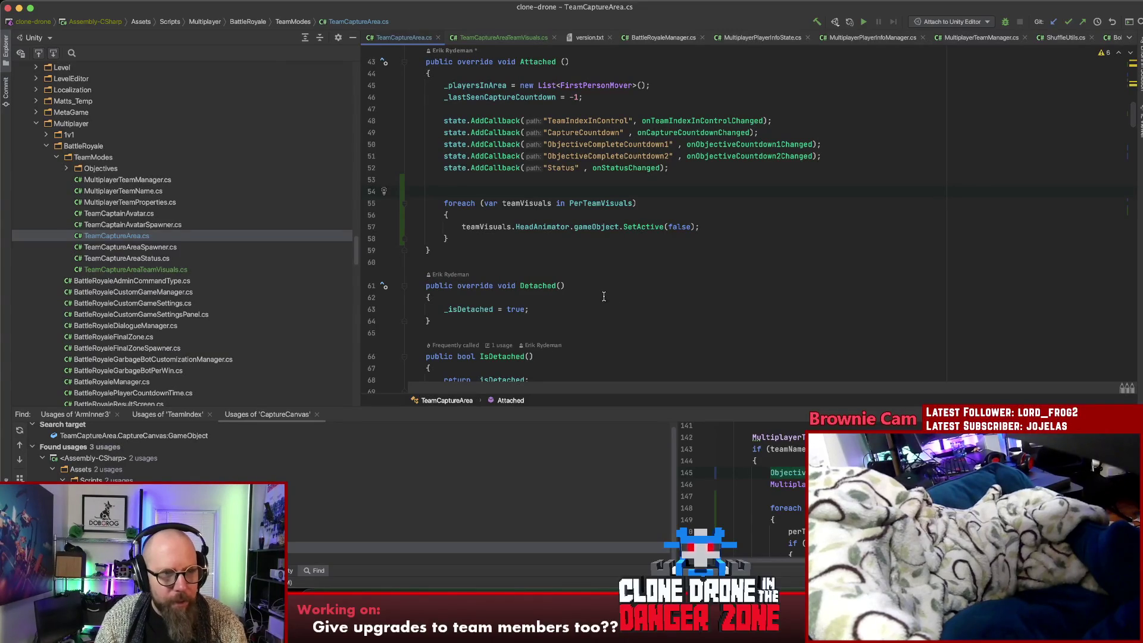
scroll(604, 297, up, 15)
scroll(690, 337, down, 2)
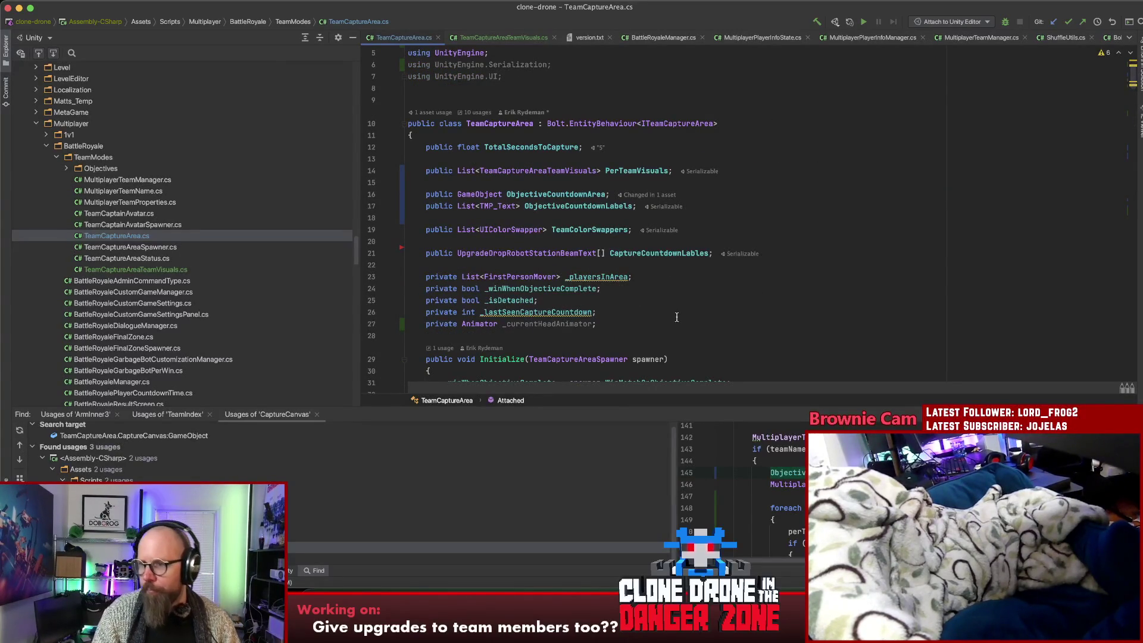
text(Objective)
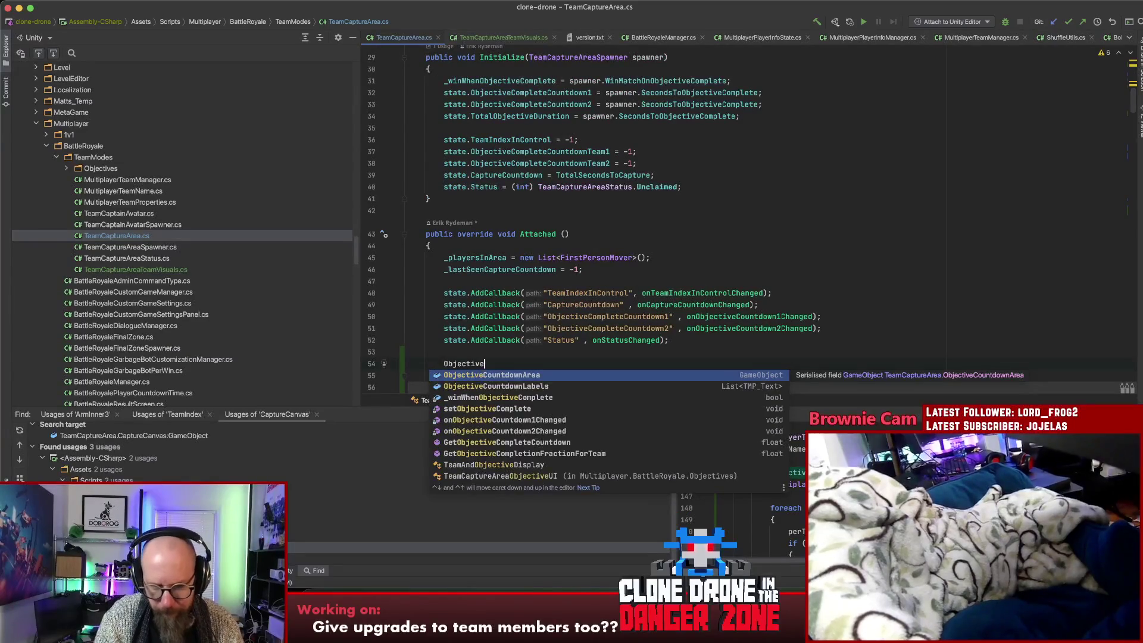
key(Return)
text(.seta)
key(Return)
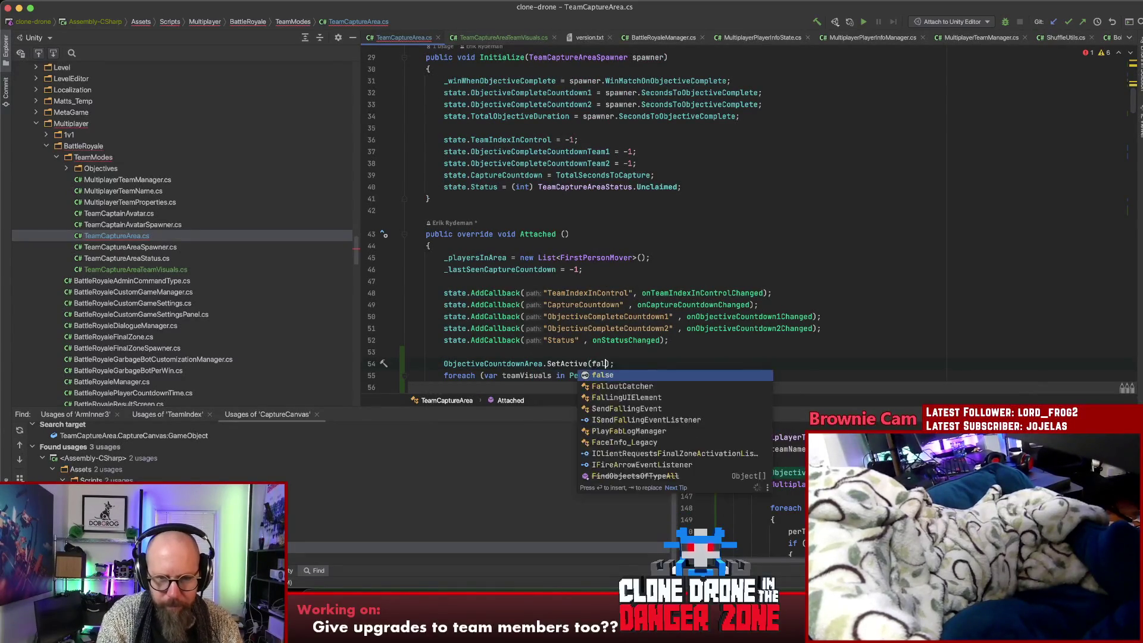
text(false);)
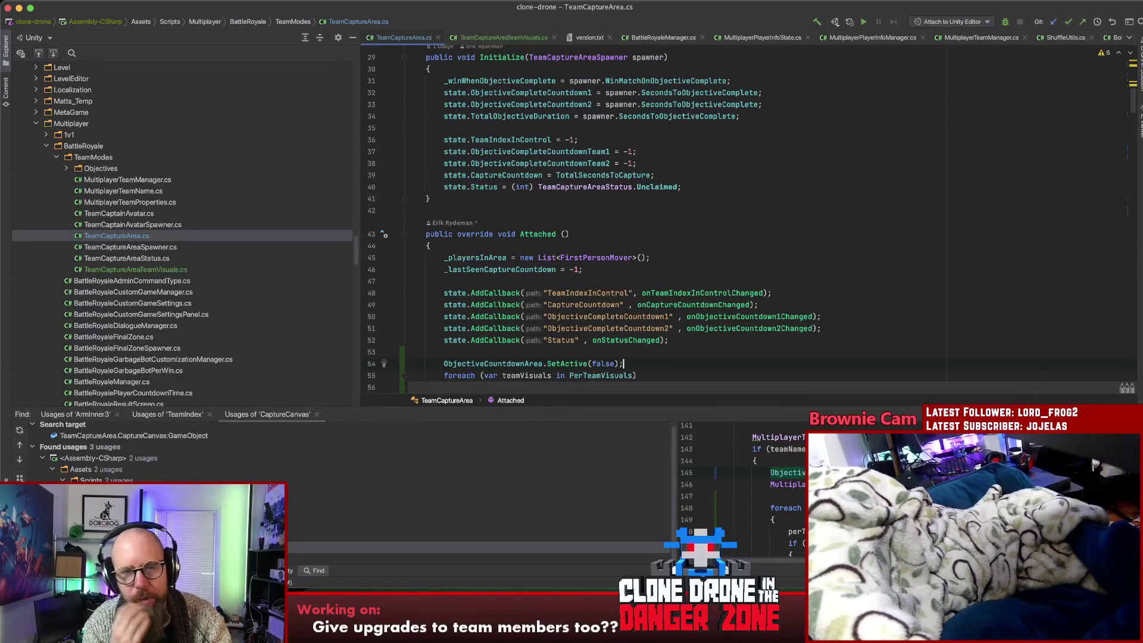
Review the Initialize code and the onCaptureCountdownChanged callback
click(690, 157)
scroll(690, 157, down, 20)
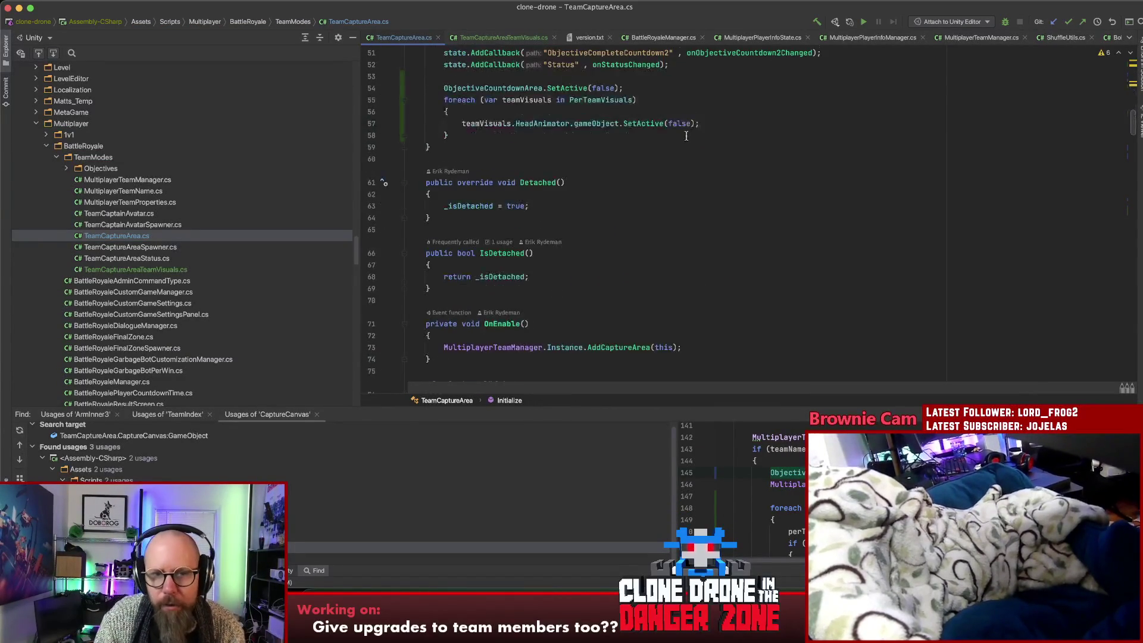
scroll(714, 183, down, 3)
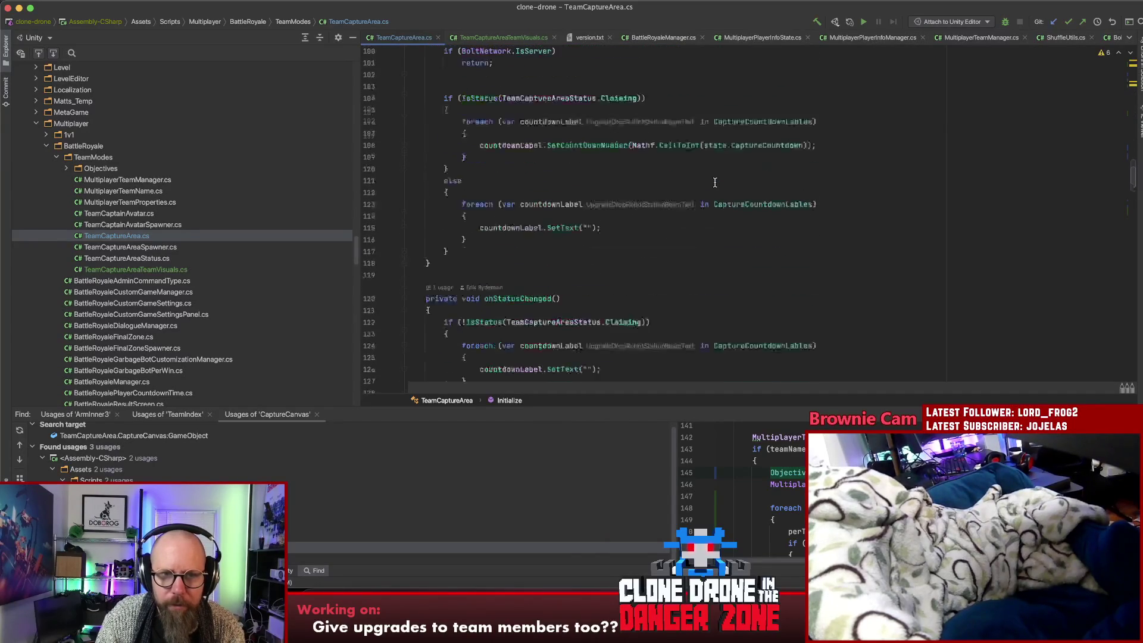
scroll(715, 182, up, 1)
click(553, 75)
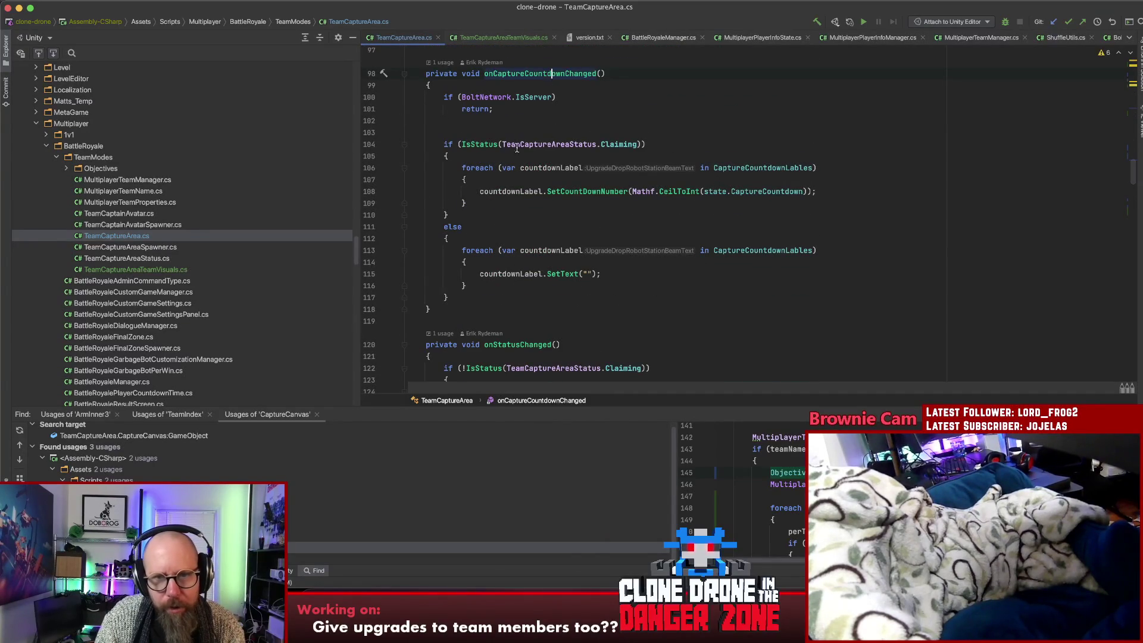
scroll(611, 312, down, 15)
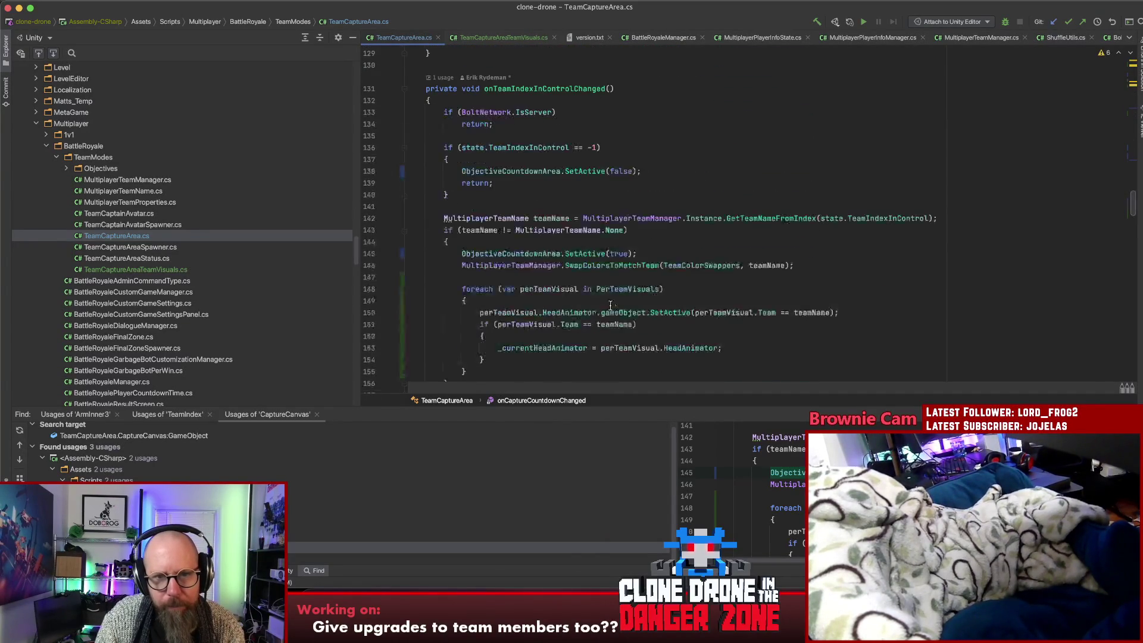
scroll(610, 306, down, 10)
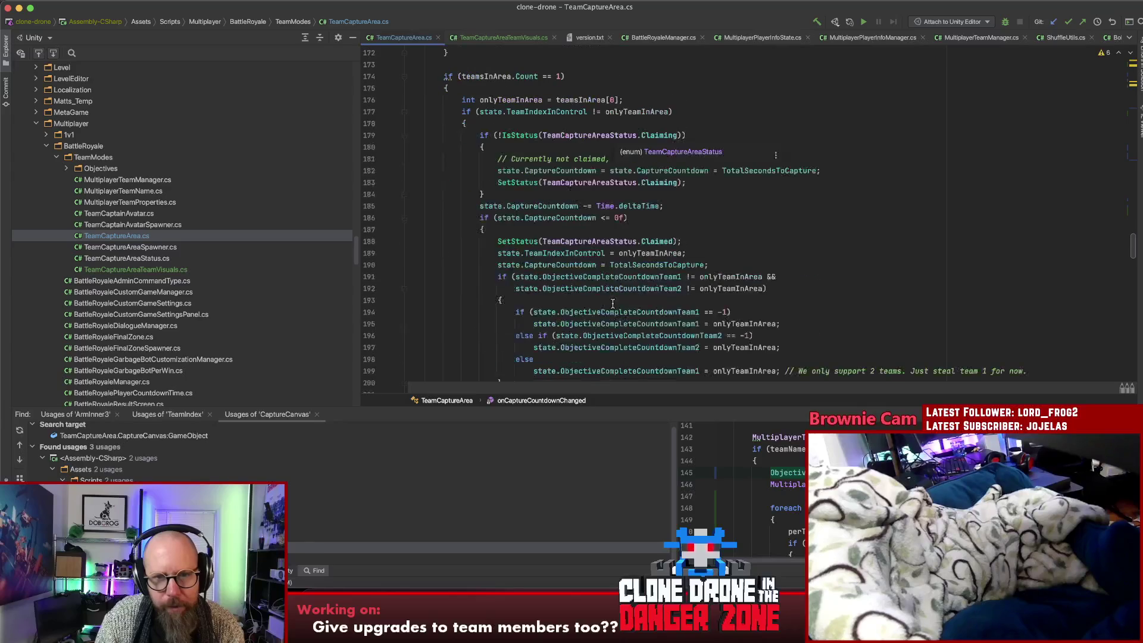
scroll(613, 304, up, 14)
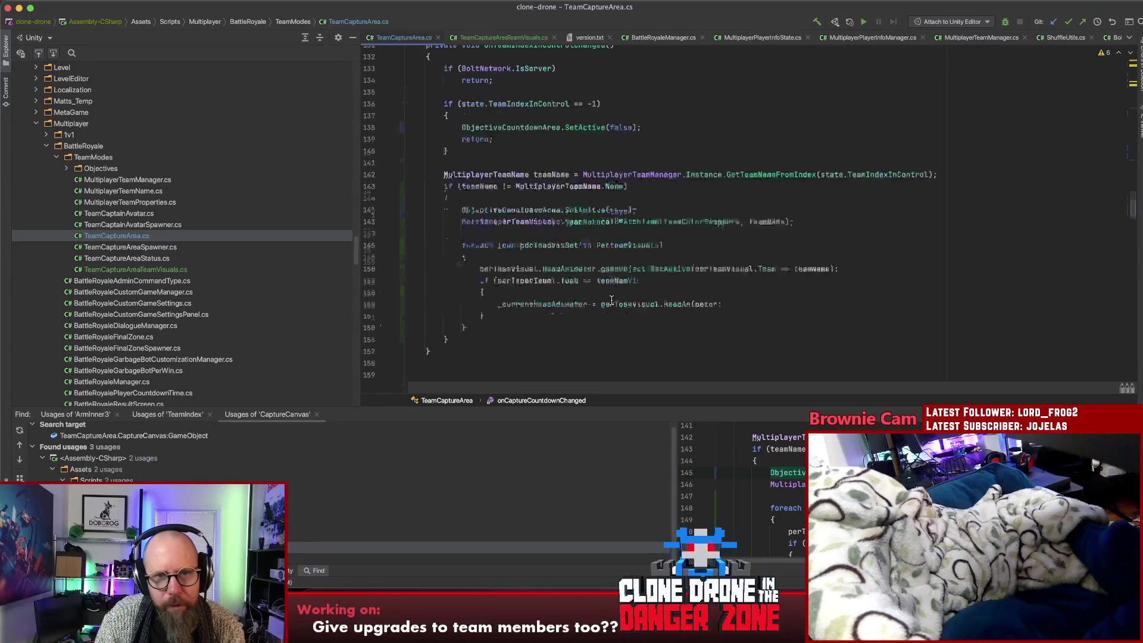
scroll(612, 300, up, 15)
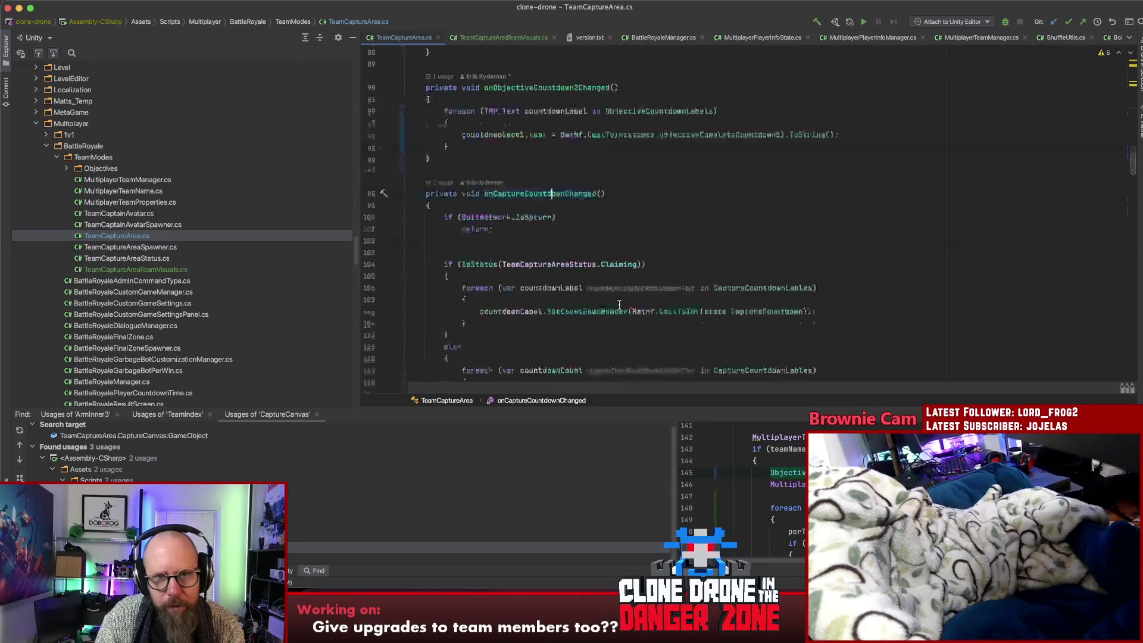
scroll(619, 304, up, 3)
Review onObjectiveCountdown2Changed and search for usages of onObjectiveCountdown1Changed
click(575, 258)
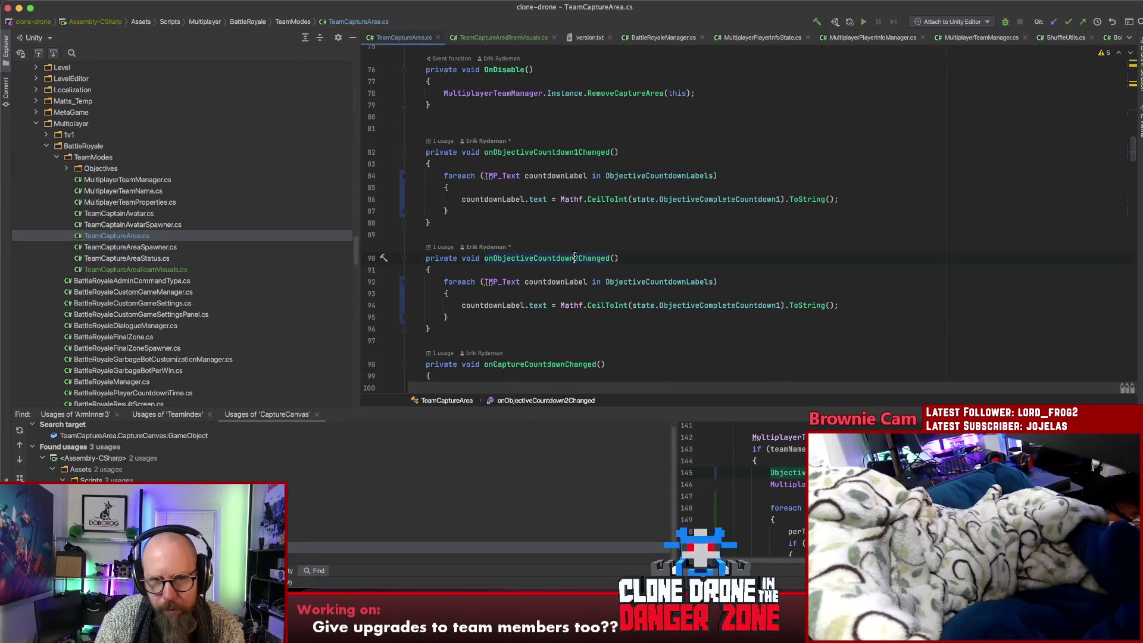
click(565, 175)
key(Up)
click(783, 171)
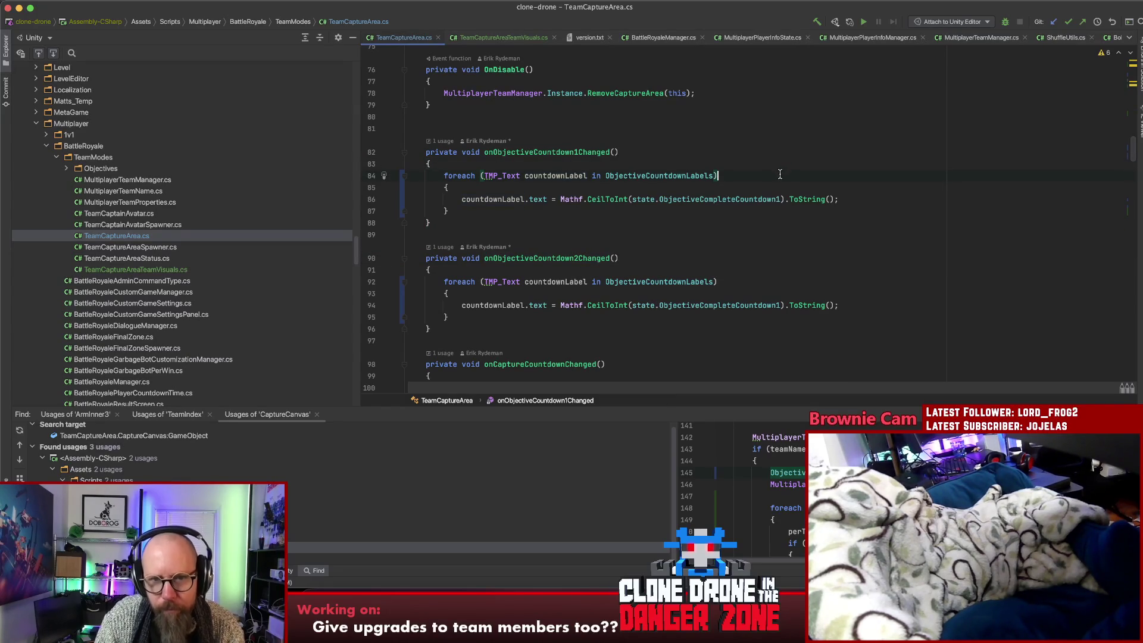
double_click(538, 152)
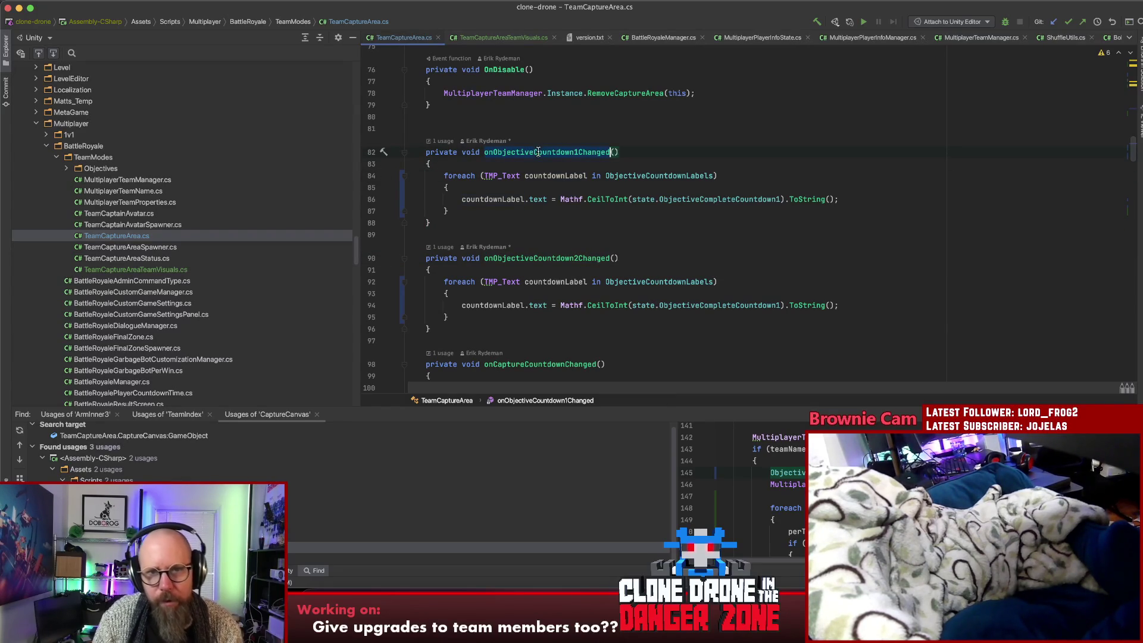
key(super+f)
key(Return)
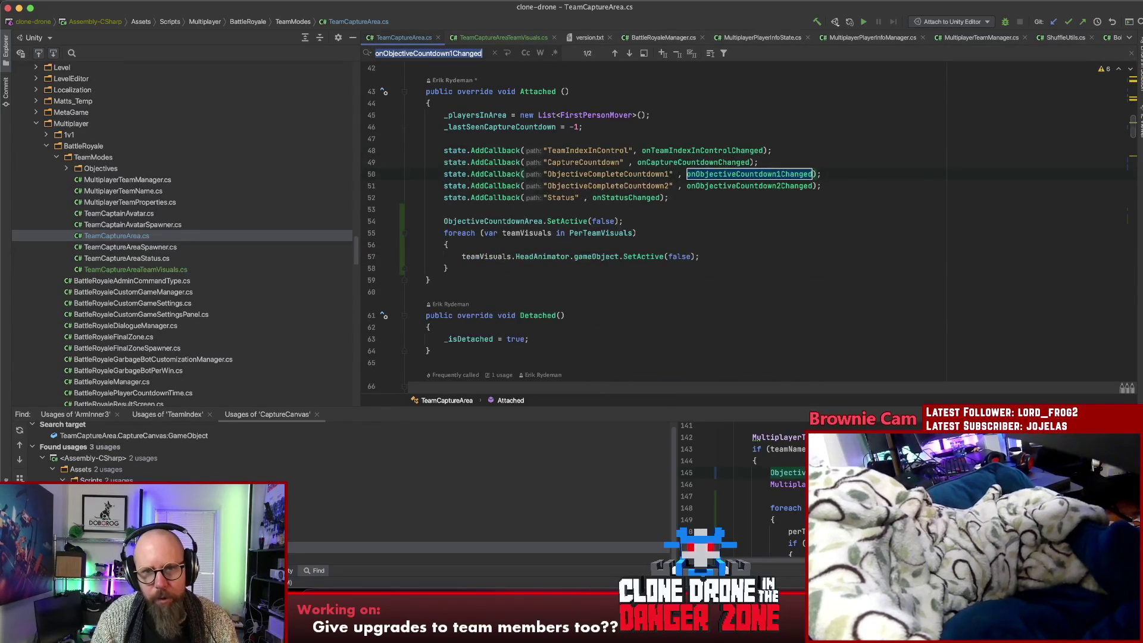
key(Return)
key(Escape)
key(Down)
key(Down)
key(End)
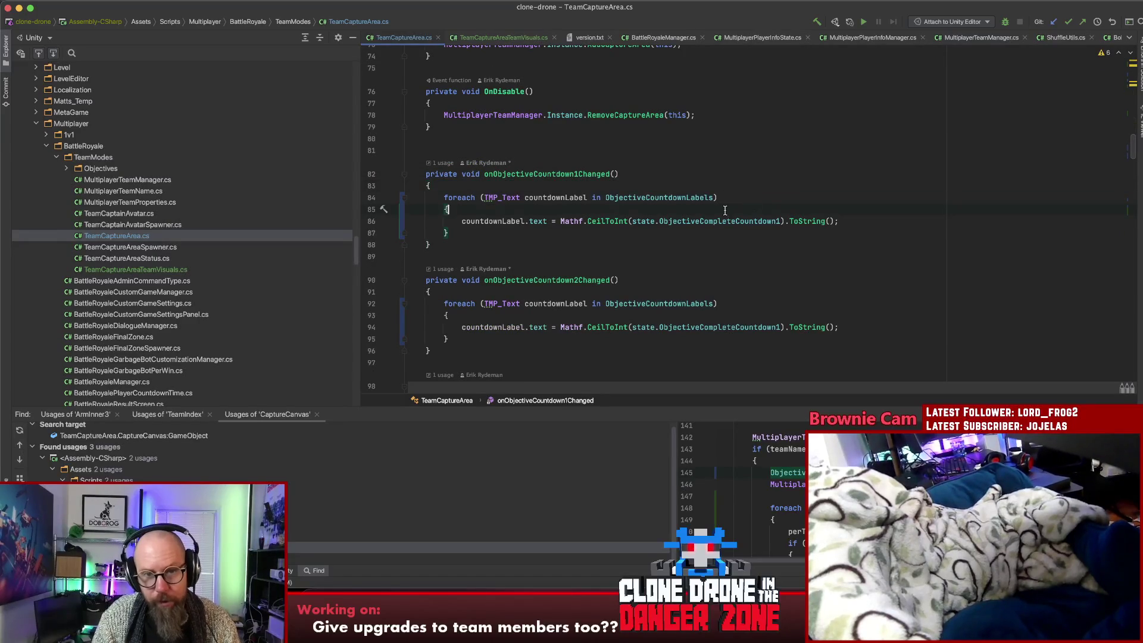
Check the ObjectiveCountdownLabels declaration, then return to Unity so the script reimports
click(654, 197)
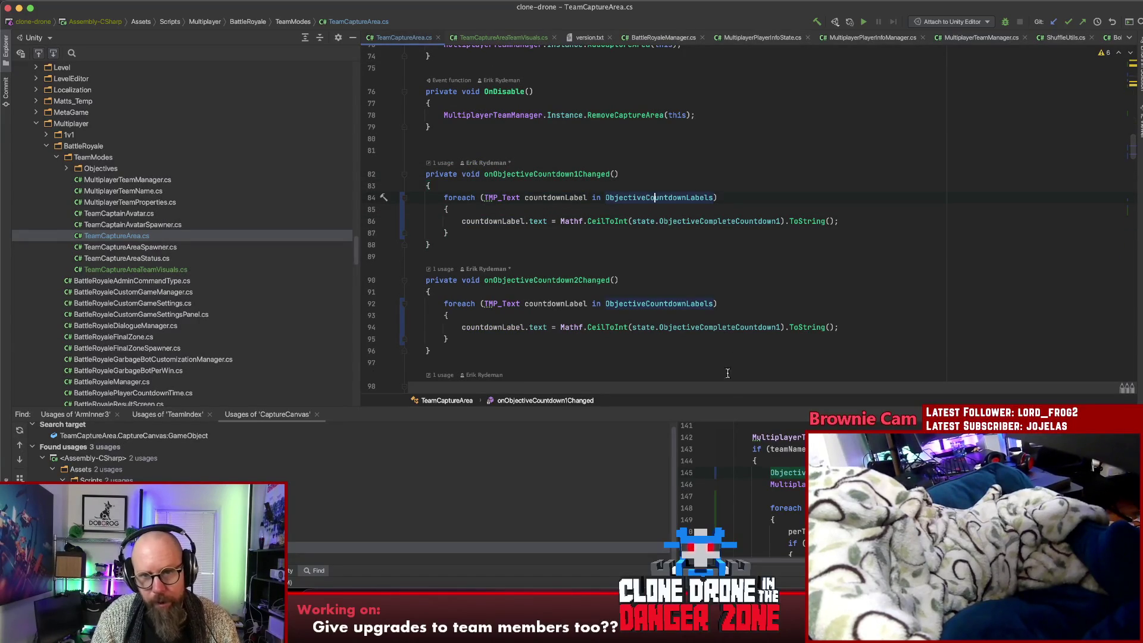
key(super+b)
key(super+bracketleft)
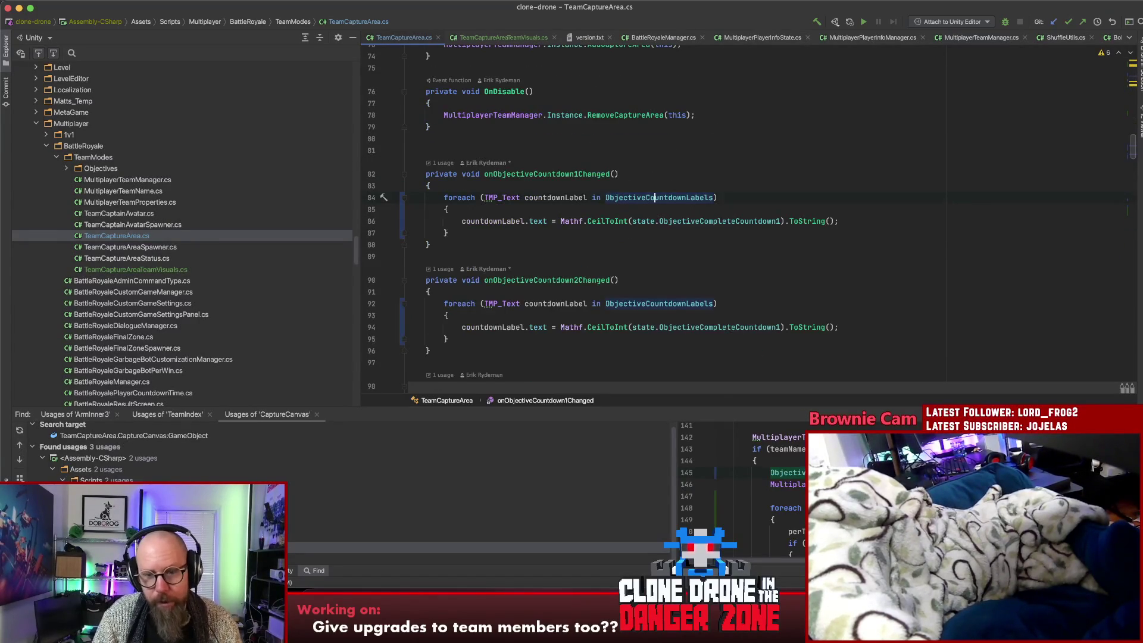
key(super+Tab)
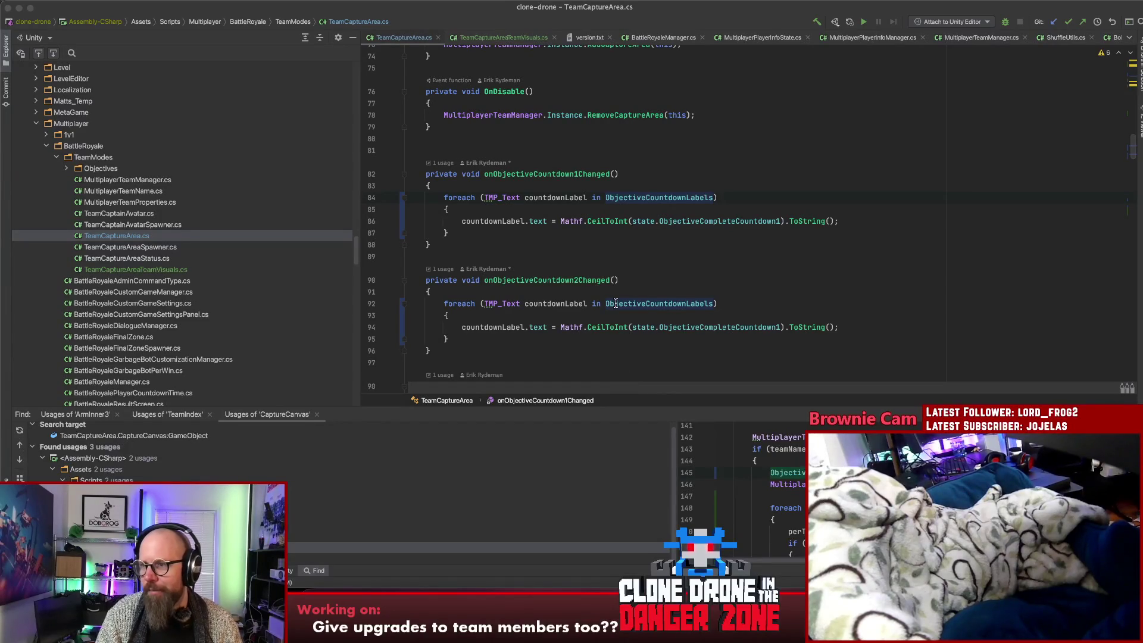
key(super+Tab)
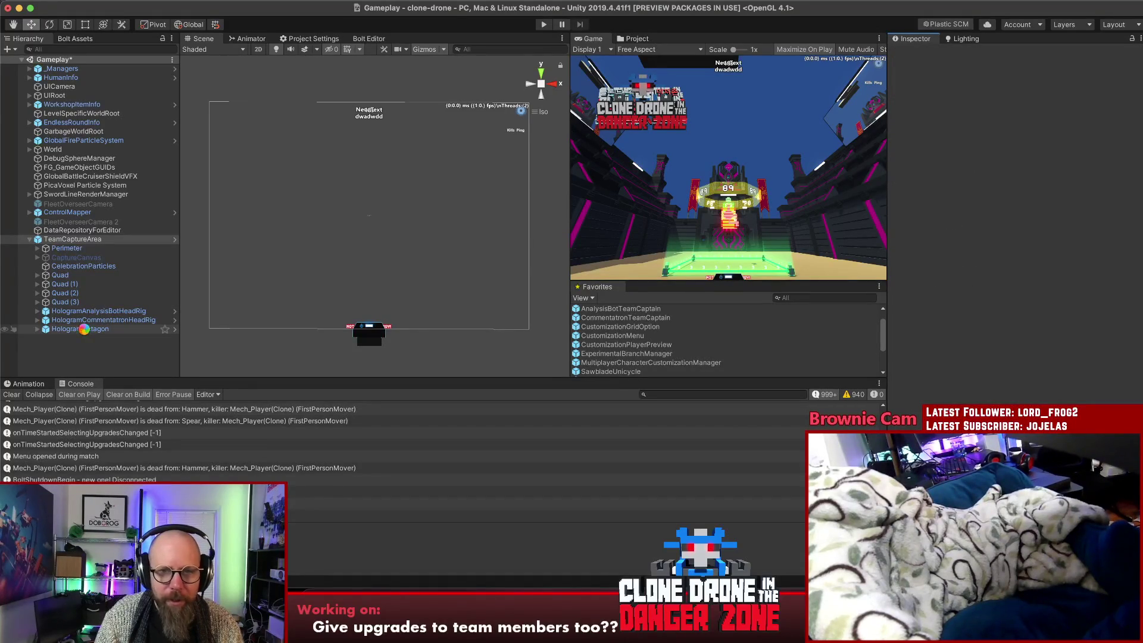
Open the TeamCaptureArea prefab for editing
click(65, 330)
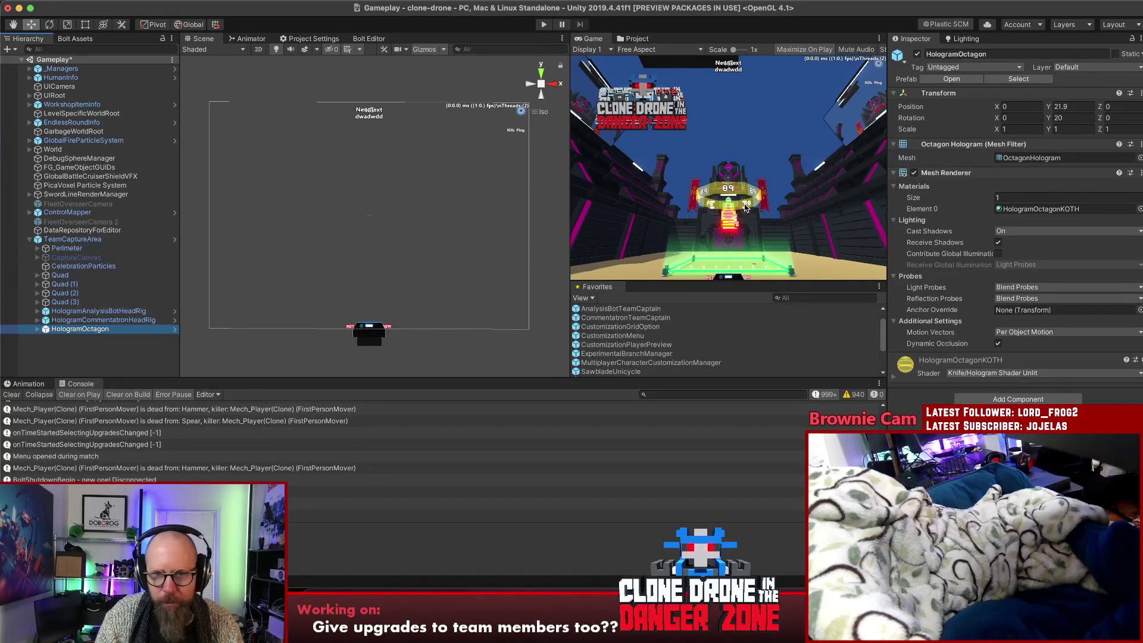
click(71, 239)
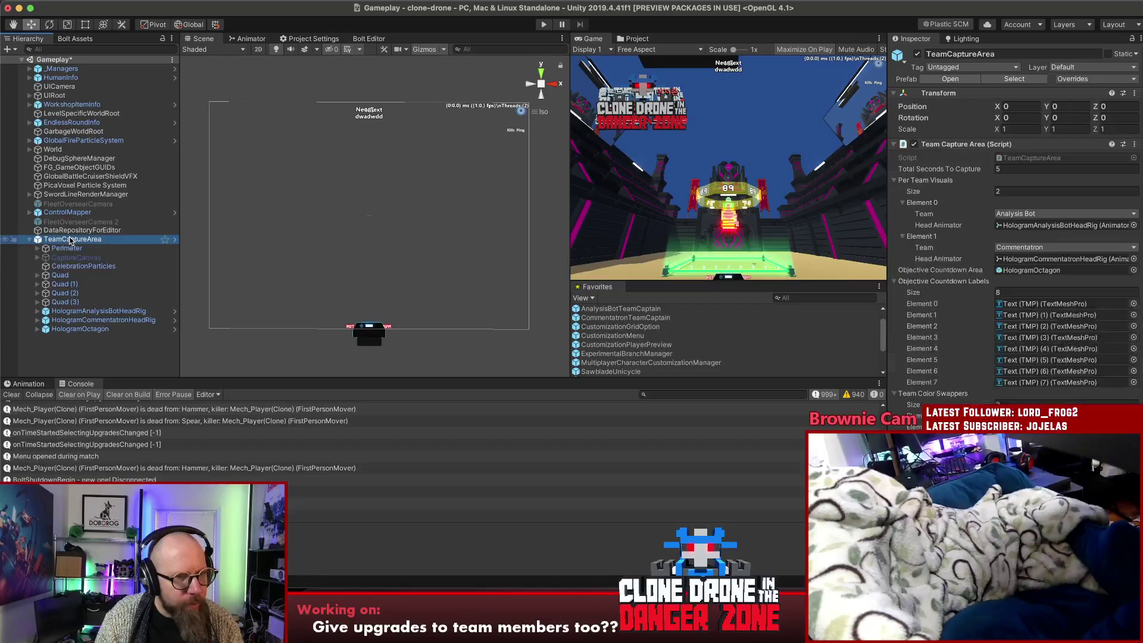
click(957, 79)
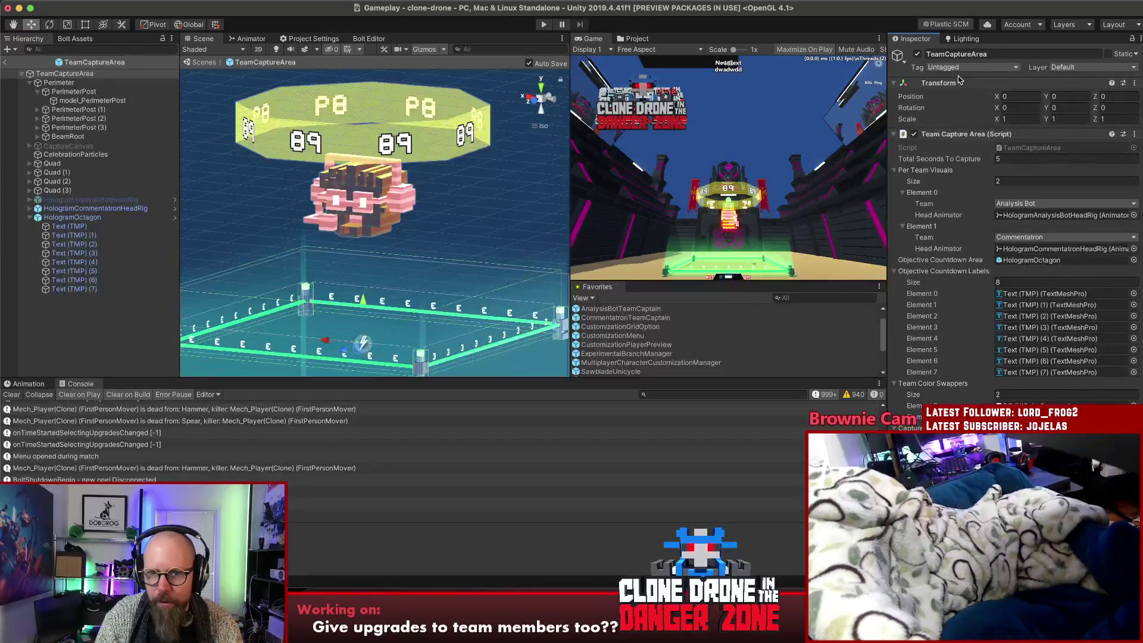
click(71, 217)
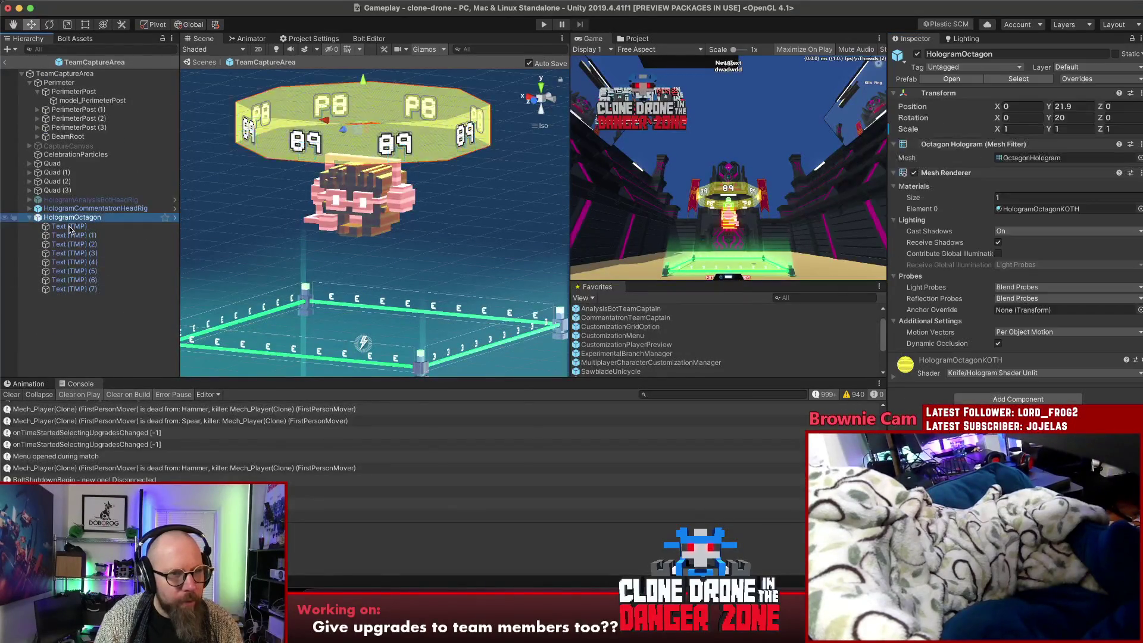
click(74, 74)
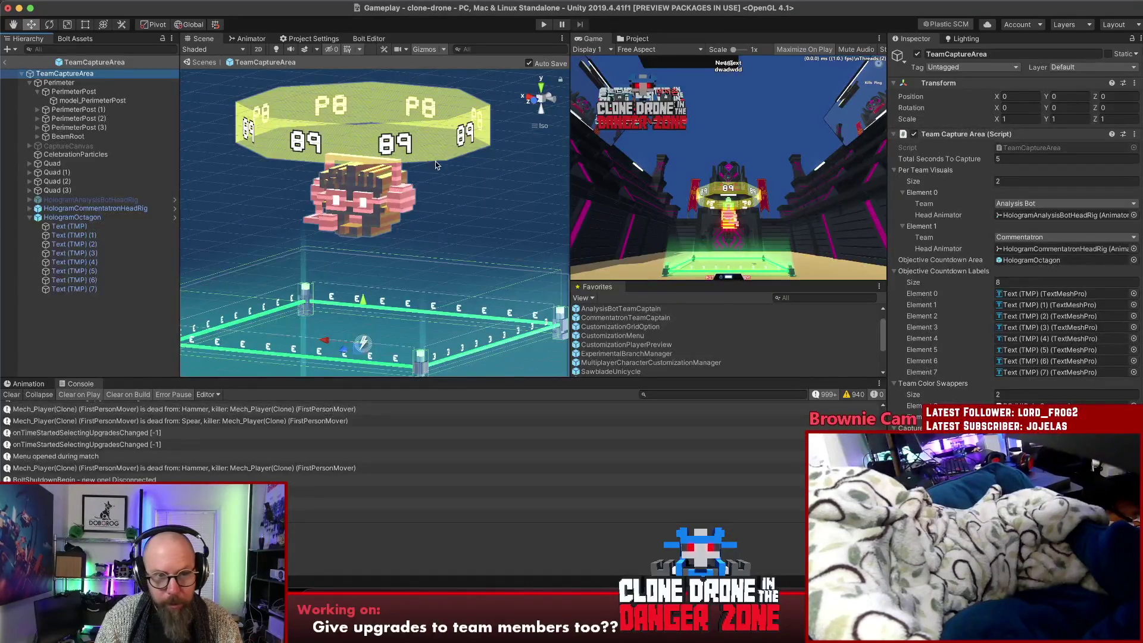
Set the Text Input of all eight HologramOctagon Text (TMP) labels to '-'
click(83, 217)
click(95, 227)
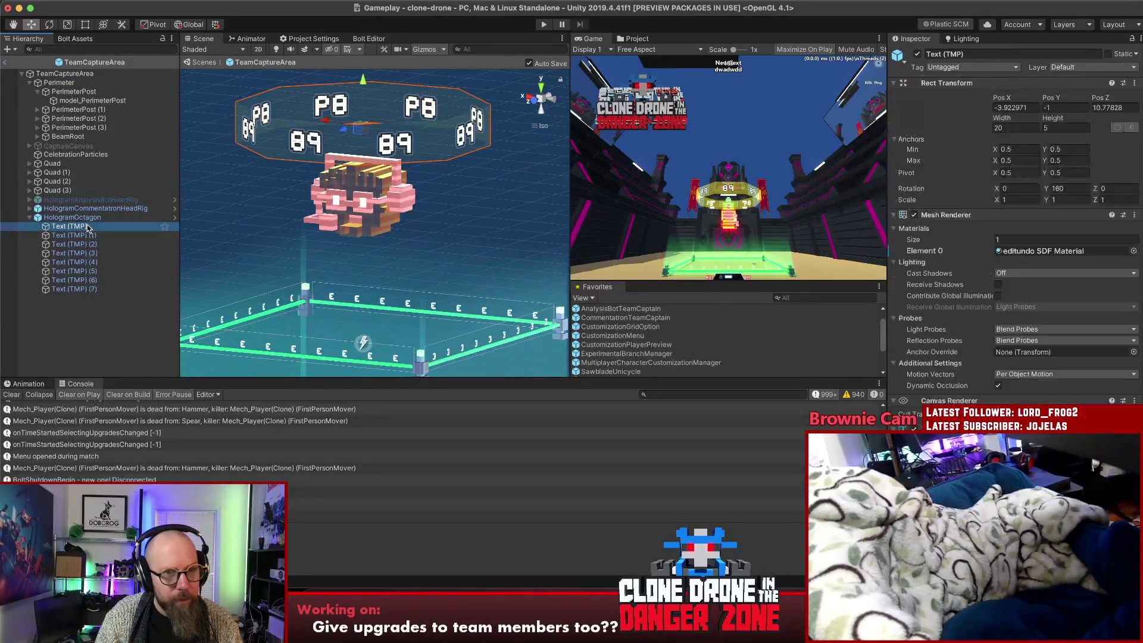
shift+click(74, 288)
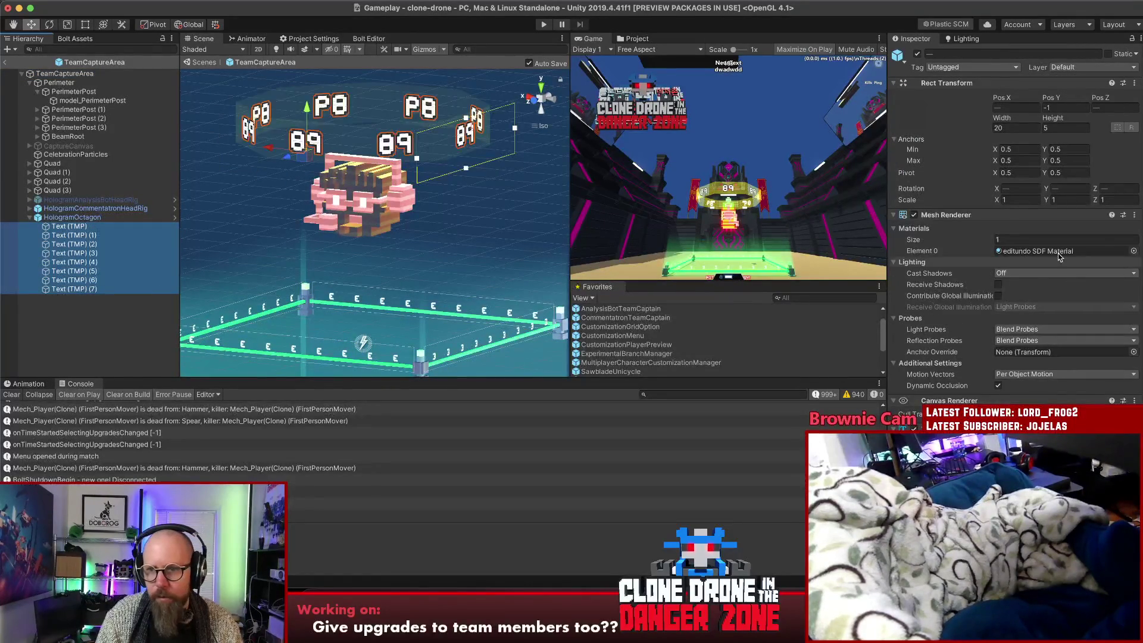
scroll(1000, 274, down, 7)
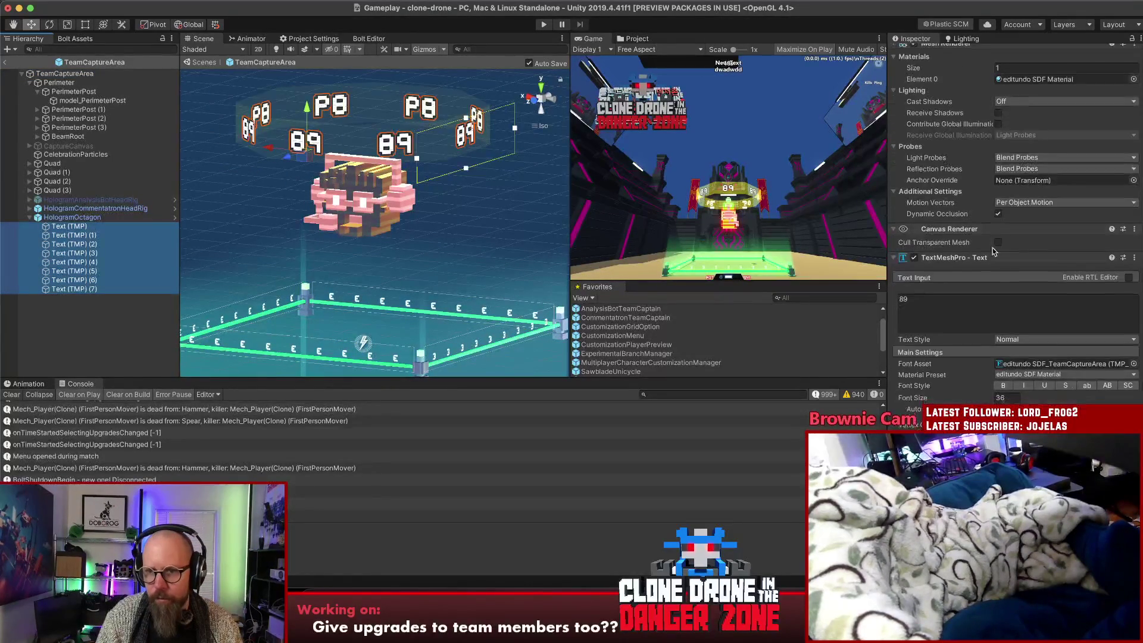
click(975, 276)
text(-)
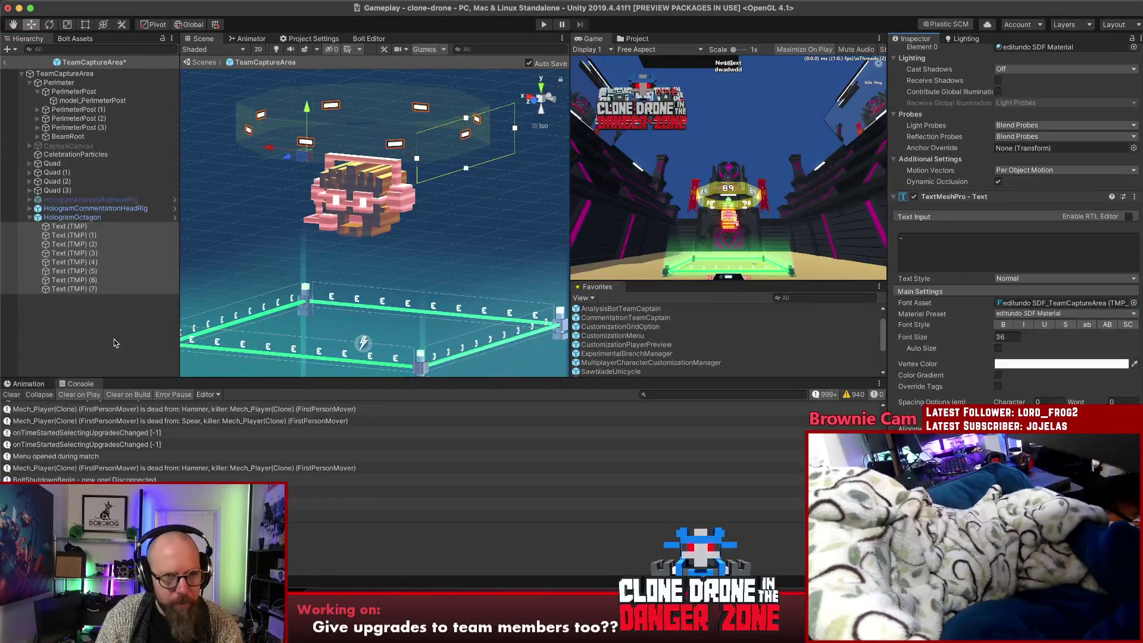
click(98, 341)
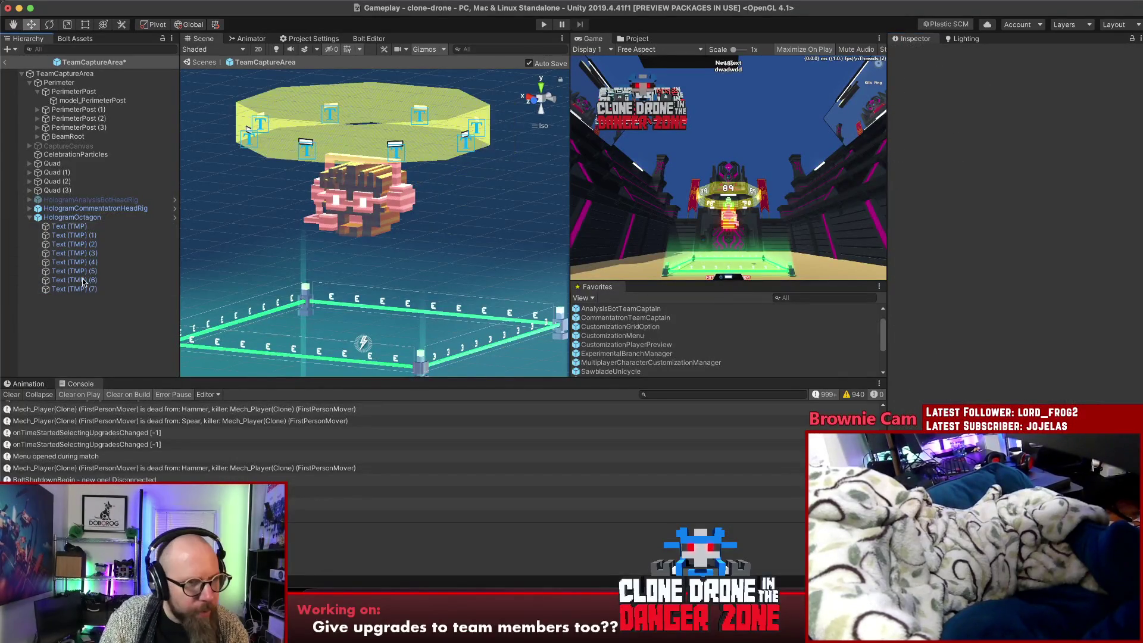
click(74, 218)
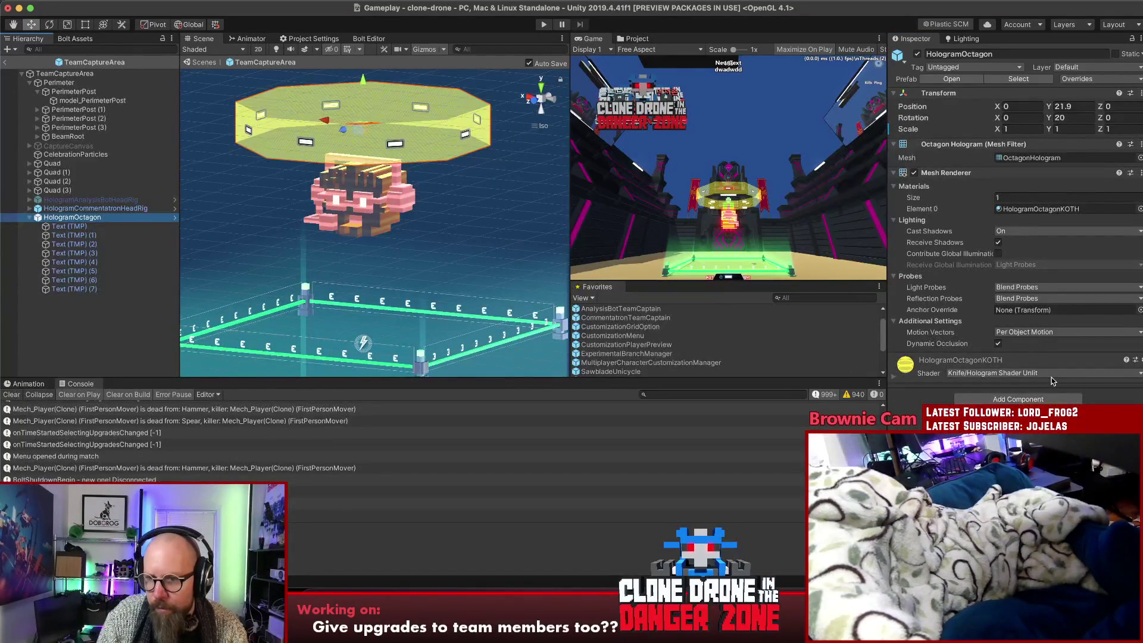
Locate and select the octagon's HologramOctagonKOTH material in the Project window
click(891, 379)
click(891, 380)
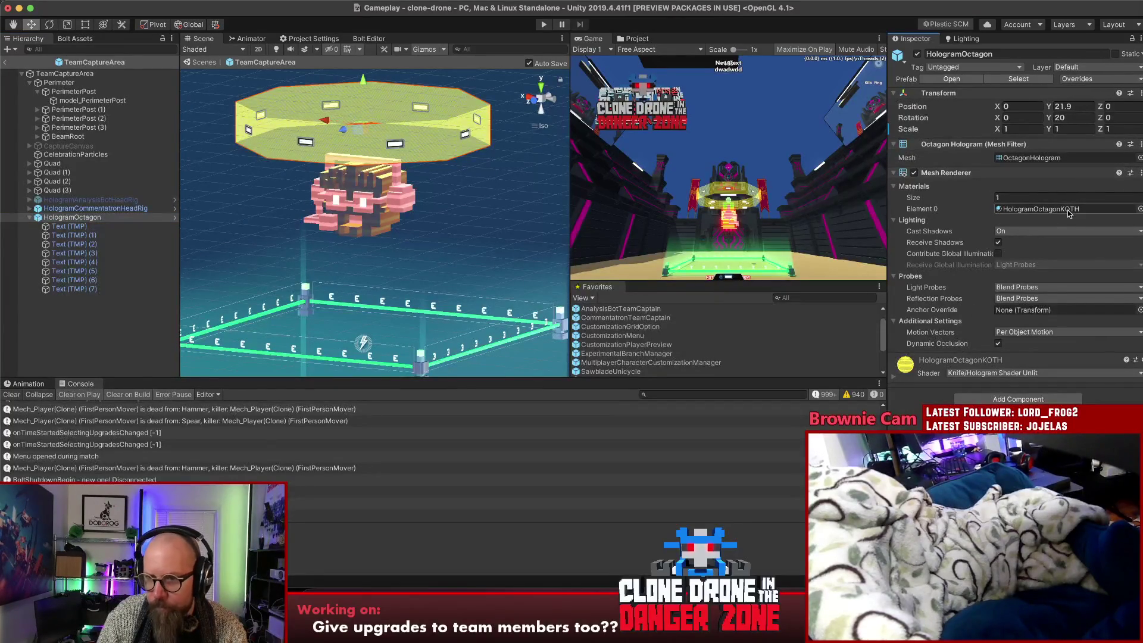
click(634, 38)
click(1048, 209)
click(834, 168)
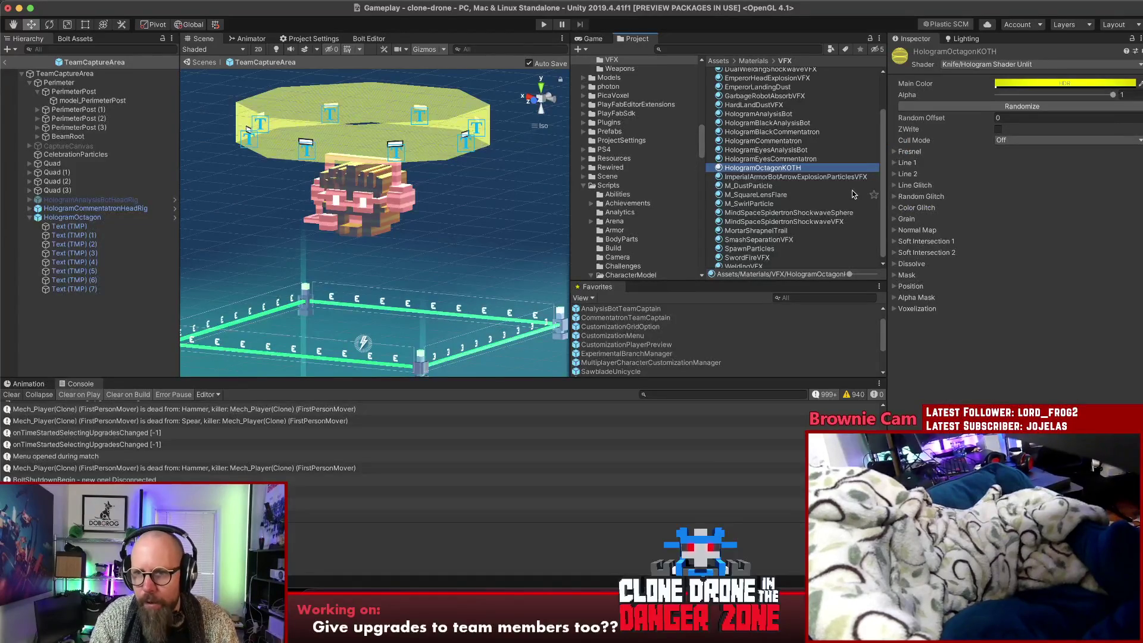
Duplicate HologramOctagonKOTH and name the copy HologramOctagonCommentatron
key(super+d)
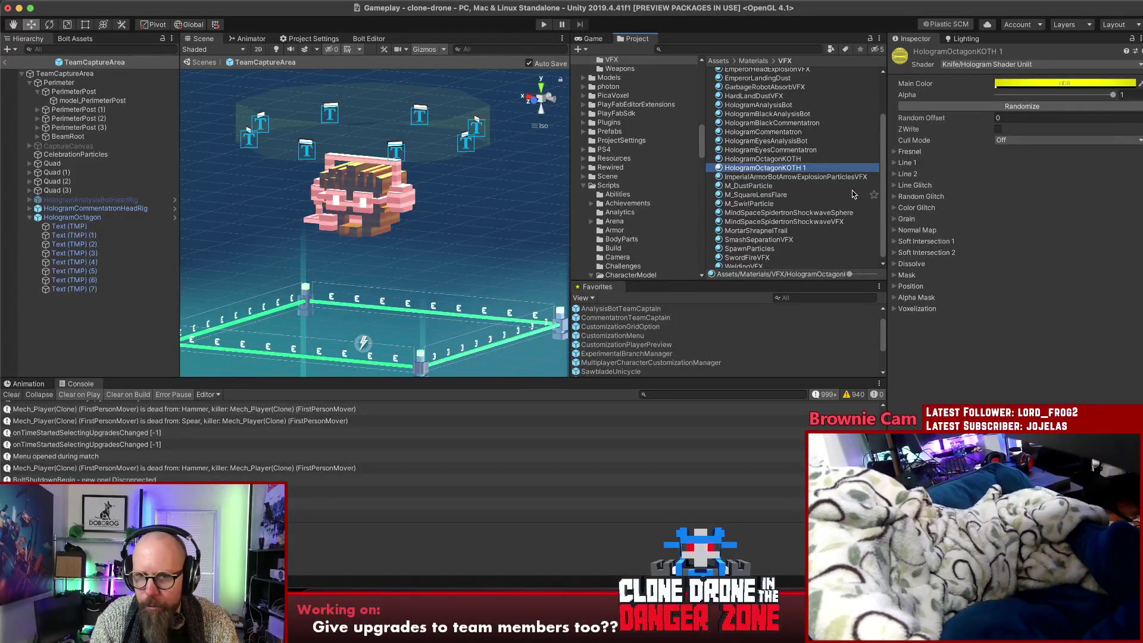
key(Return)
key(BackSpace)
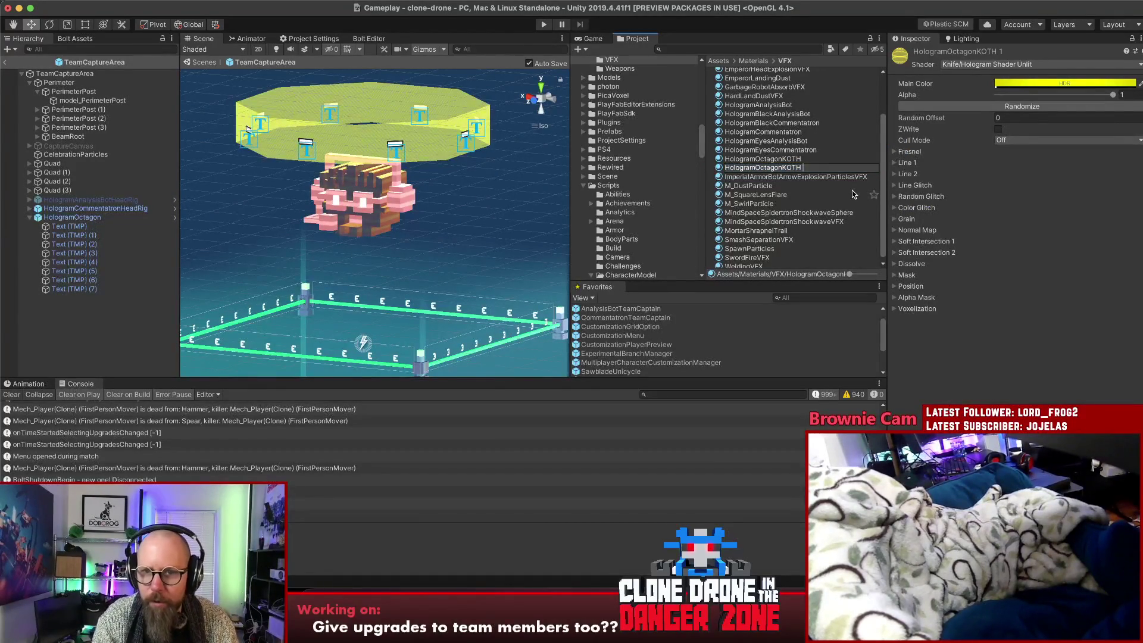
key(BackSpace)
key(BackSpace)
text(Commentatron)
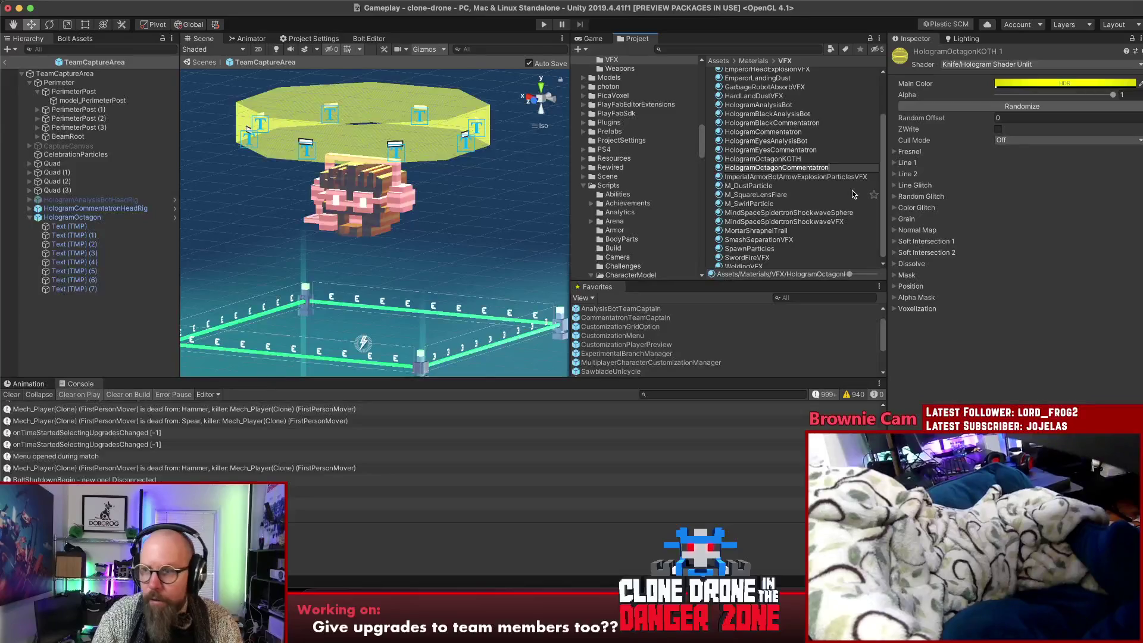
key(Return)
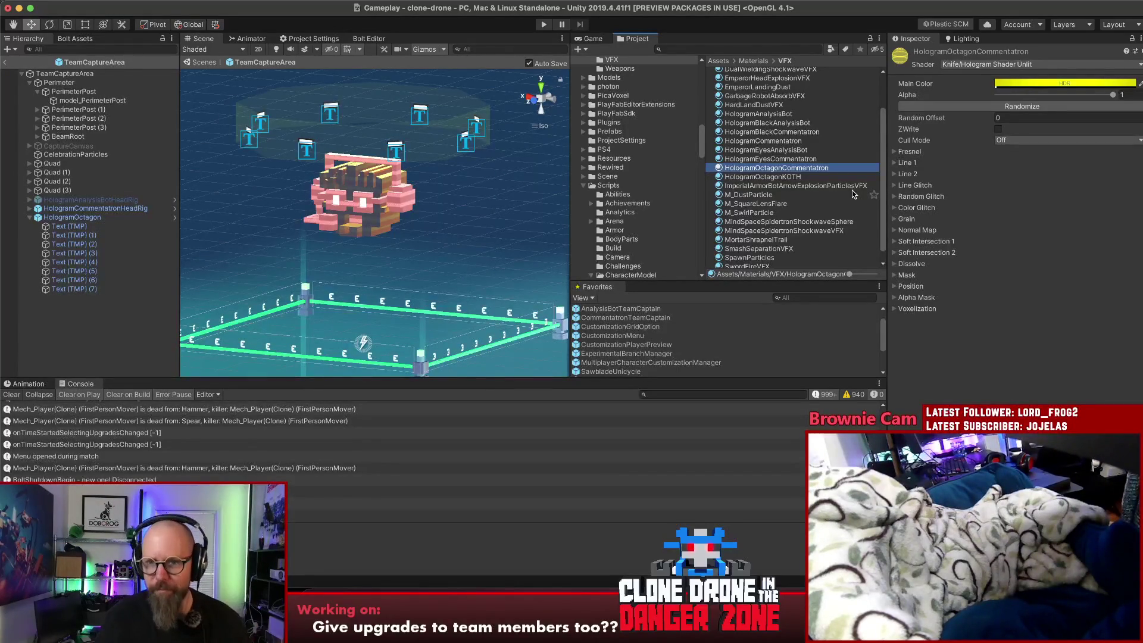
Duplicate HologramOctagonCommentatron and name the copy HologramOctagonAnalysisBot
click(798, 150)
click(801, 169)
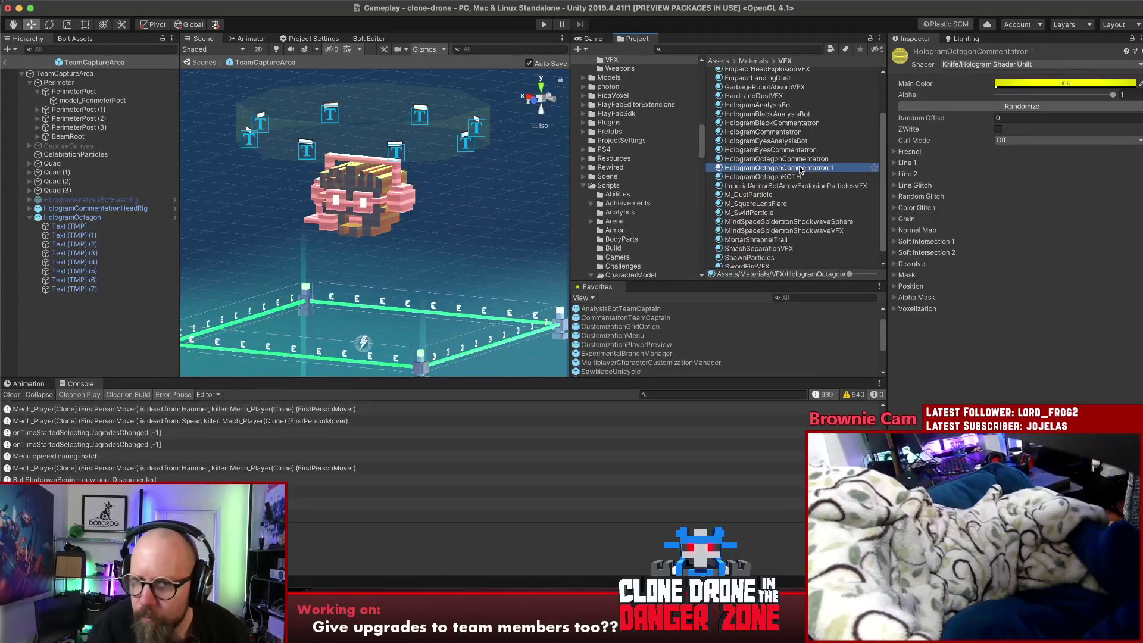
key(super+d)
key(Return)
key(BackSpace)
key(BackSpace)
key(BackSpace)
key(BackSpace)
key(BackSpace)
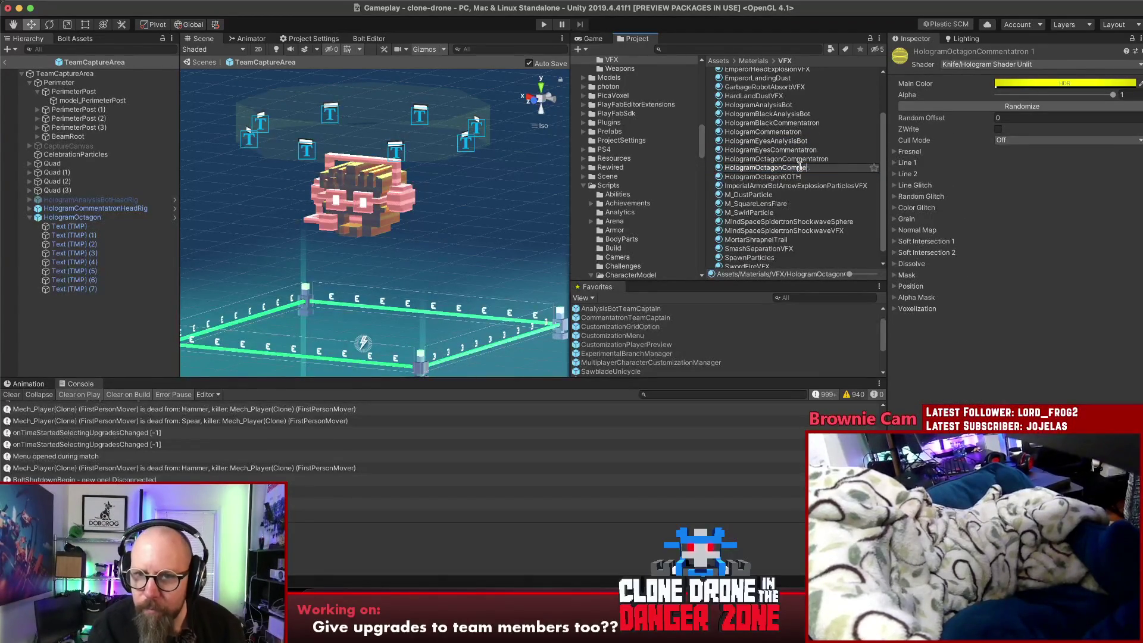
text(AnalysisBot)
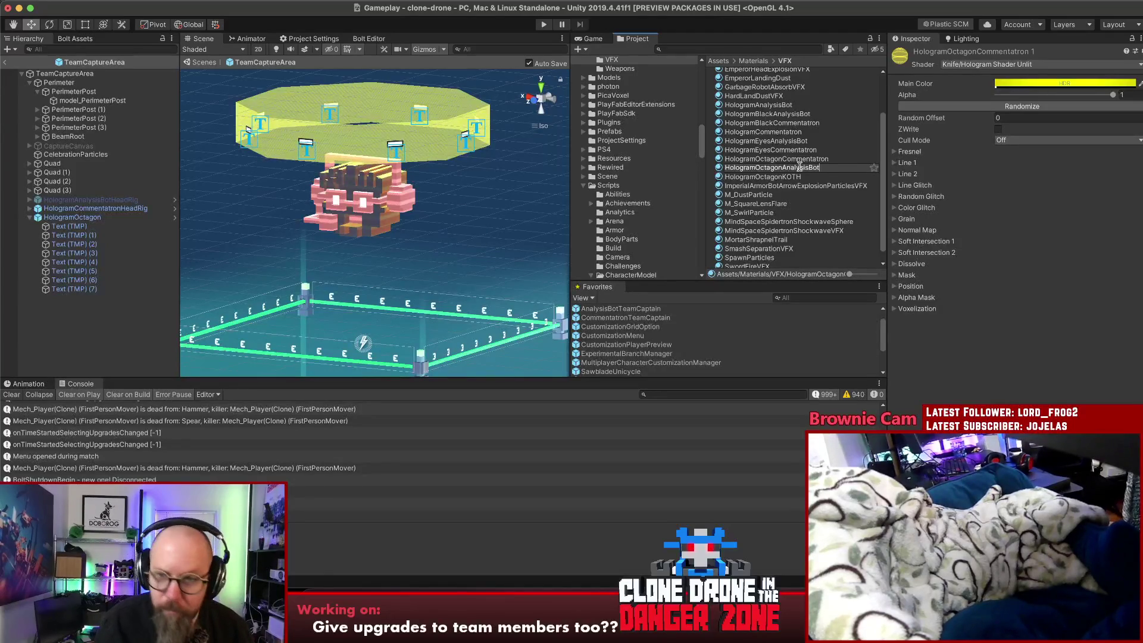
key(Return)
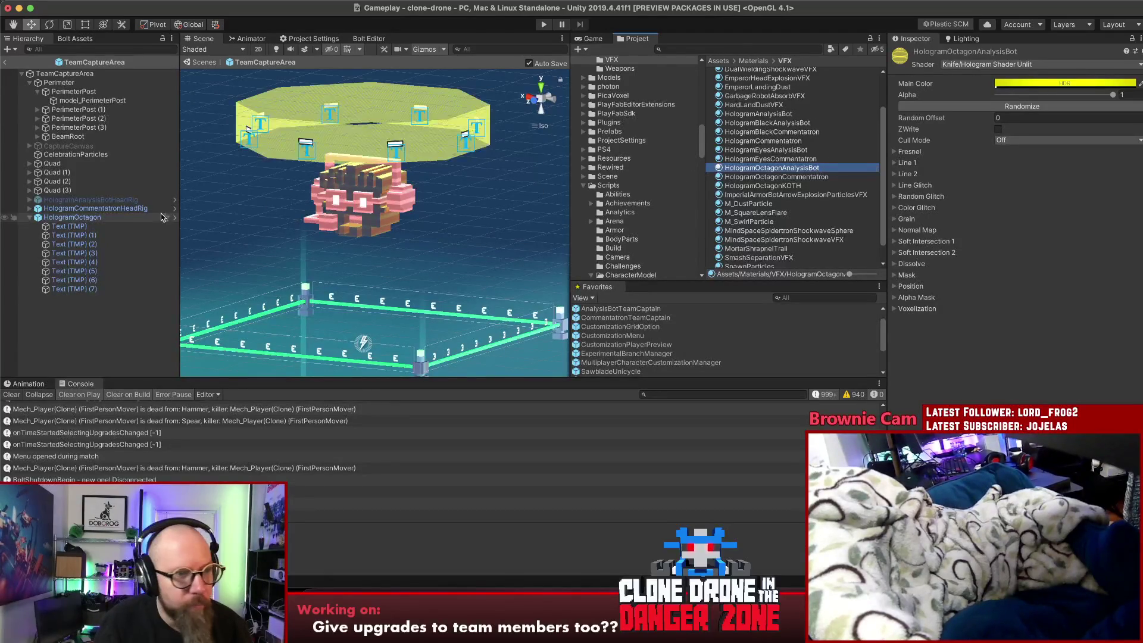
click(102, 219)
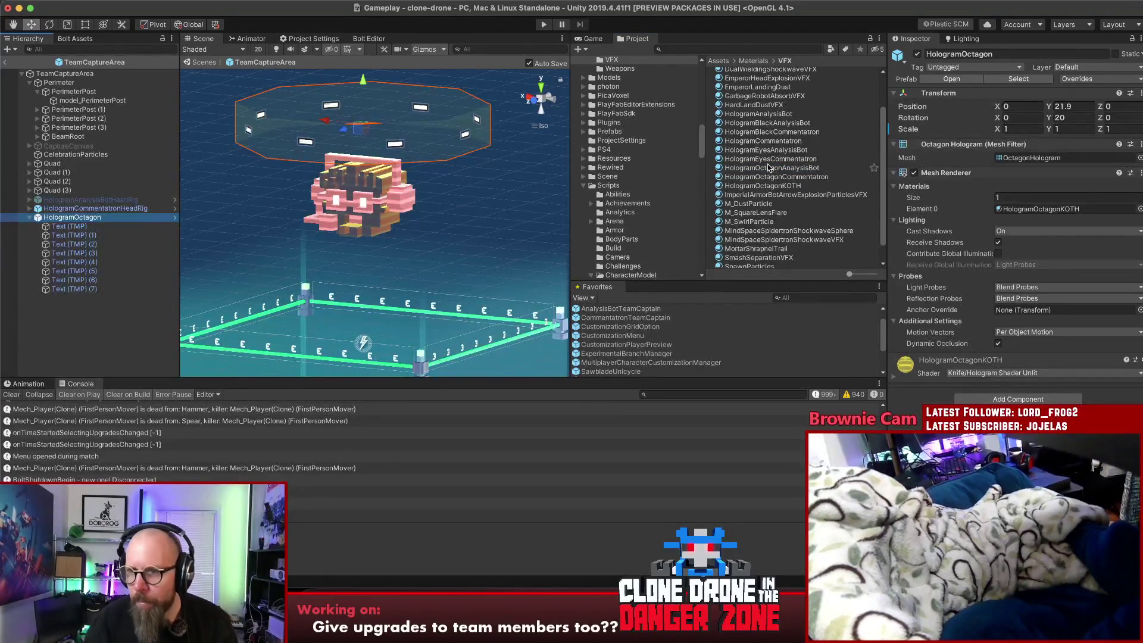
Put HologramOctagonAnalysisBot on the octagon's Element 0, set its Main Color green, and view the Game tab
mouse_move(768, 168)
mouse_down()
mouse_move(905, 178)
mouse_move(1015, 208)
mouse_up()
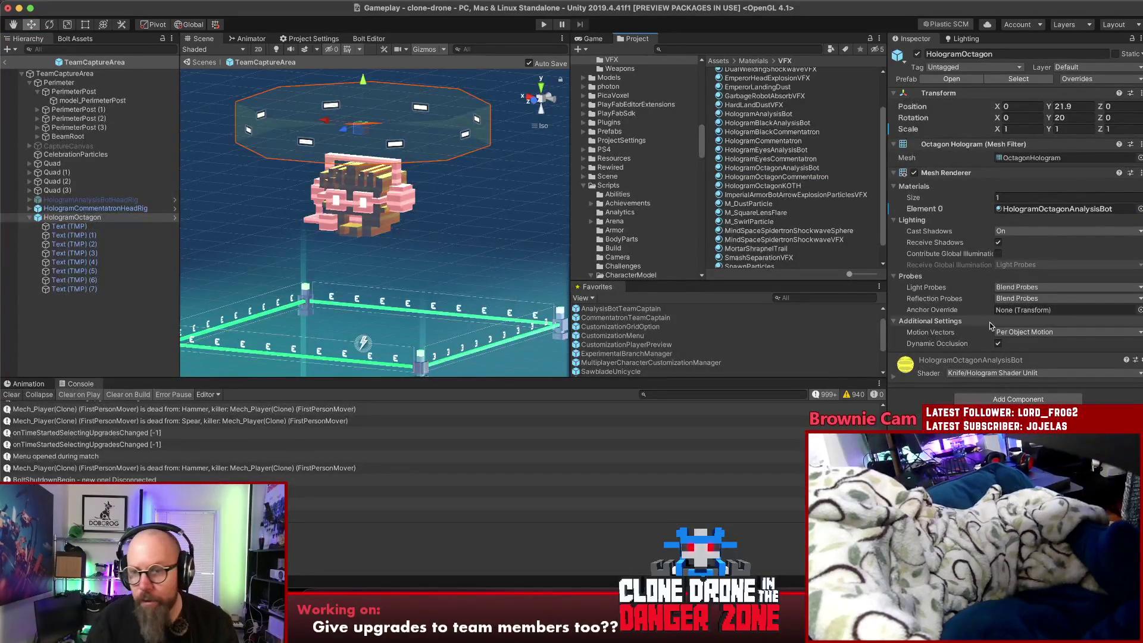
click(894, 375)
click(1065, 393)
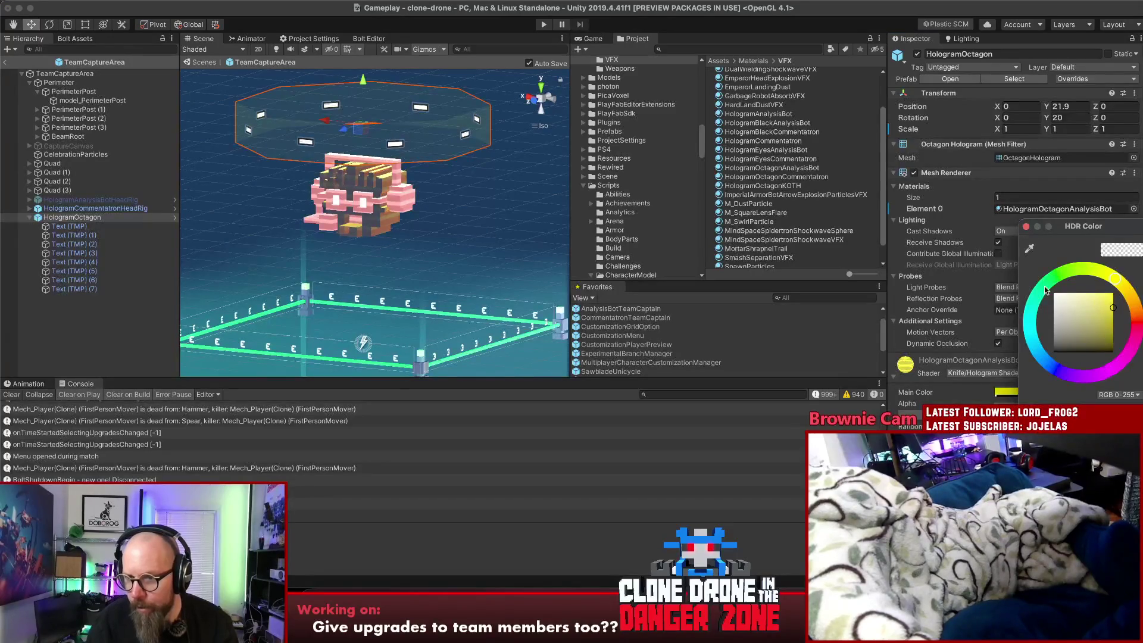
click(1061, 274)
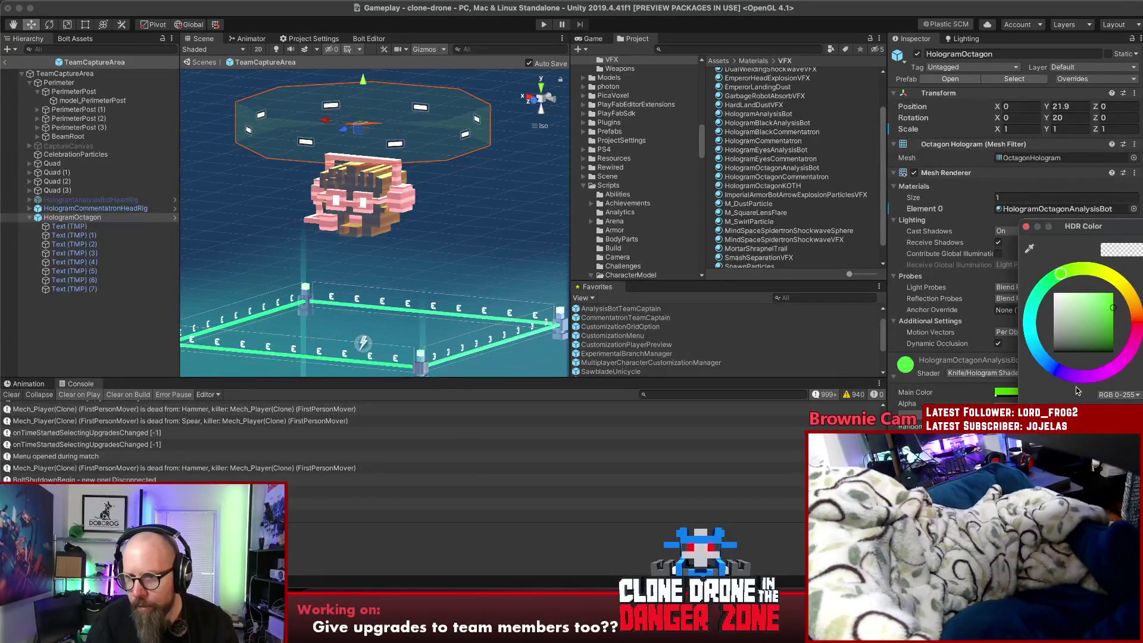
click(1052, 282)
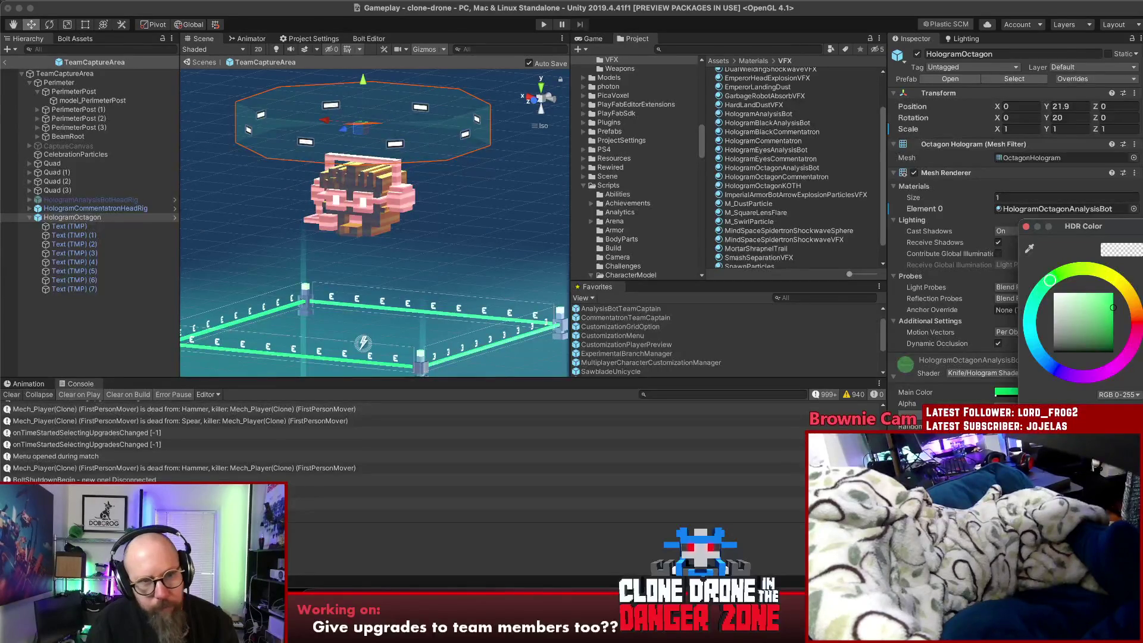
click(594, 39)
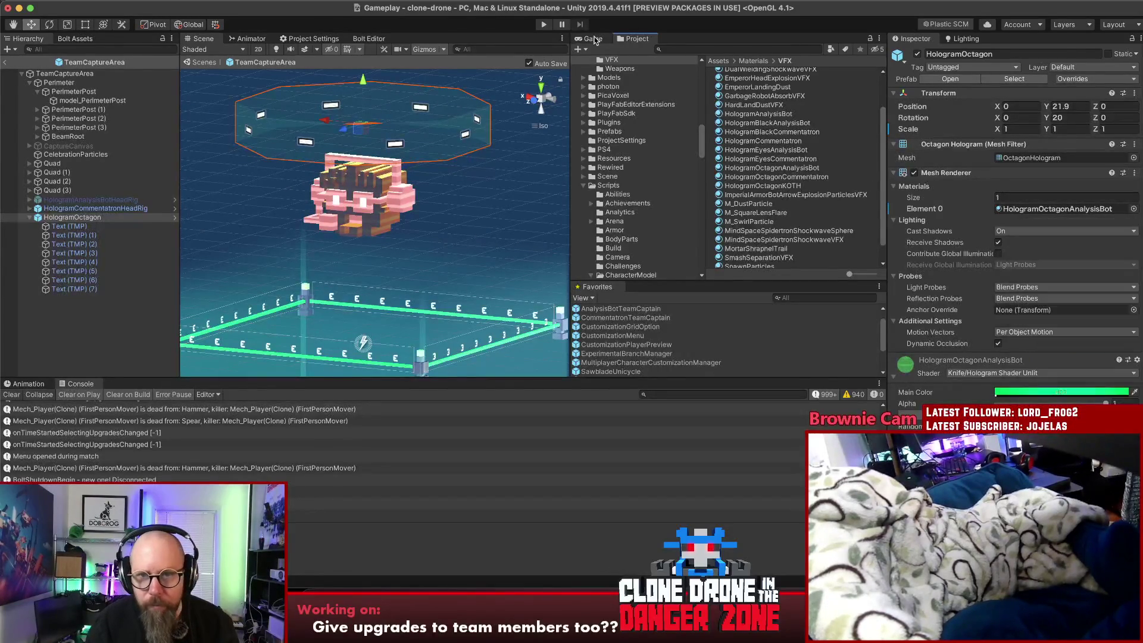
click(593, 40)
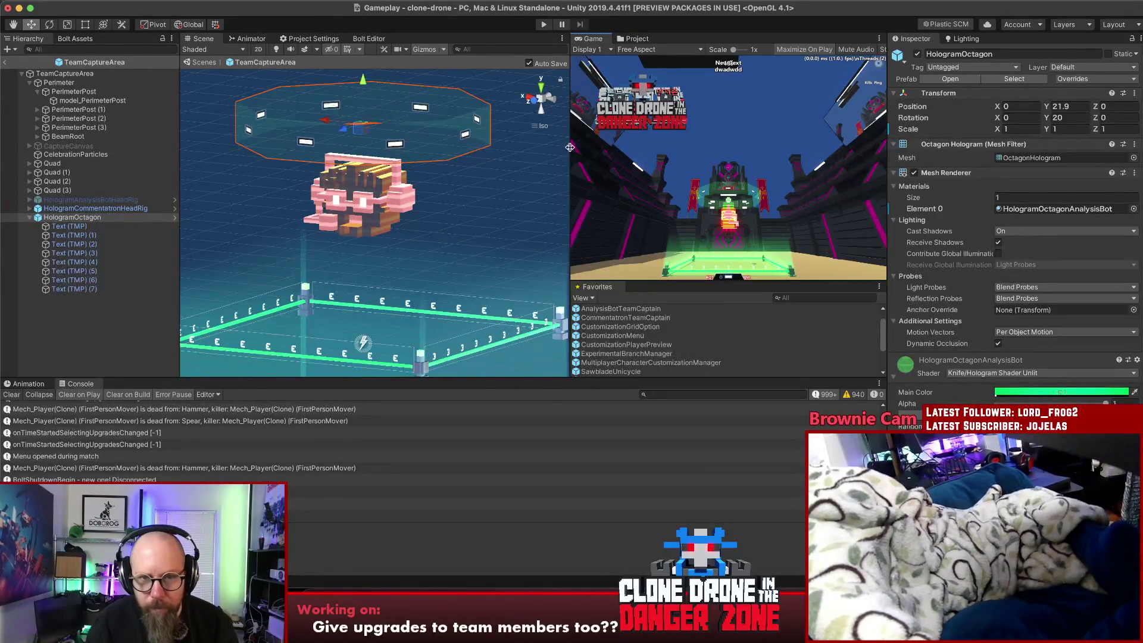
drag(570, 151, 564, 154)
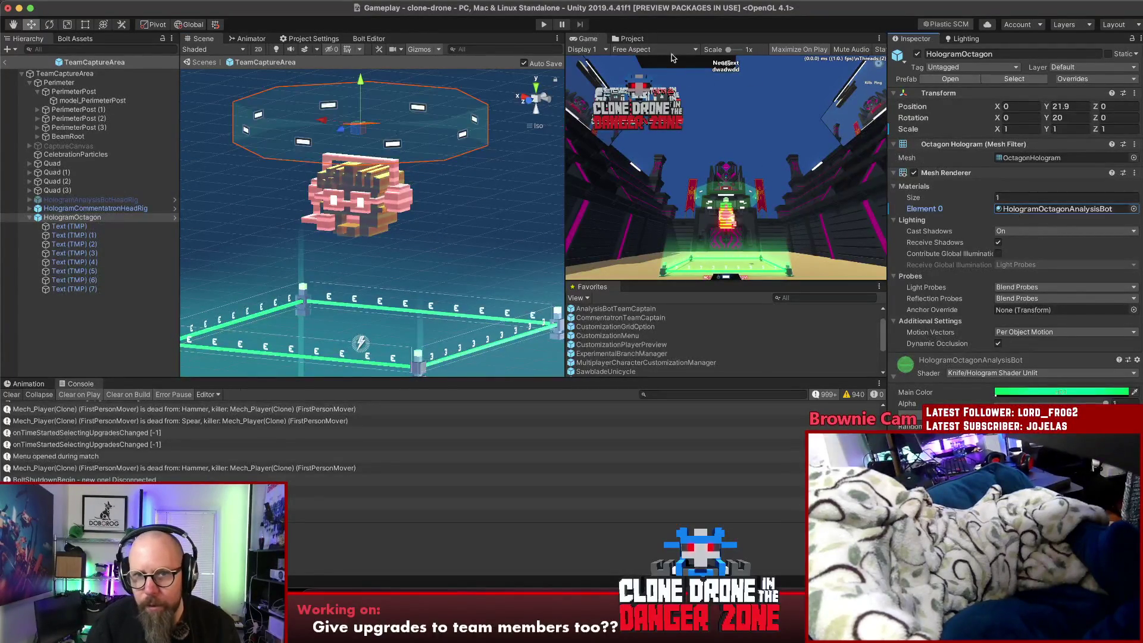
click(1055, 211)
Put HologramOctagonCommentatron on the octagon's Element 0 and set its Main Color to magenta pink
mouse_move(783, 181)
mouse_down()
mouse_move(893, 187)
mouse_move(1004, 212)
mouse_up()
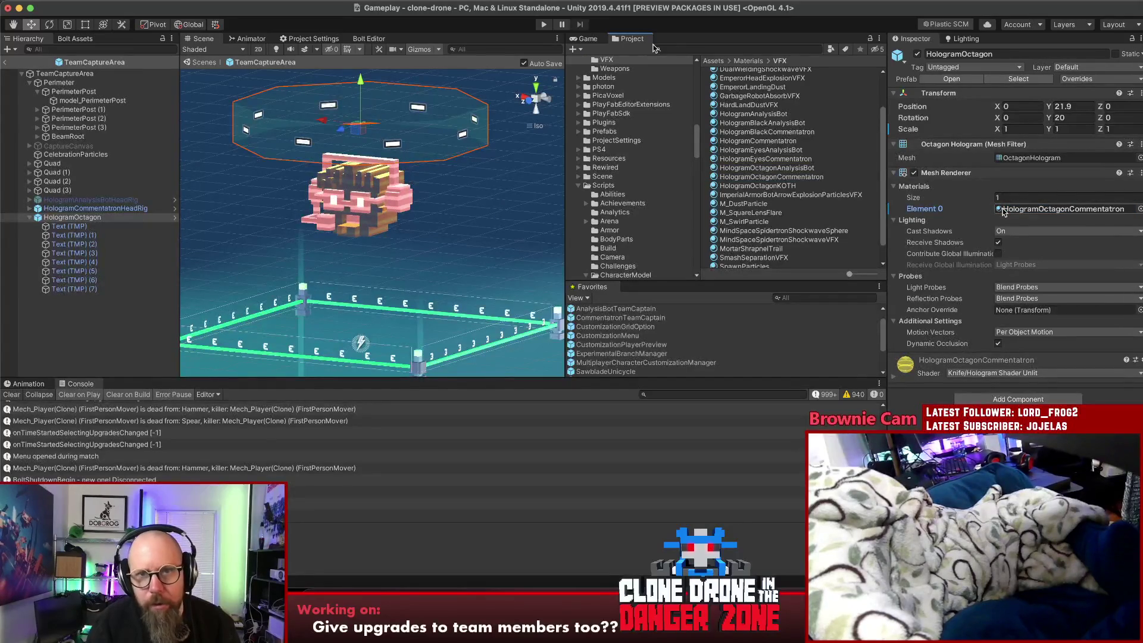
click(587, 38)
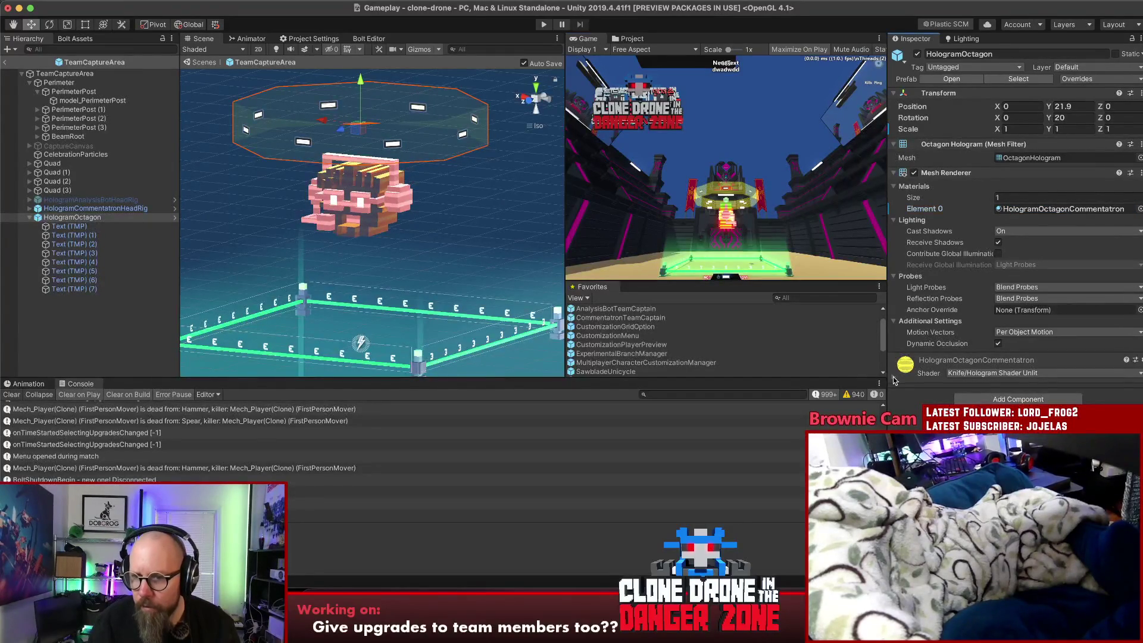
click(894, 376)
click(1060, 391)
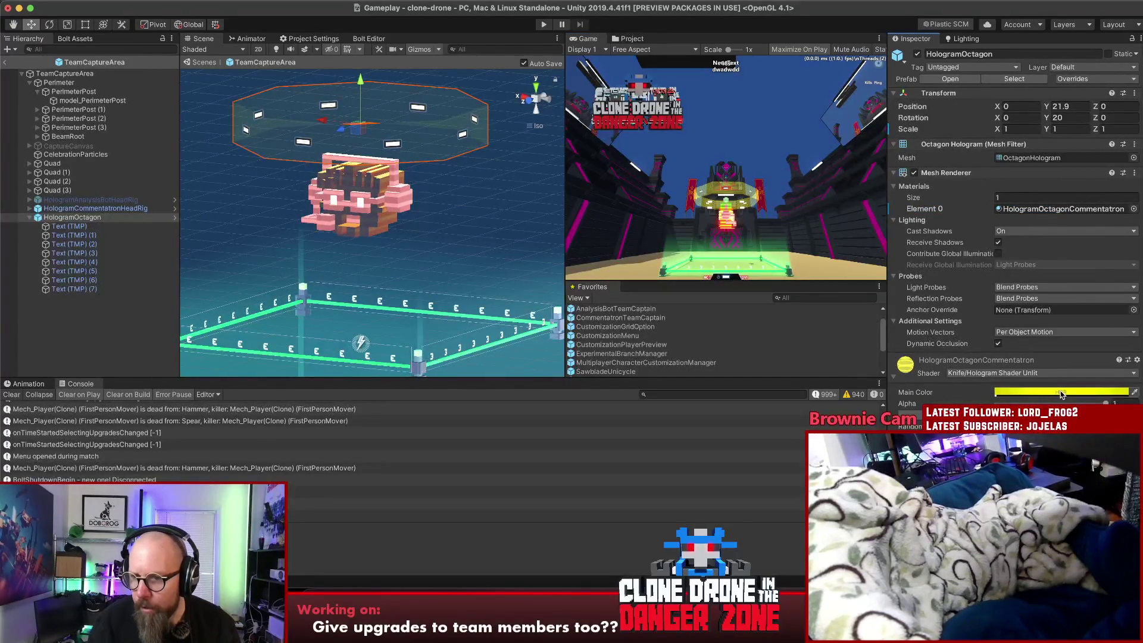
click(1060, 392)
click(1138, 330)
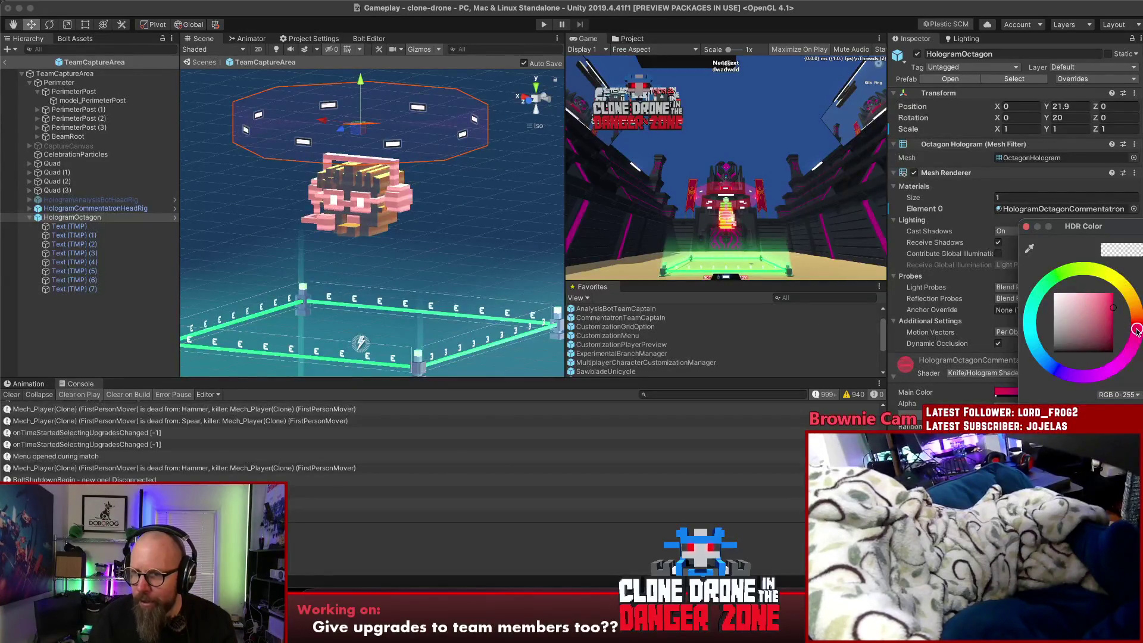
click(1025, 227)
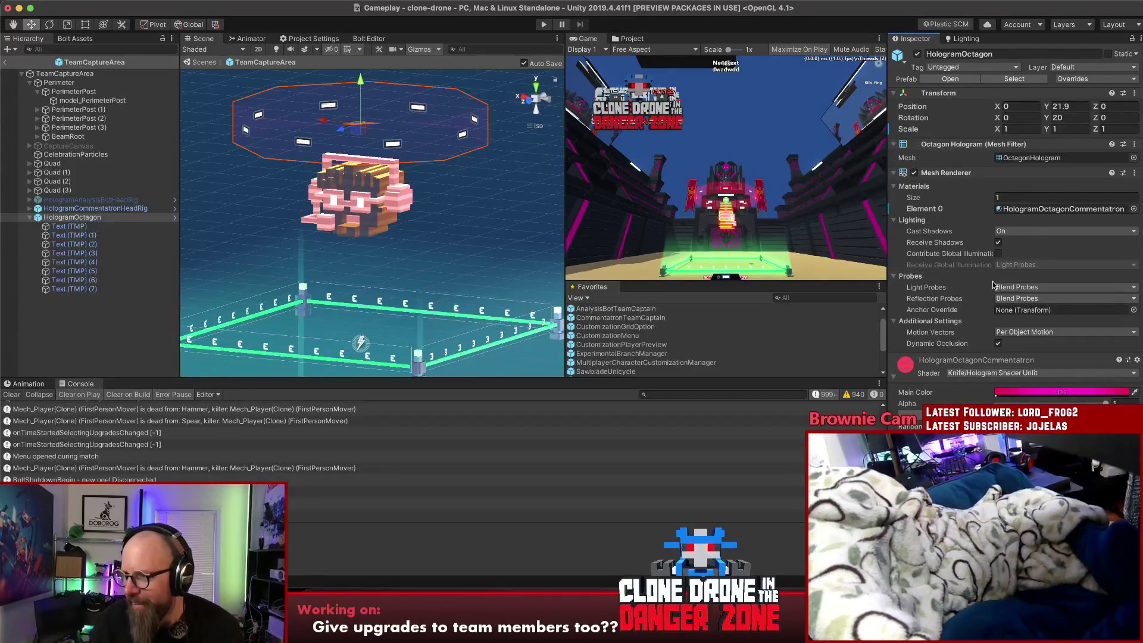
mouse_move(981, 284)
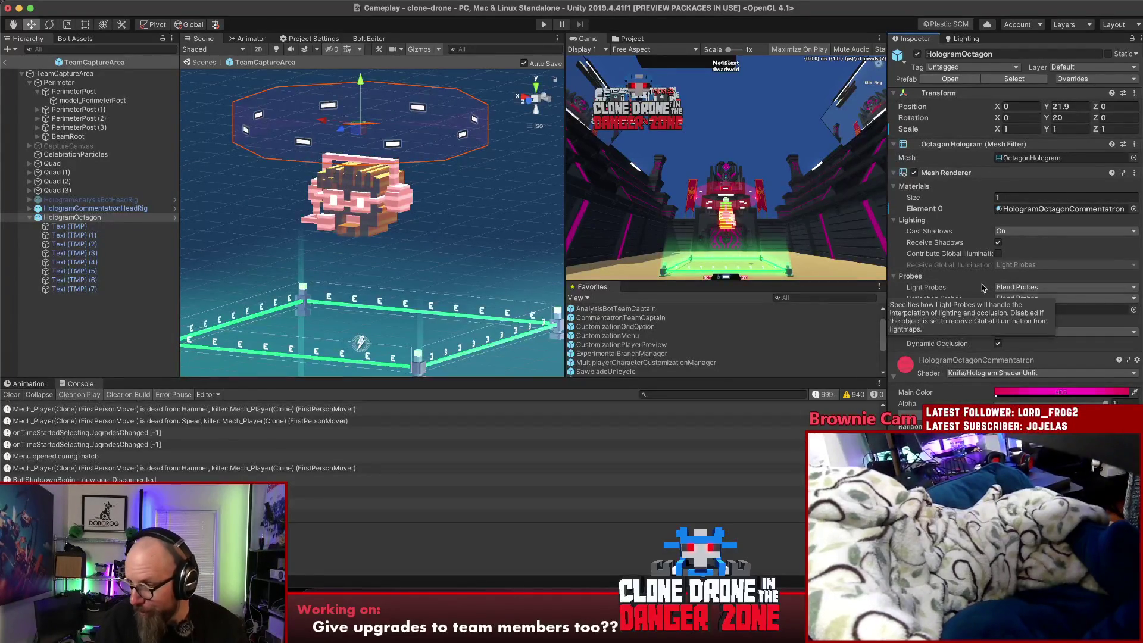
click(207, 330)
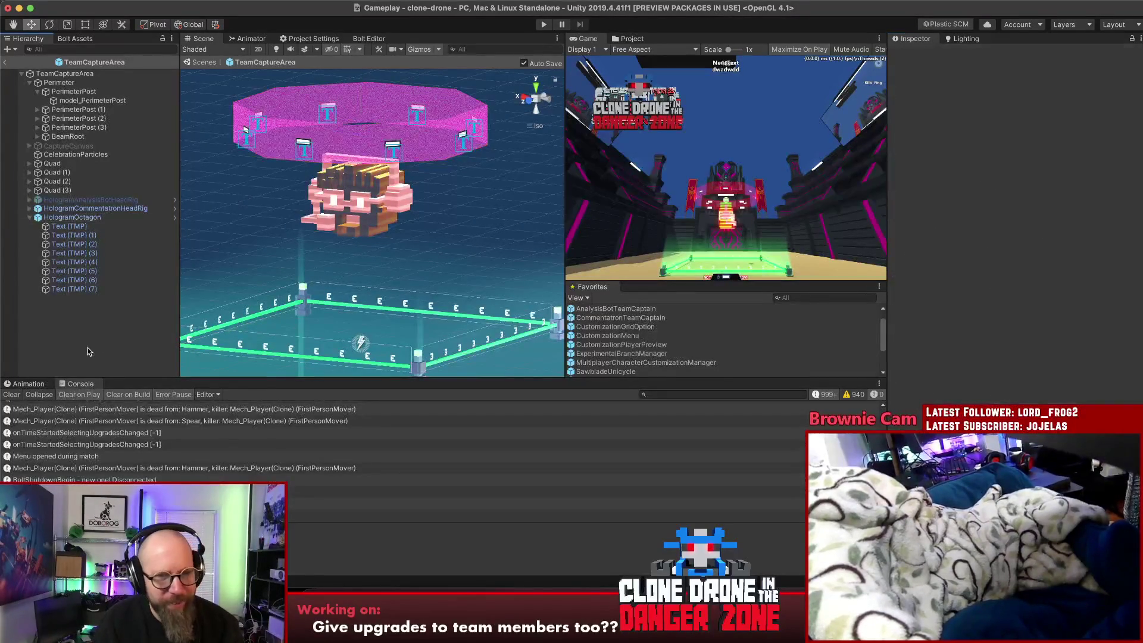
Shift the HologramOctagonCommentatron pink slightly deeper and collapse HologramOctagon in the Hierarchy
click(90, 208)
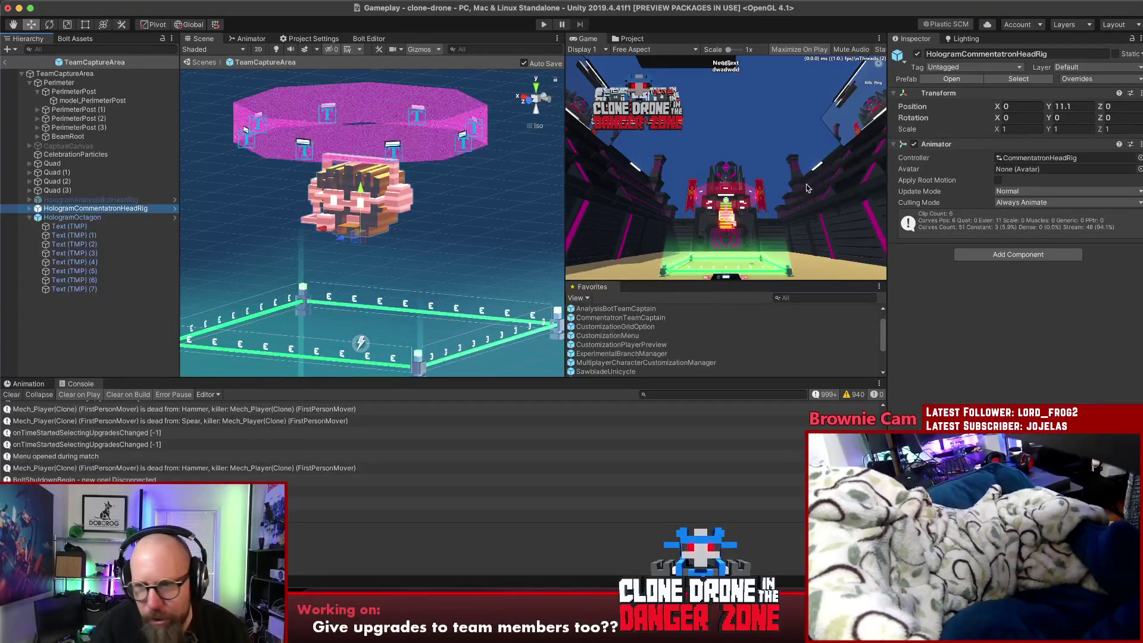
click(60, 217)
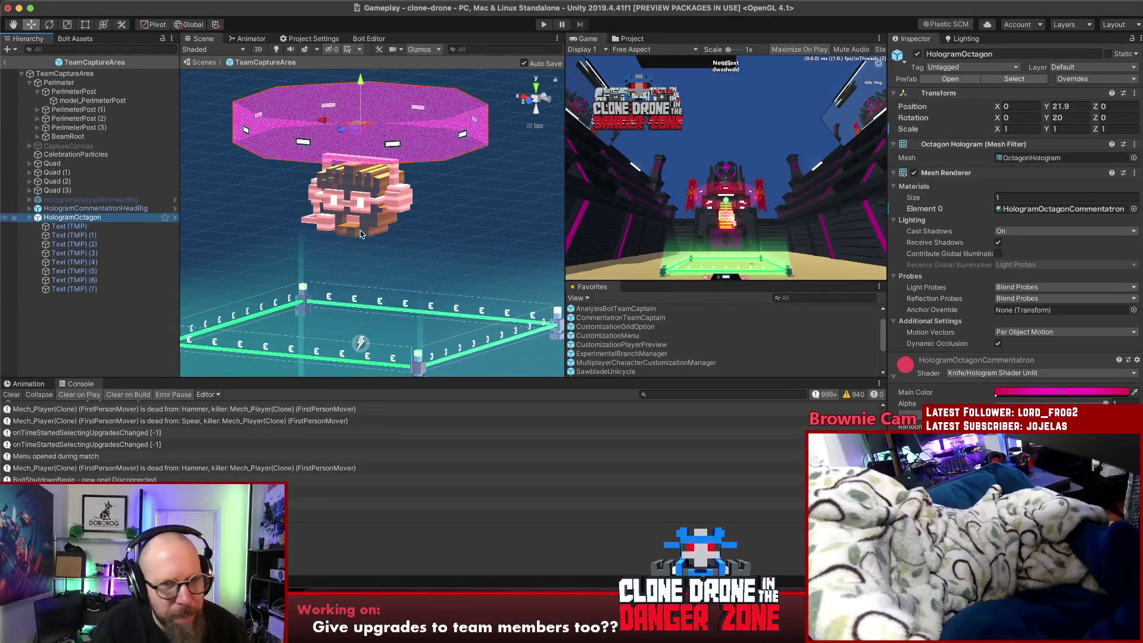
click(1072, 393)
drag(1137, 331, 1137, 326)
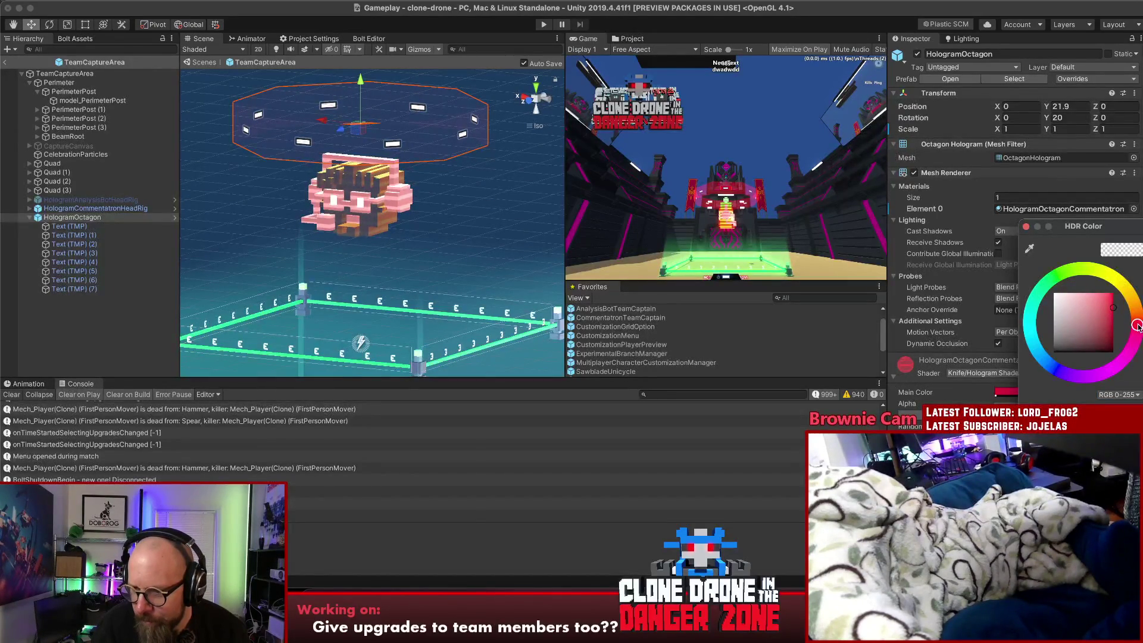
click(1026, 226)
click(425, 277)
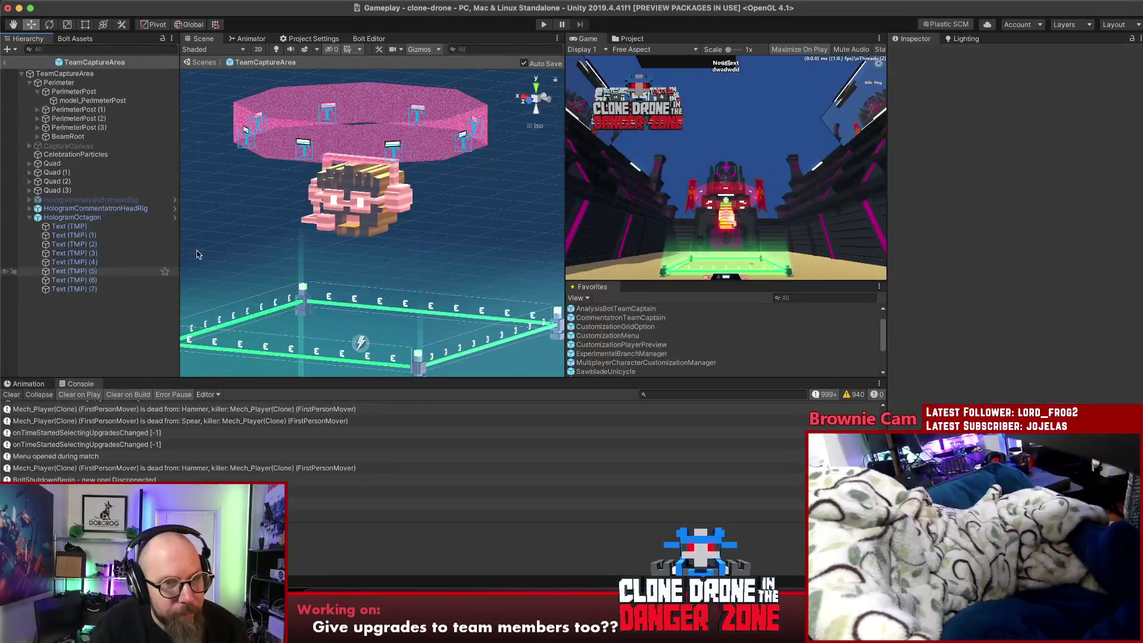
mouse_move(181, 229)
mouse_down()
mouse_move(467, 227)
mouse_move(351, 244)
mouse_move(339, 333)
mouse_move(525, 245)
mouse_move(416, 255)
mouse_up()
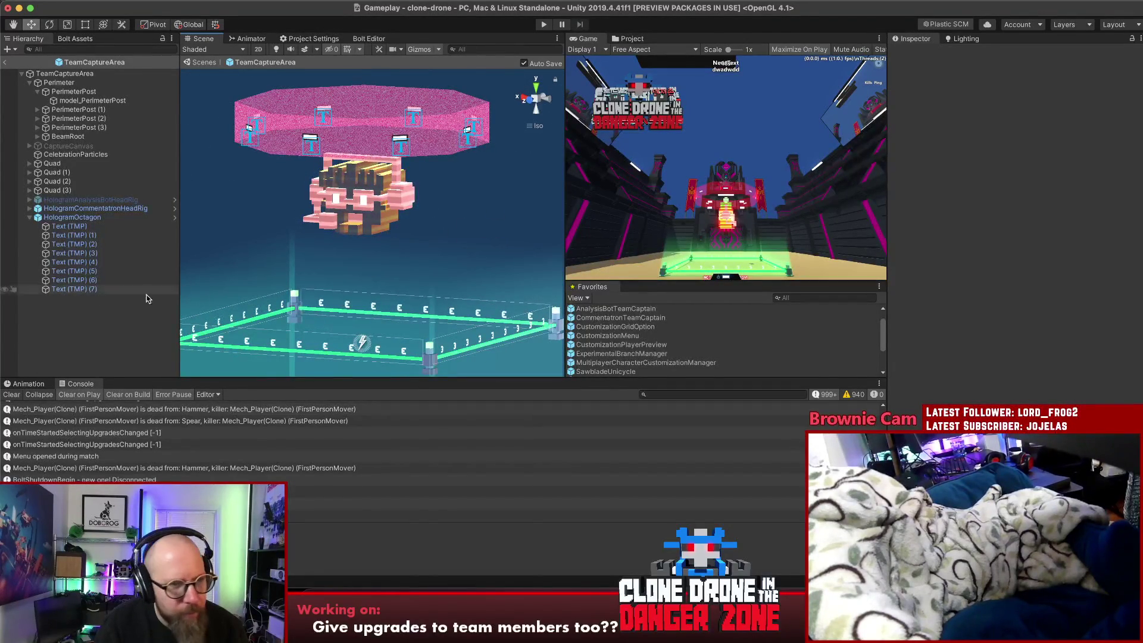
click(30, 218)
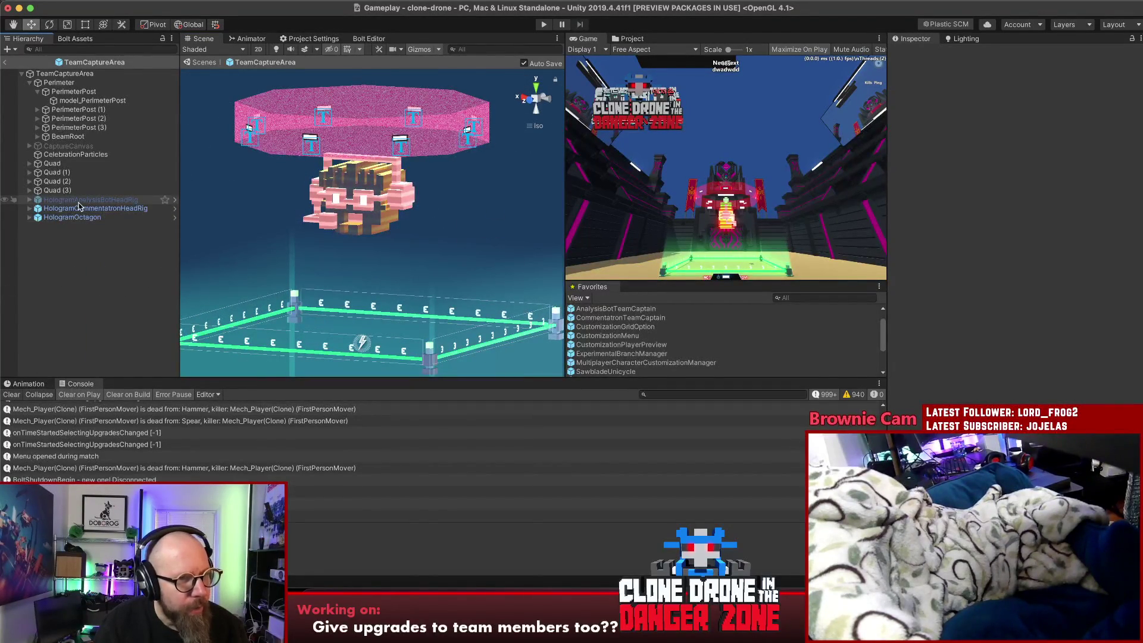
Toggle HologramAnalysisBotHeadRig's active state off and back on to compare the heads
click(77, 201)
click(918, 55)
click(917, 55)
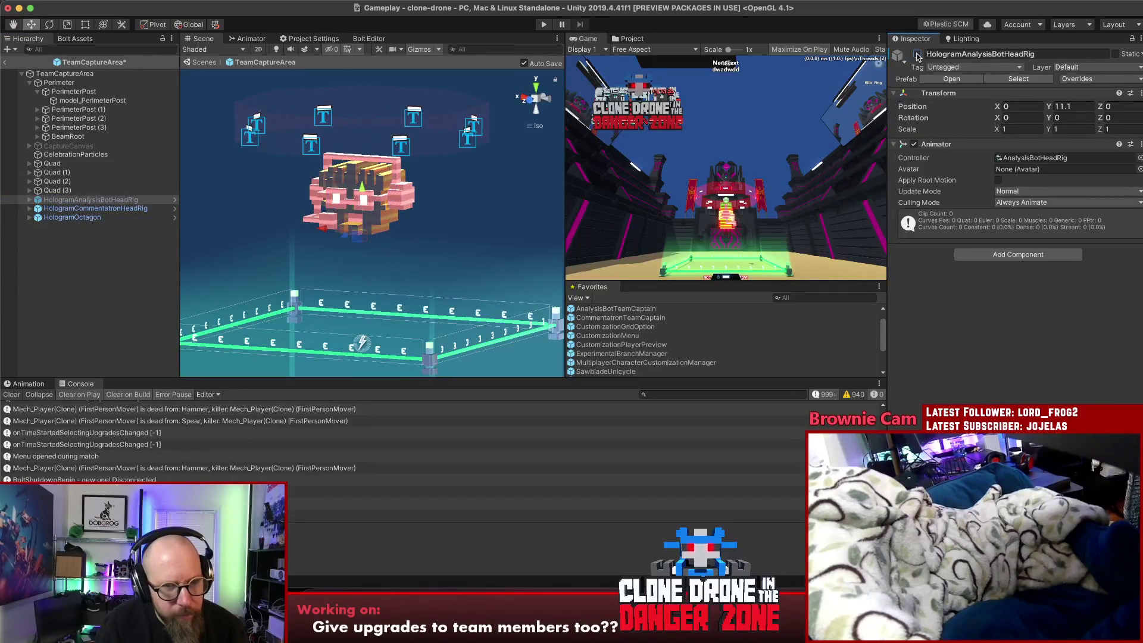
click(917, 54)
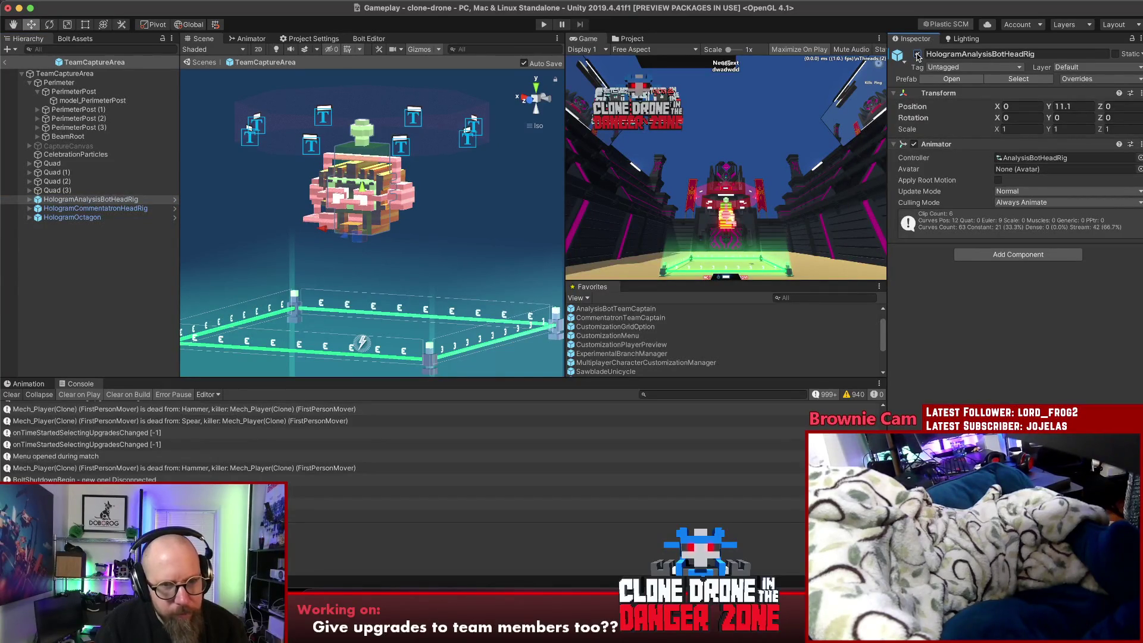
click(140, 290)
drag(333, 197, 369, 185)
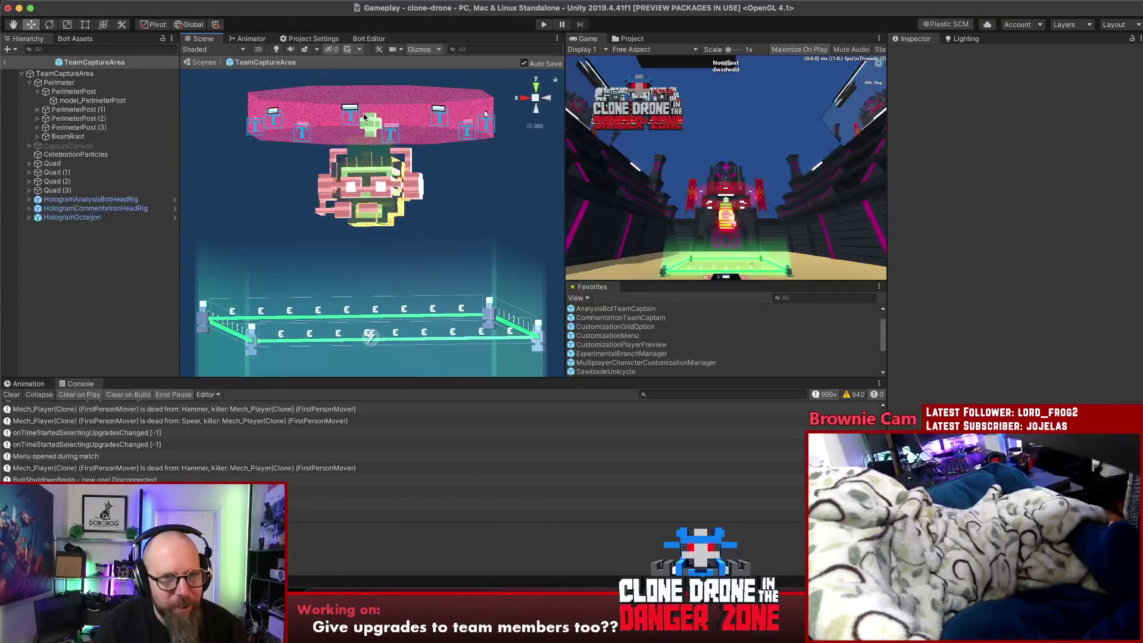
Inspect the colour of the Analysis Bot HeadGeo's material
click(30, 199)
click(60, 210)
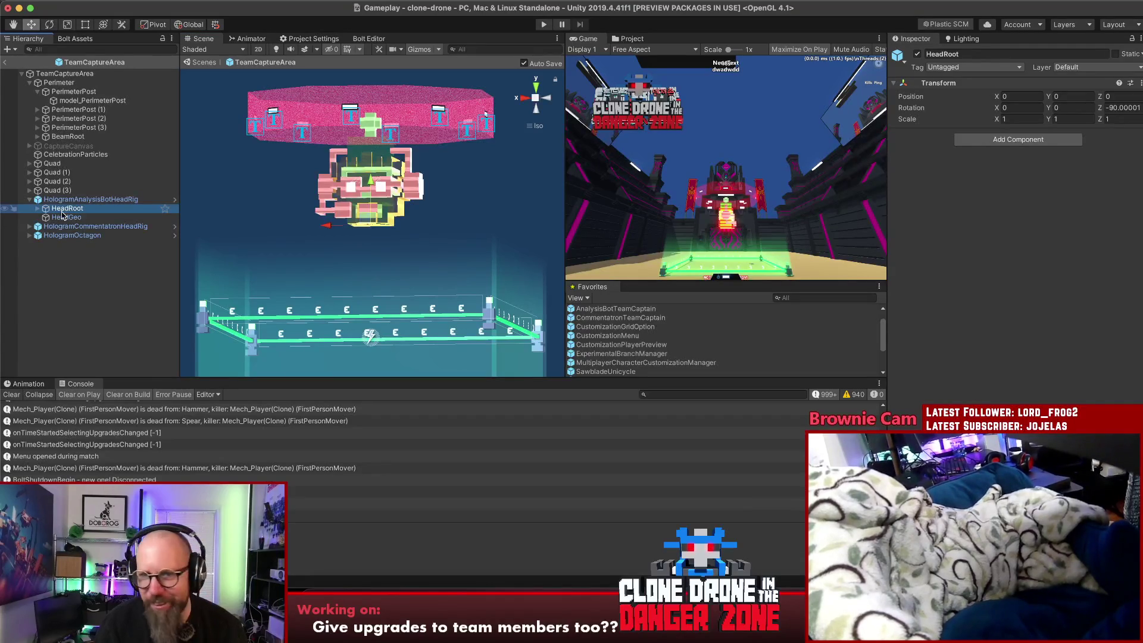
click(62, 217)
click(1122, 315)
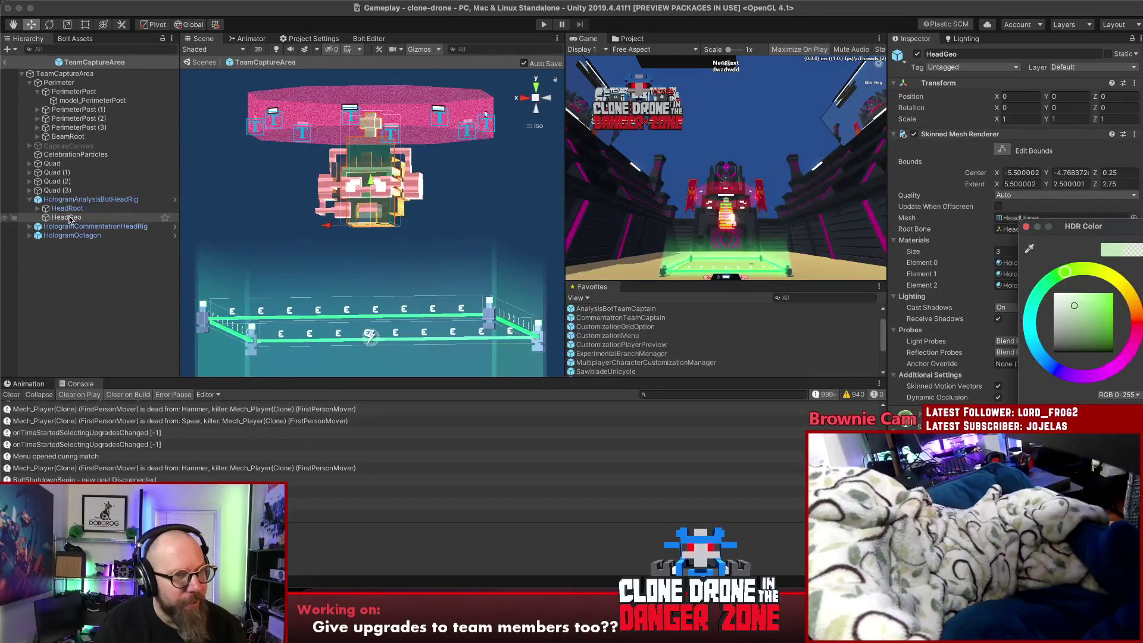
click(28, 228)
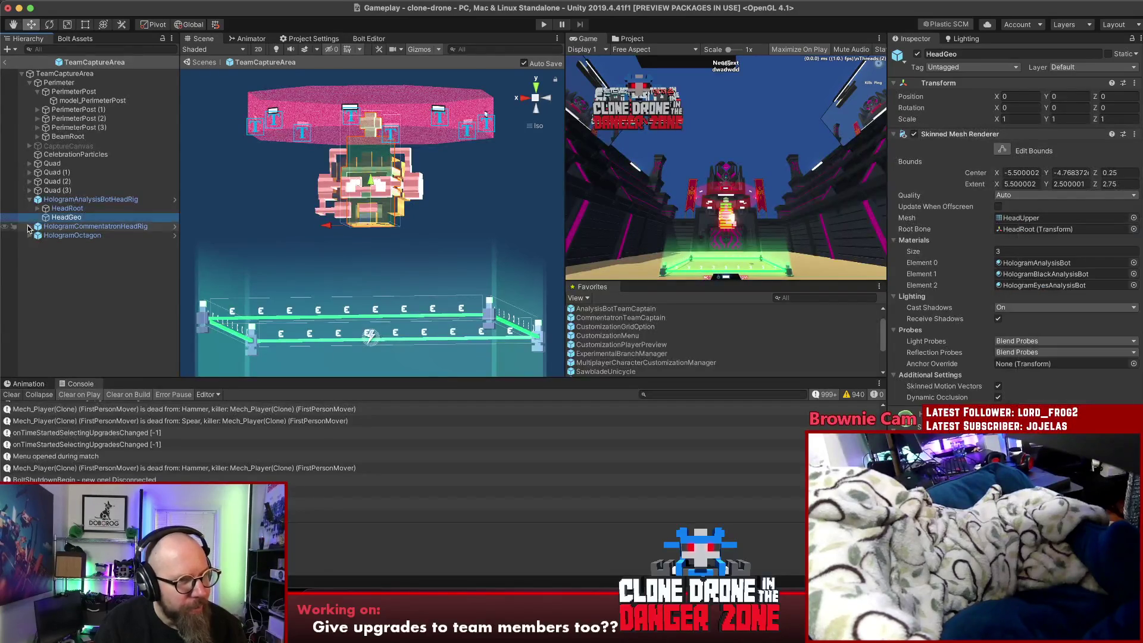
Inspect the HologramBlackCommentatron material's main colour on the Commentatron HeadGeo
click(28, 228)
click(62, 236)
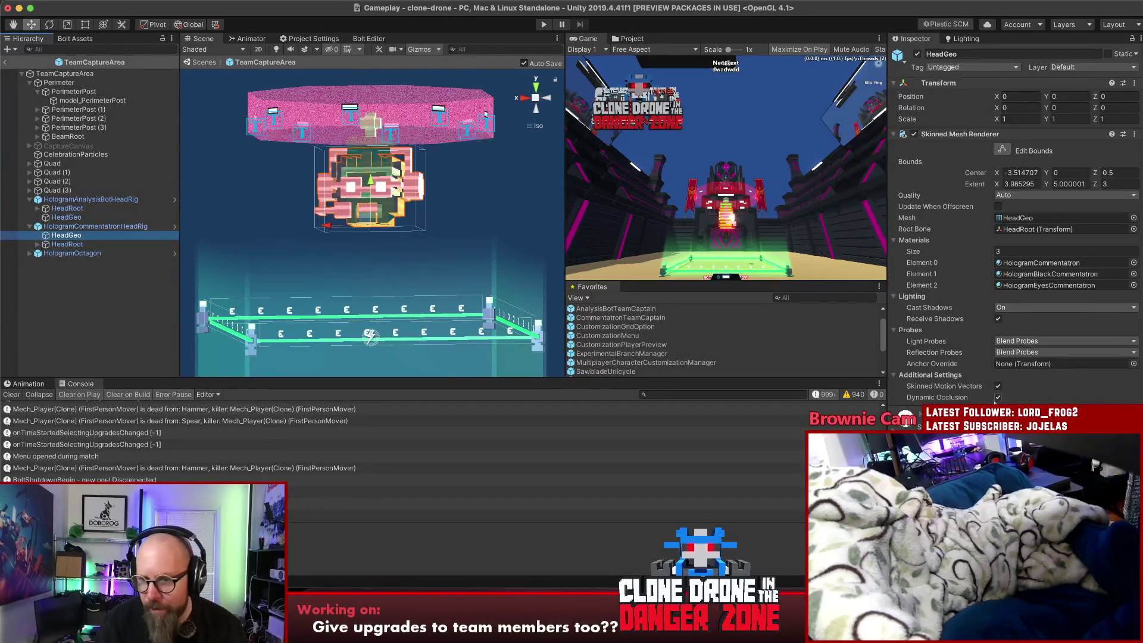
click(1034, 275)
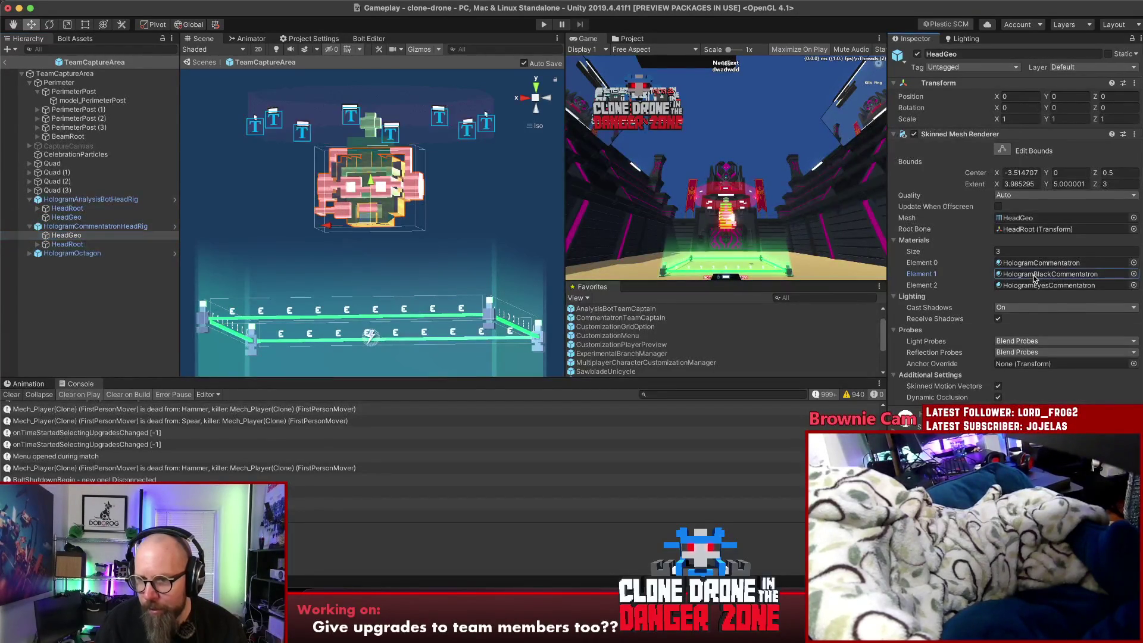
scroll(1012, 238, down, 5)
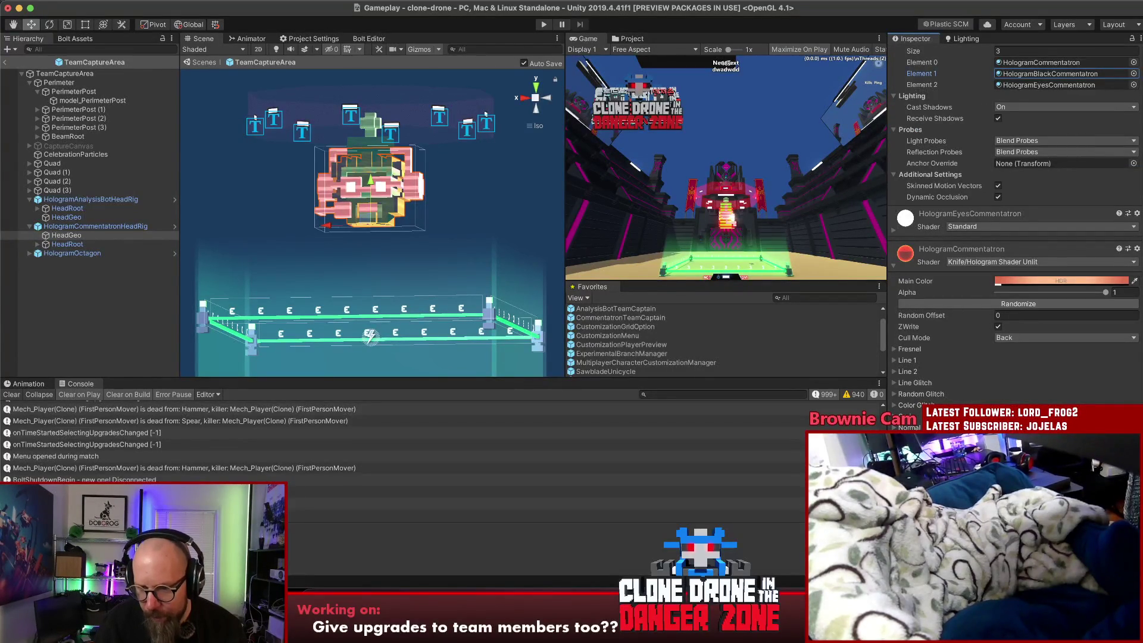
scroll(1051, 304, down, 6)
click(1049, 316)
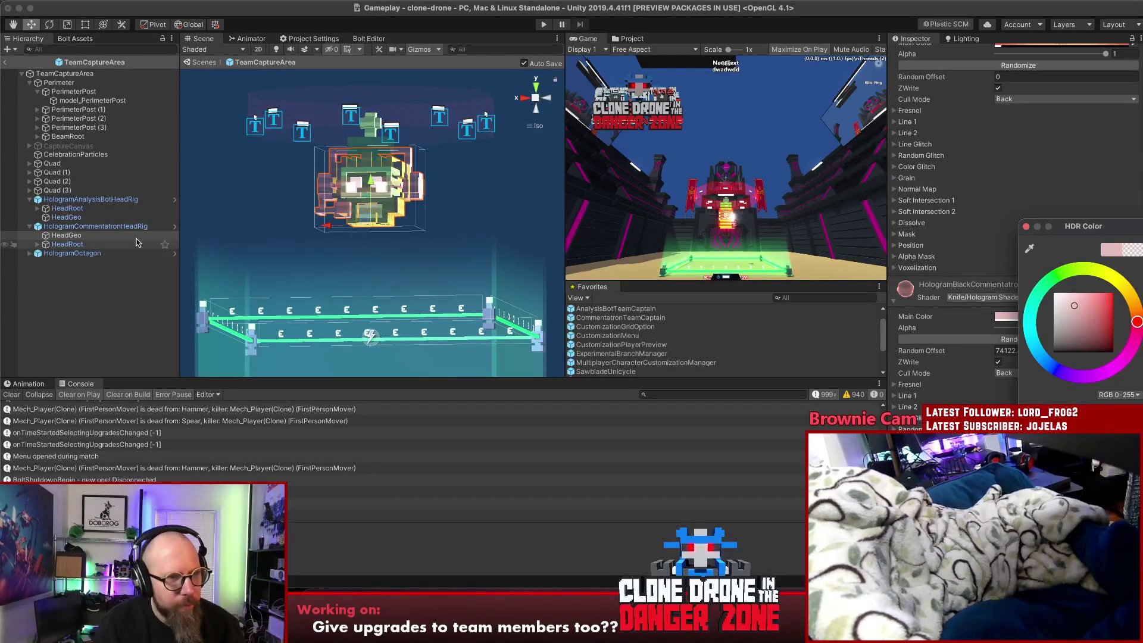
click(83, 304)
Deactivate HologramAnalysisBotHeadRig so only the pink Commentatron head shows
drag(238, 280, 255, 264)
click(81, 201)
click(917, 54)
click(917, 55)
drag(250, 283, 265, 279)
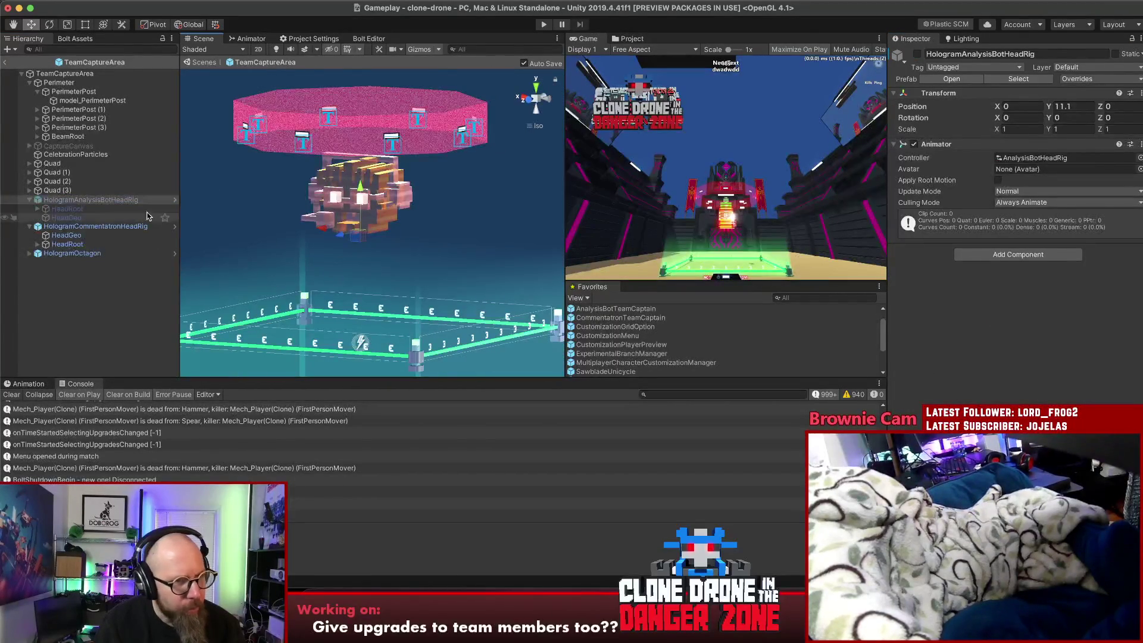
Re-enable HologramAnalysisBotHeadRig, restore the octagon's Rotator component, and save the scene
click(30, 200)
click(40, 201)
click(917, 54)
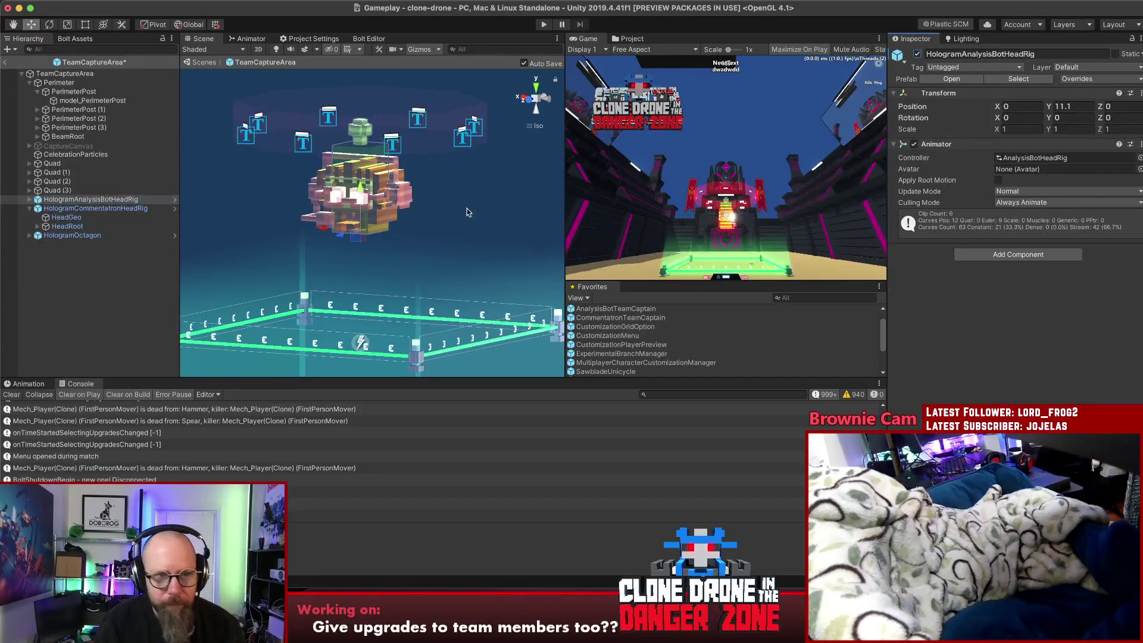
click(93, 236)
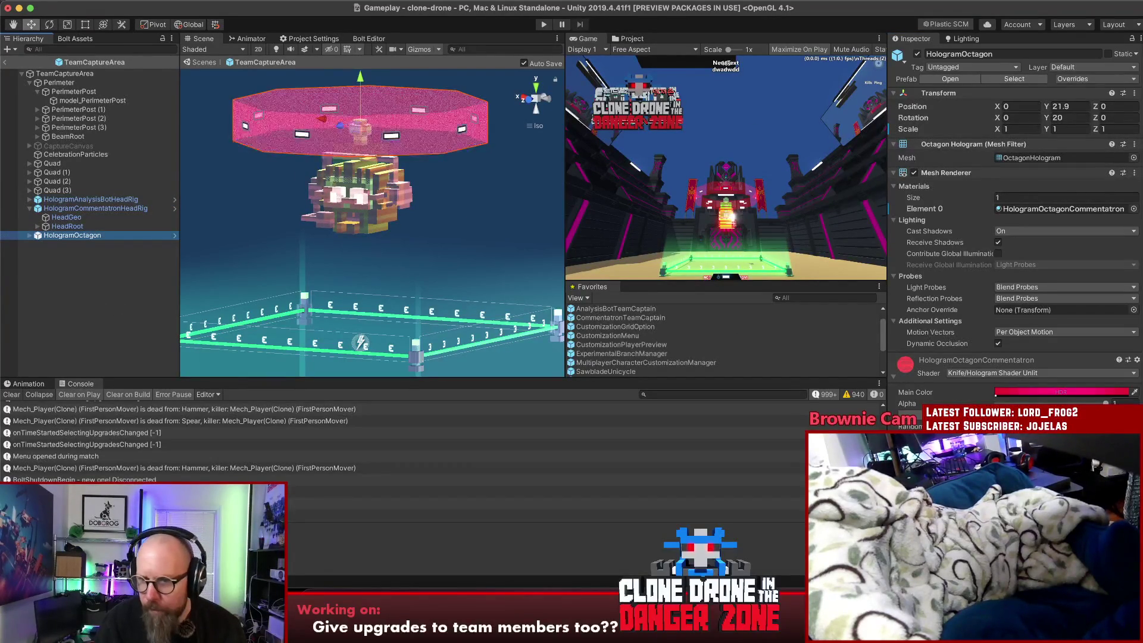
click(977, 360)
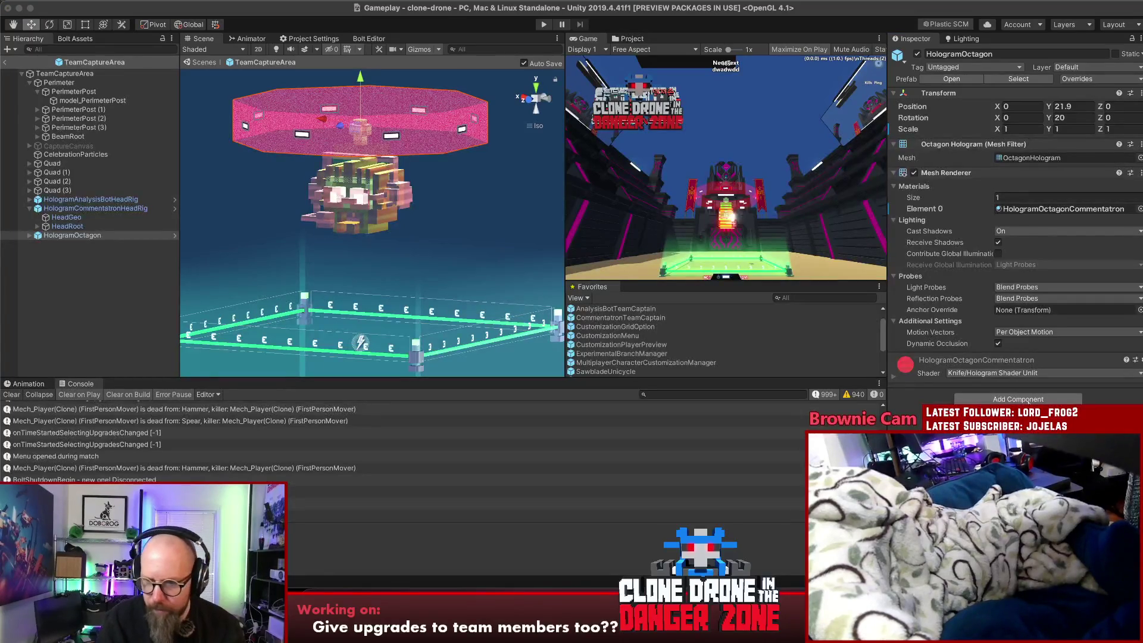
key(super+z)
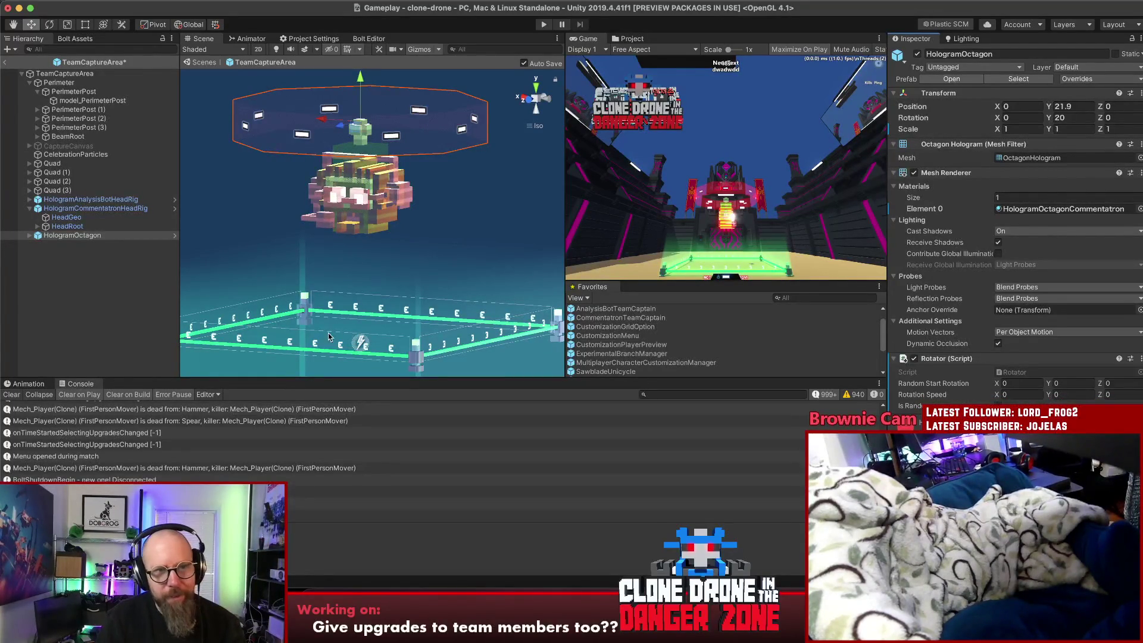
key(super+s)
Set HologramOctagon's Rotator Y rotation speed to 60 and save
click(39, 385)
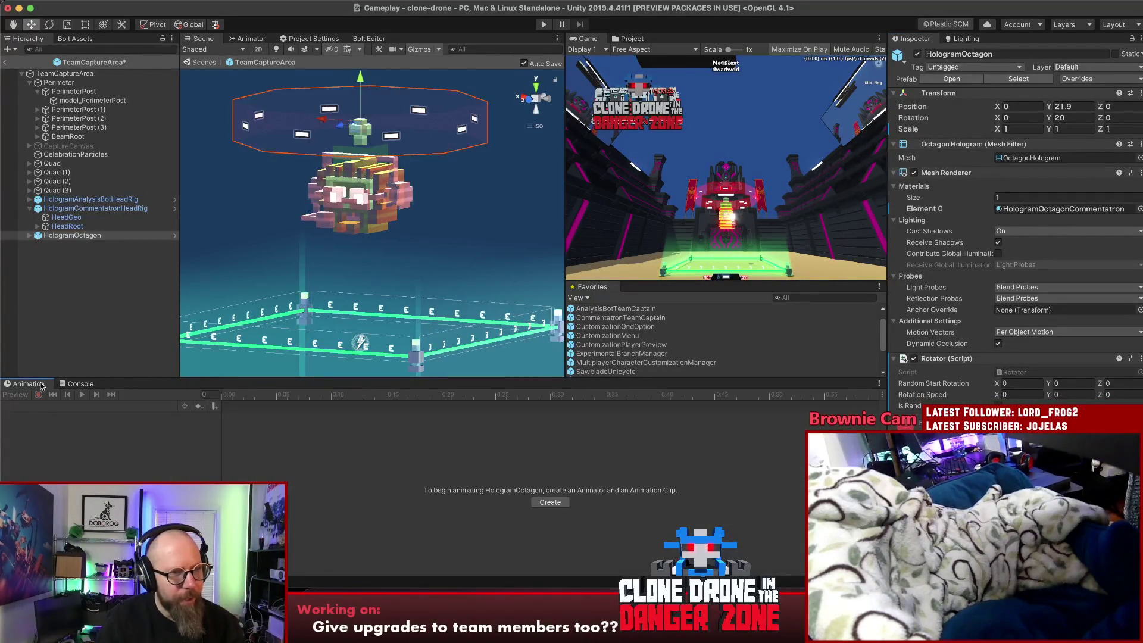
click(29, 235)
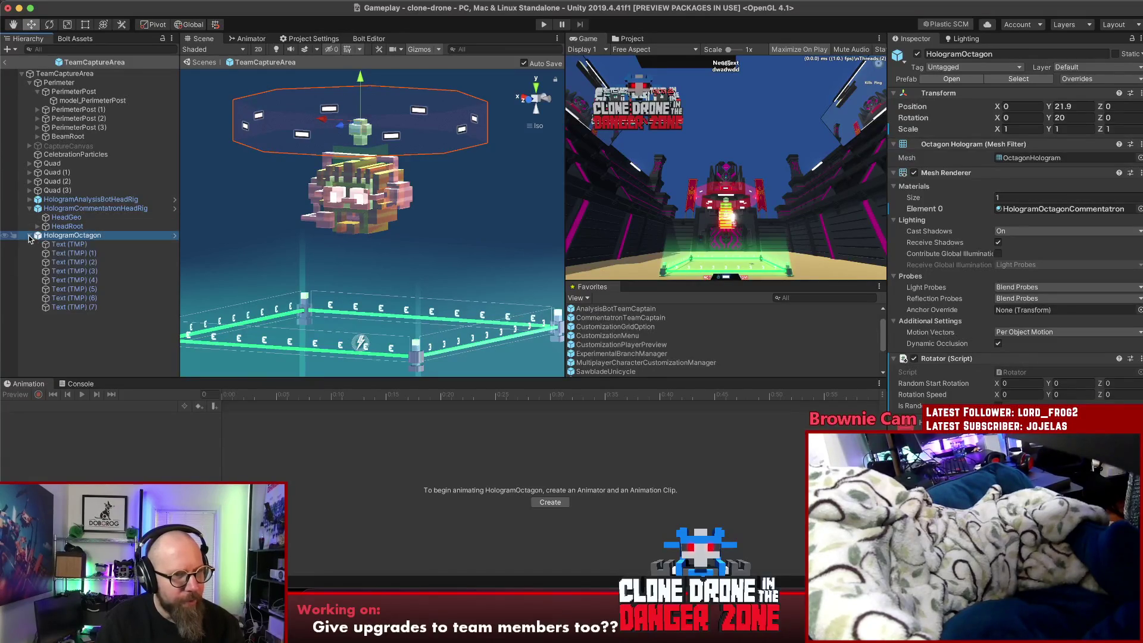
click(29, 235)
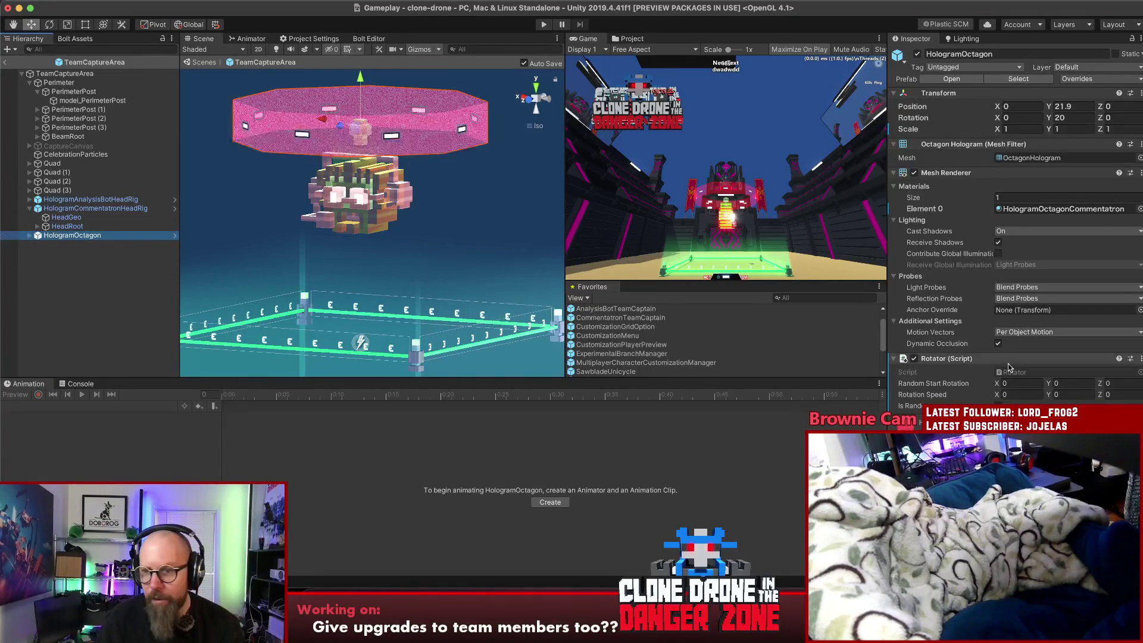
click(1065, 394)
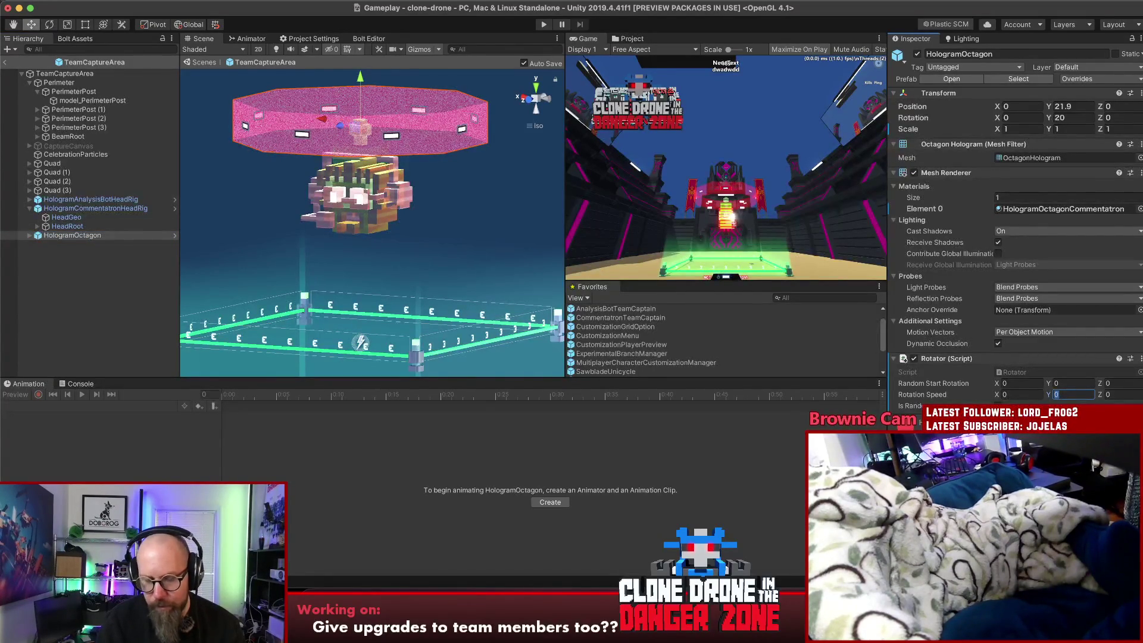
text(60)
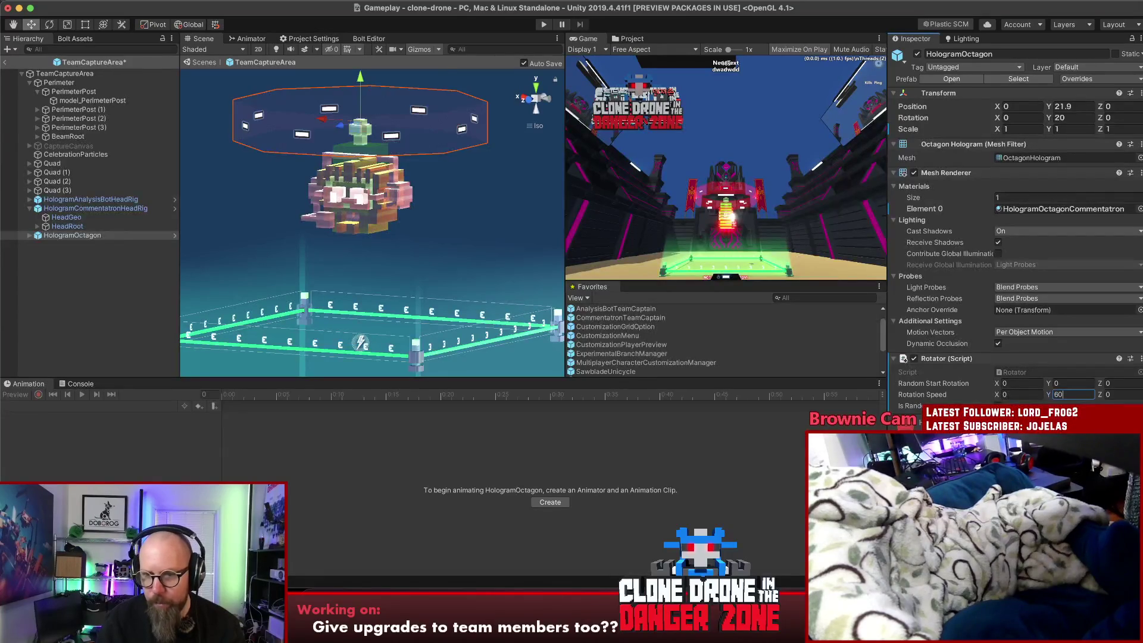
key(ctrl+s)
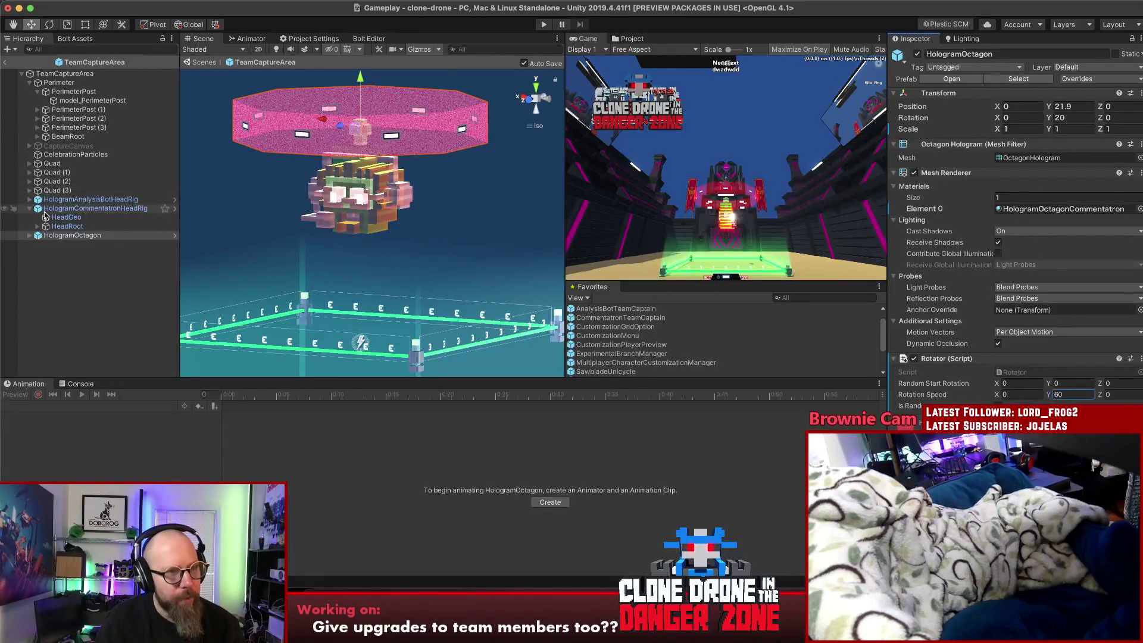
Add a Rotator script to both hologram head rigs with Y rotation speed 30
click(37, 209)
click(90, 200)
shift+click(95, 208)
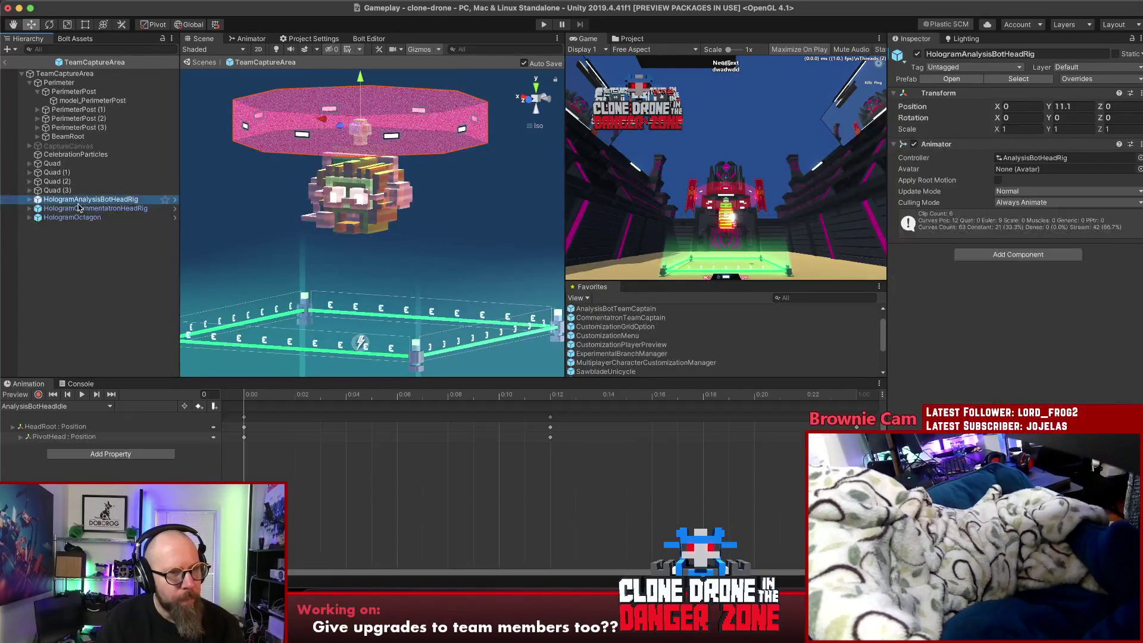
click(1036, 223)
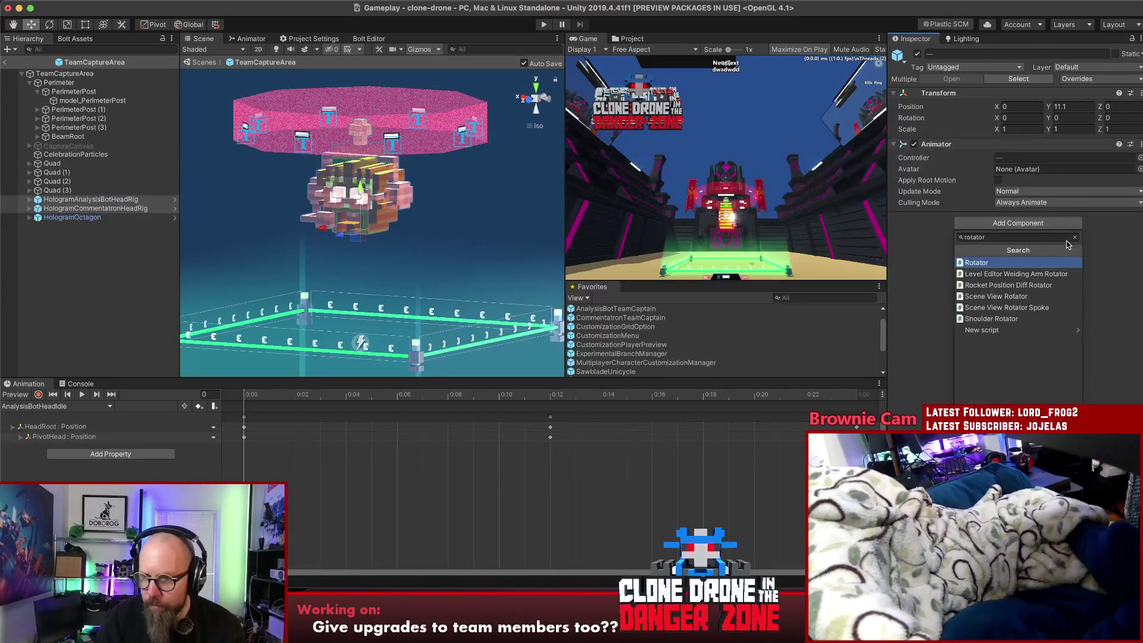
click(1012, 261)
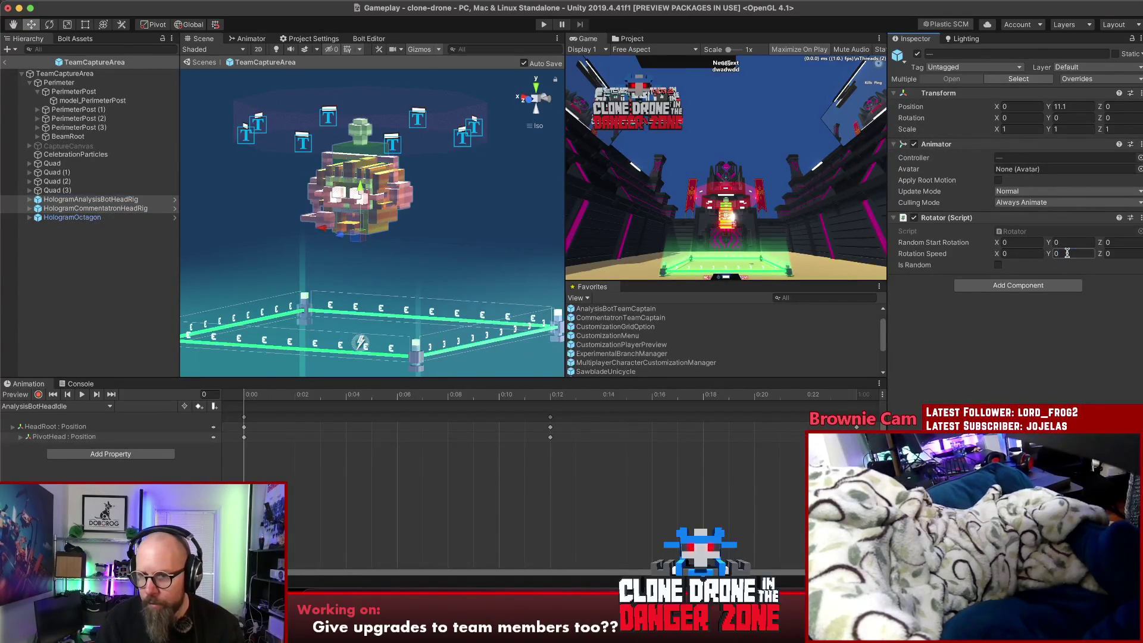
text(30)
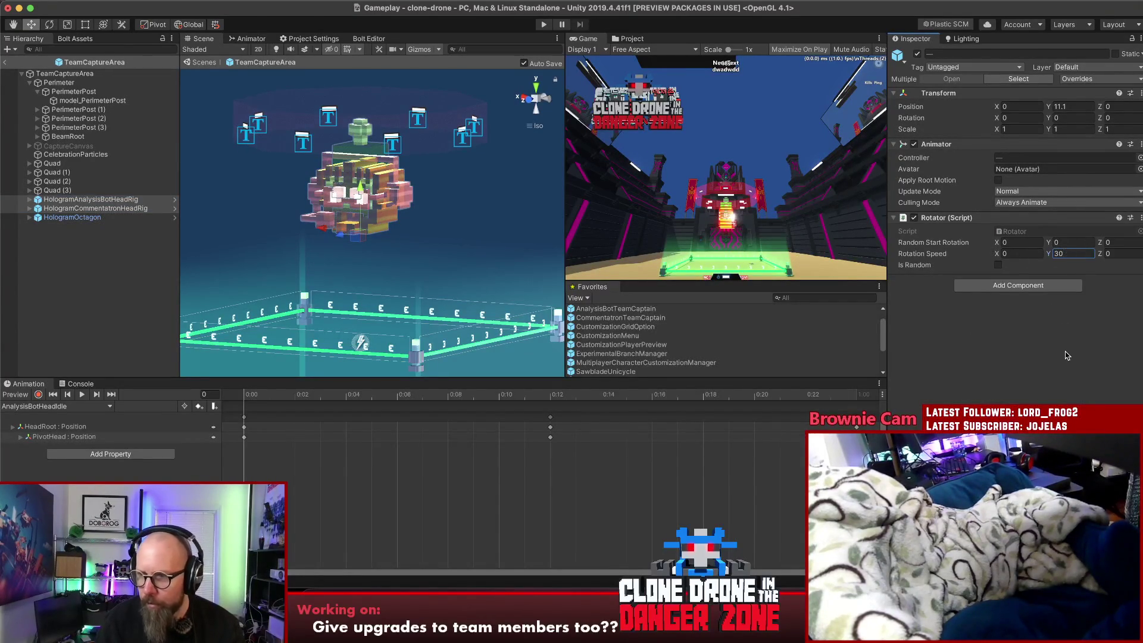
click(64, 74)
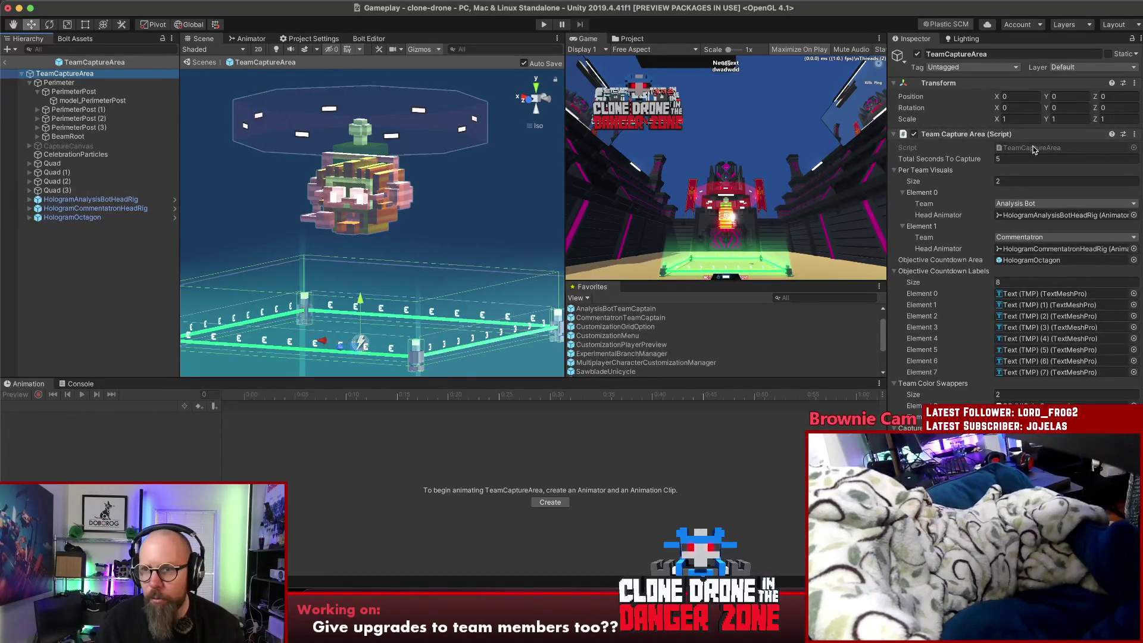
Open the TeamCaptureArea script in Rider from the Team Capture Area component's Script field
double_click(1033, 148)
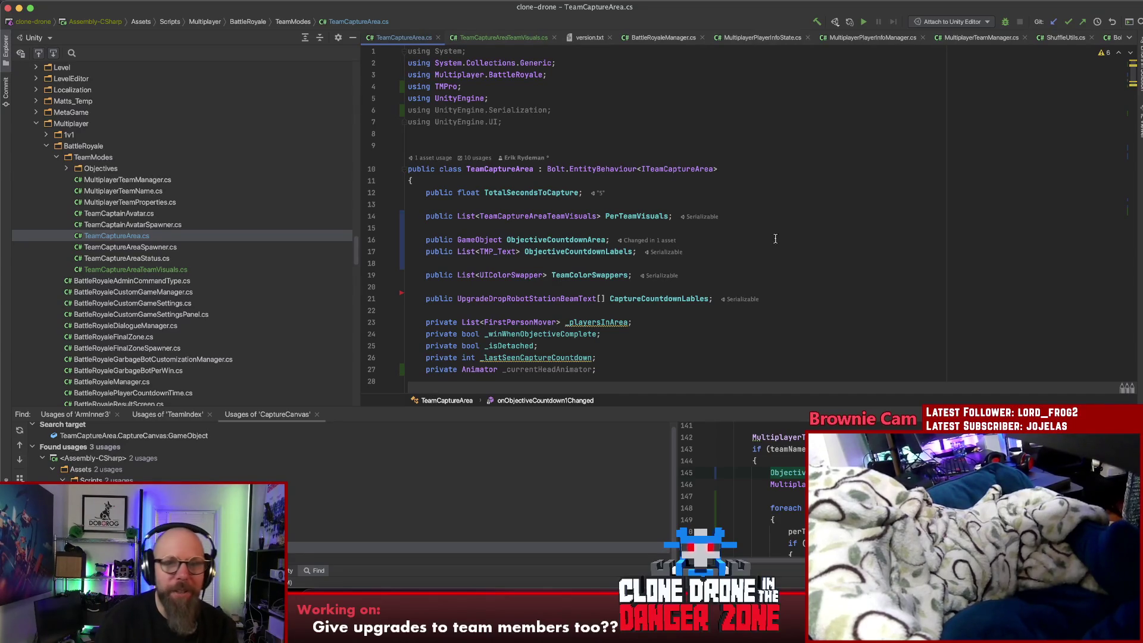
click(781, 182)
click(784, 209)
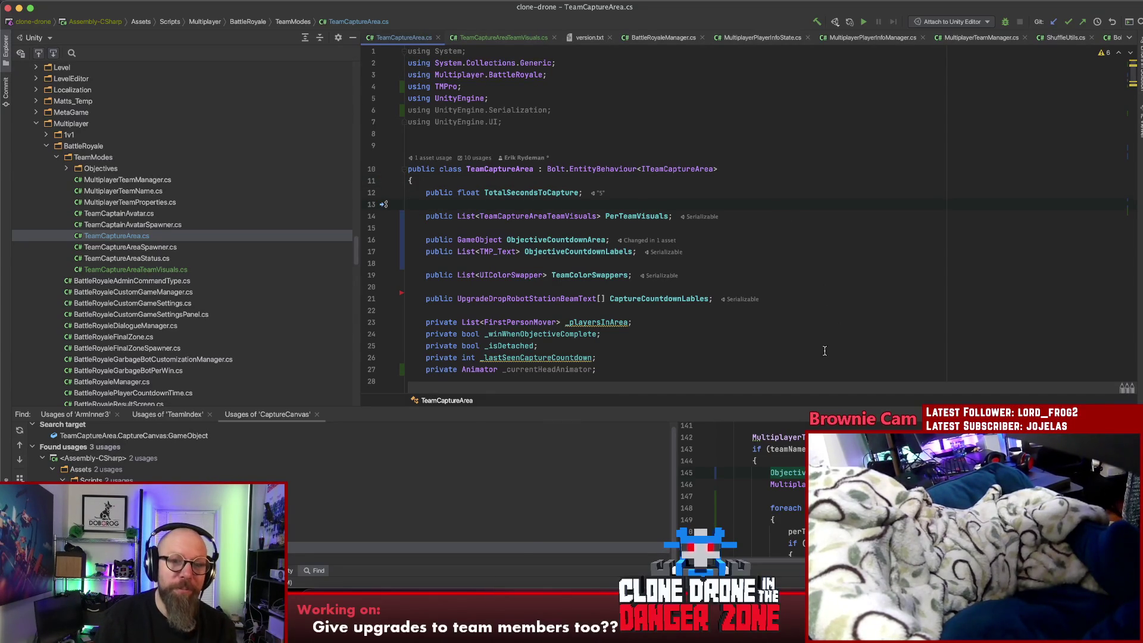
scroll(773, 345, down, 3)
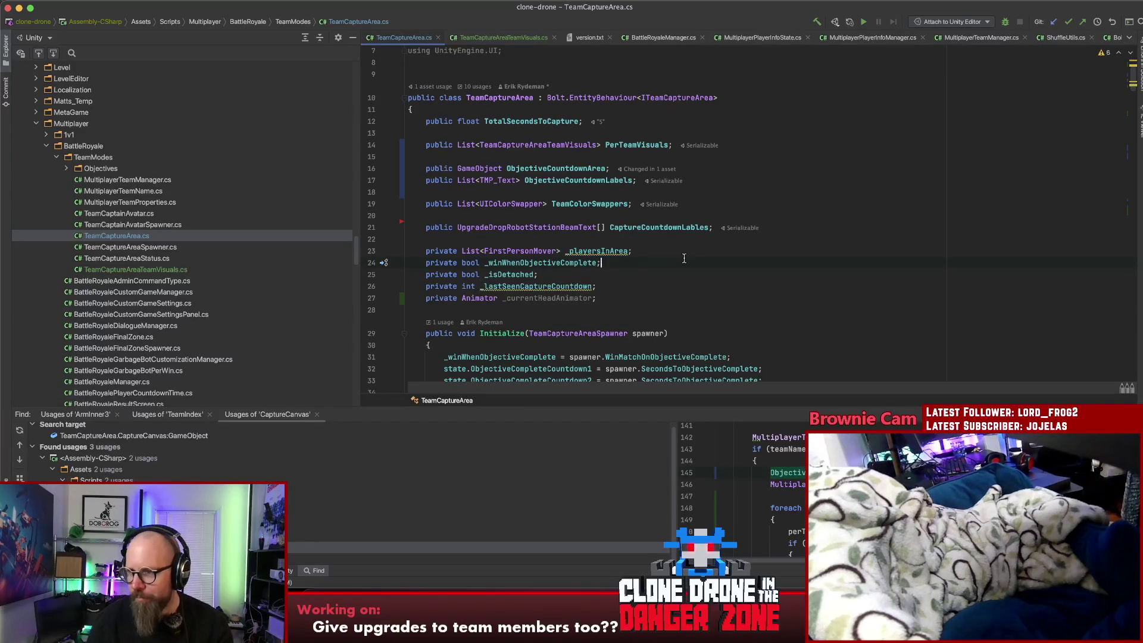
click(685, 179)
click(725, 203)
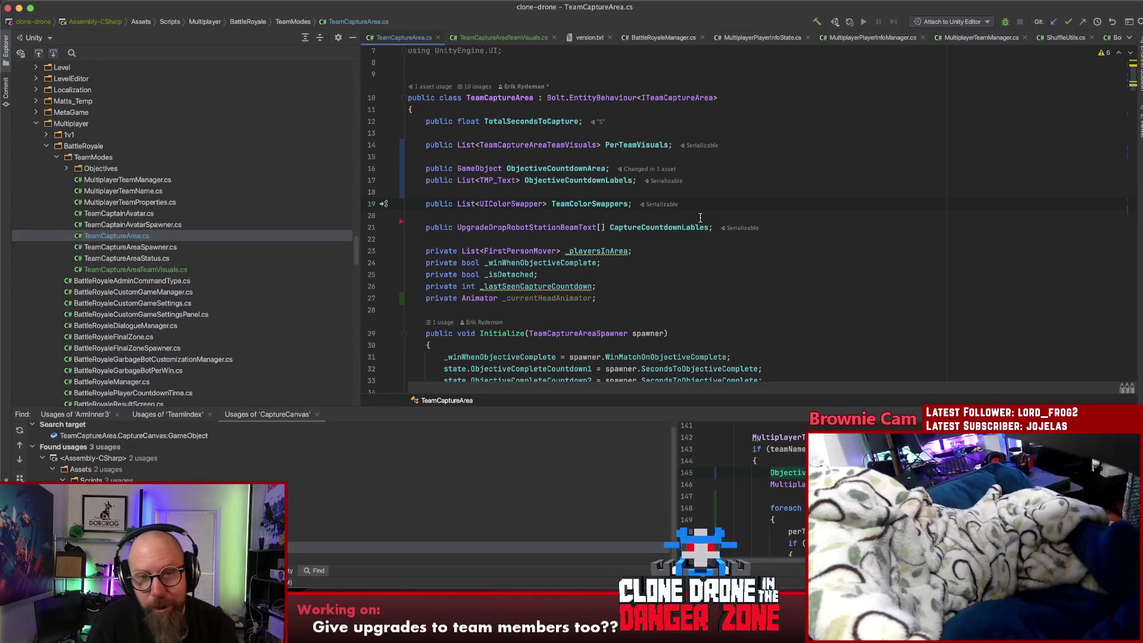
click(700, 195)
key(Down)
click(703, 201)
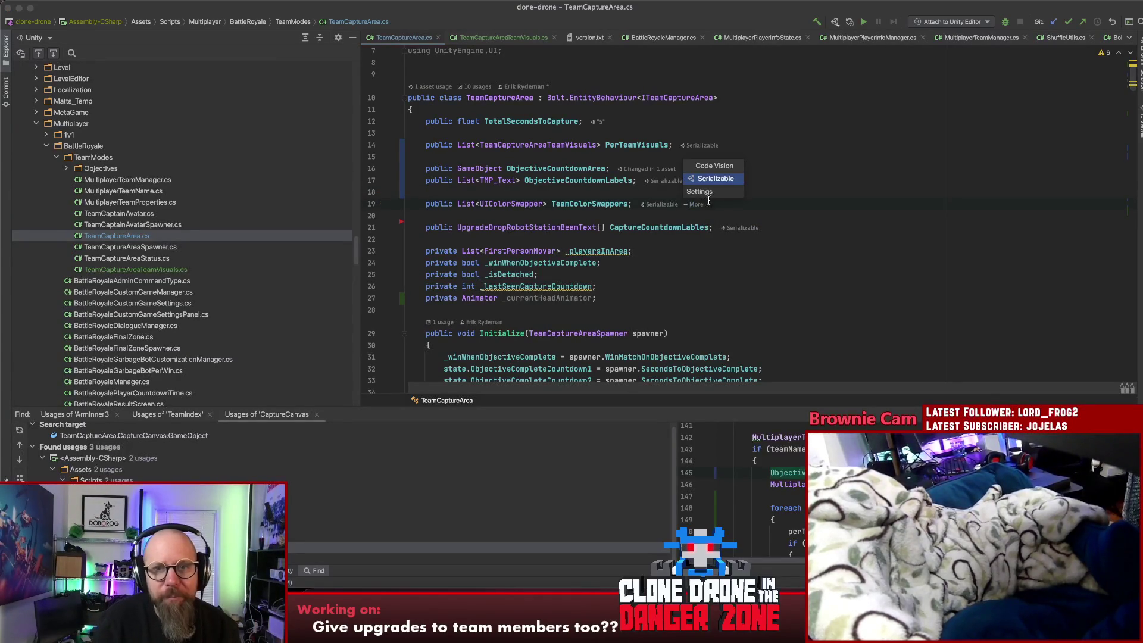
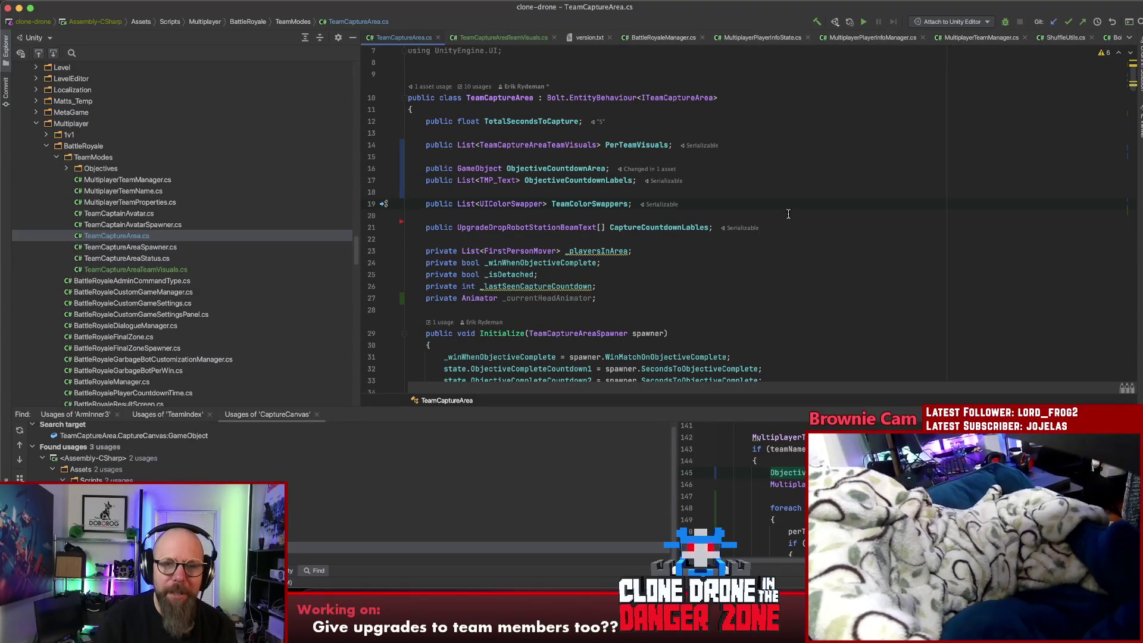
In TeamCaptureAreaTeamVisuals.cs, add a public Material banner field after HeadAnimator
super+click(534, 146)
click(580, 157)
key(Return)
text(public)
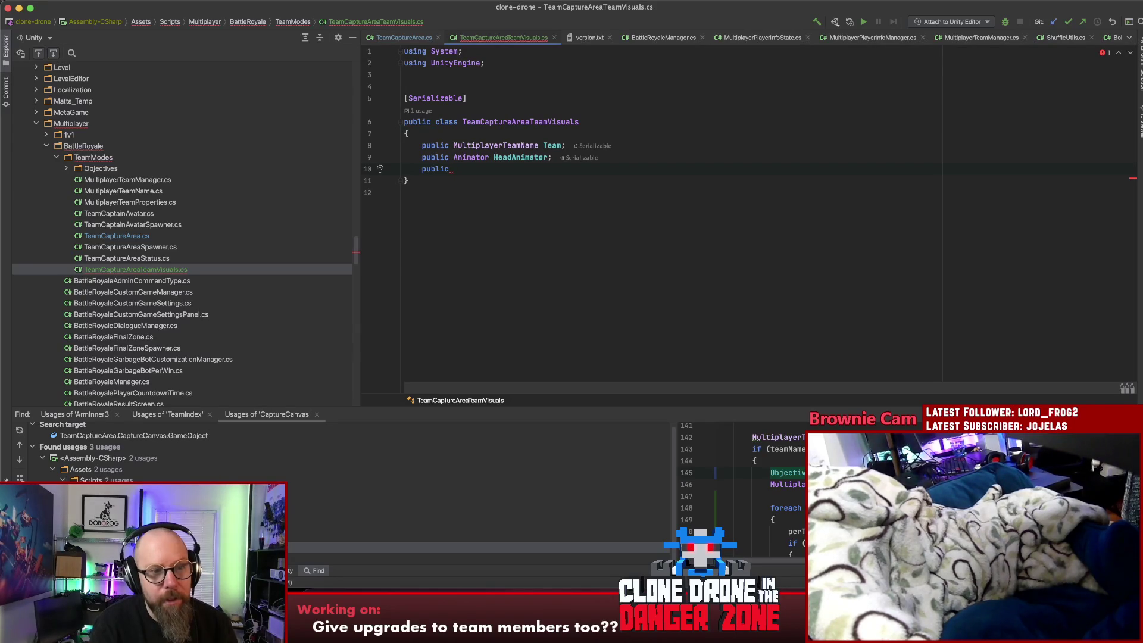
text(He)
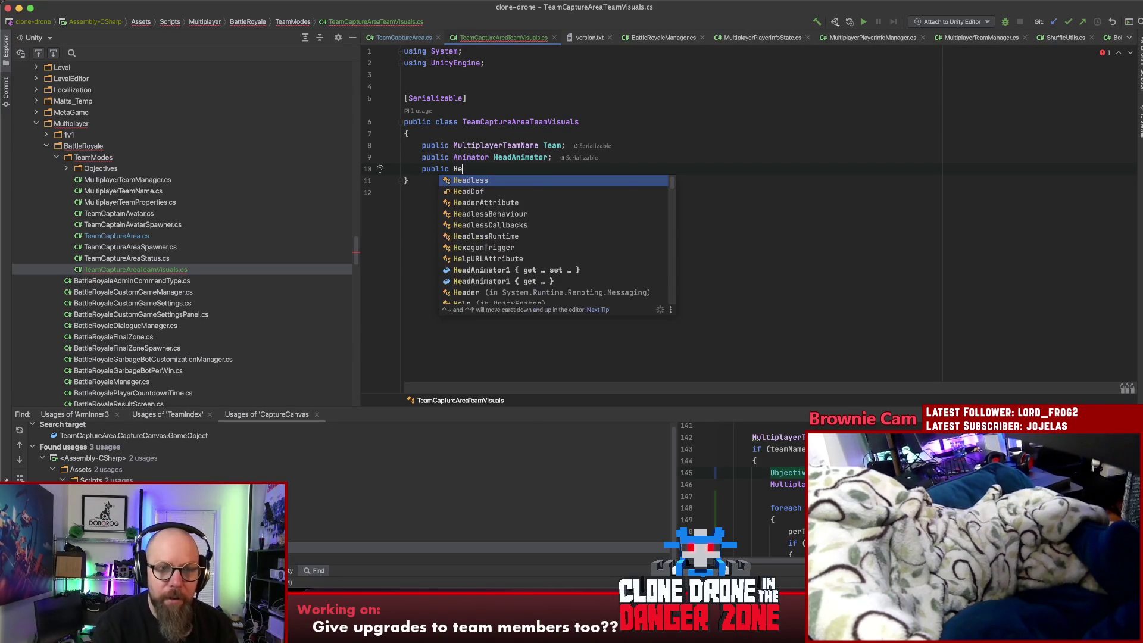
text(x)
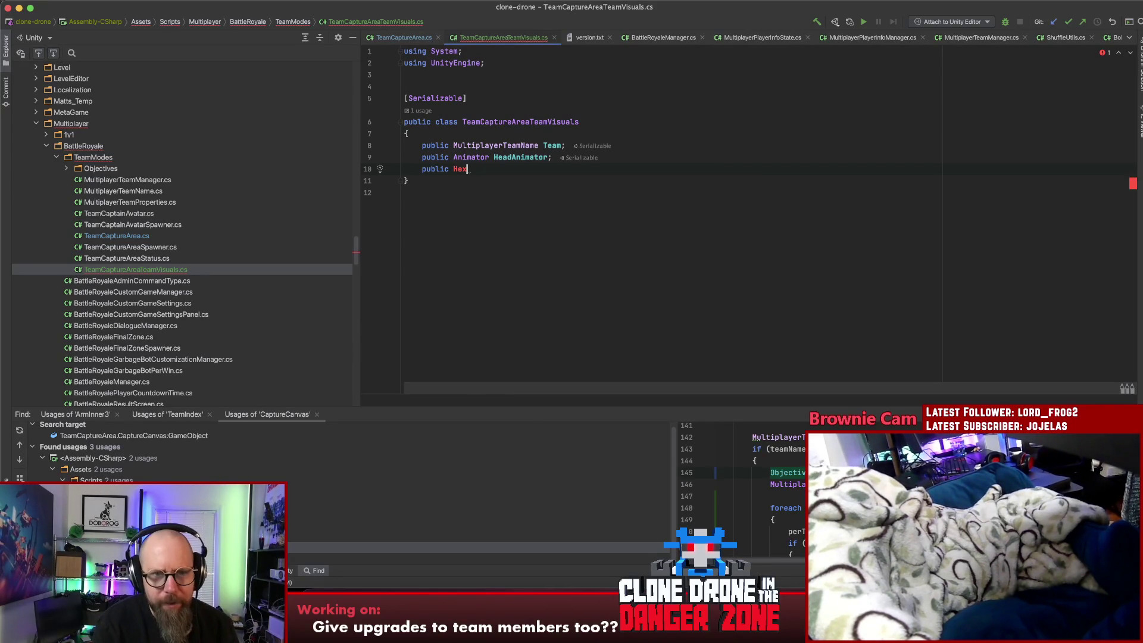
text(Baner)
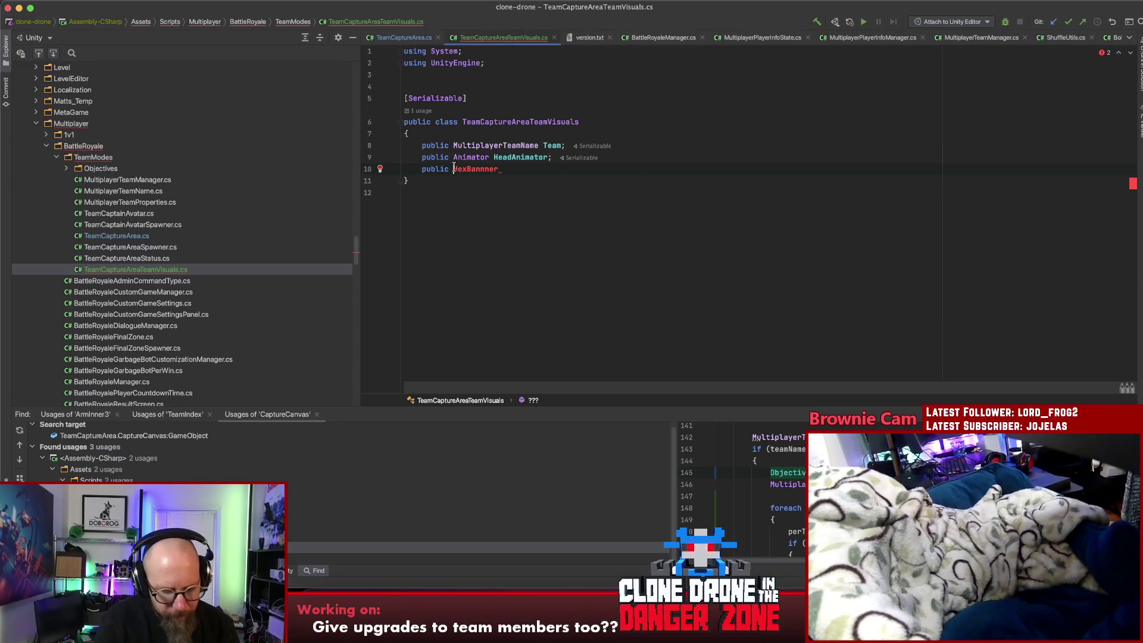
text(Material)
click(557, 169)
text(Material)
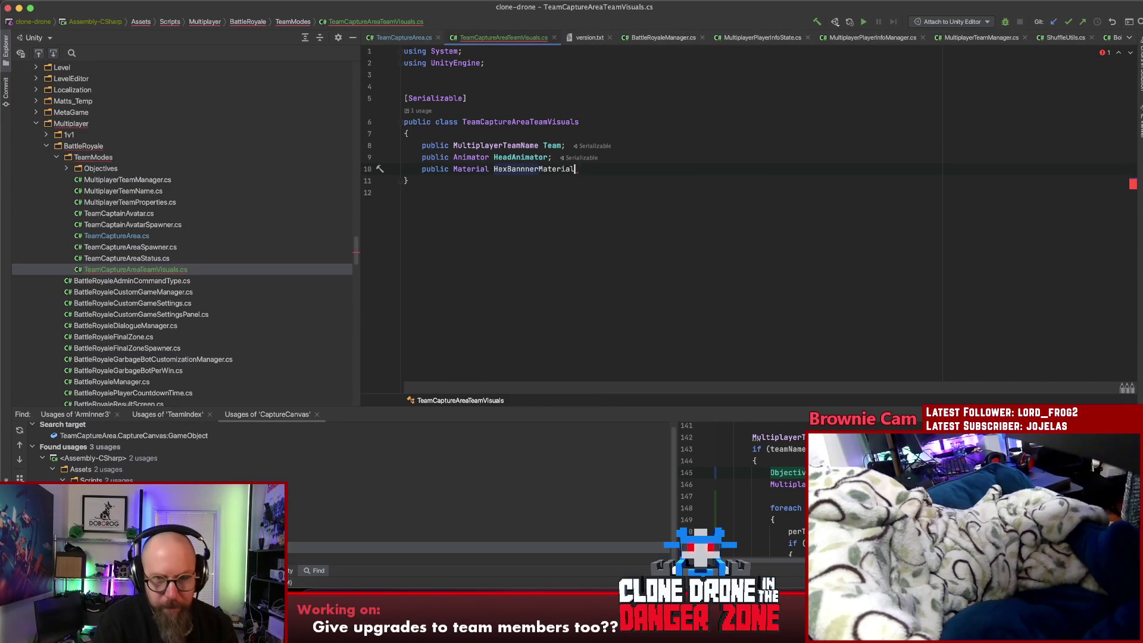
text(;)
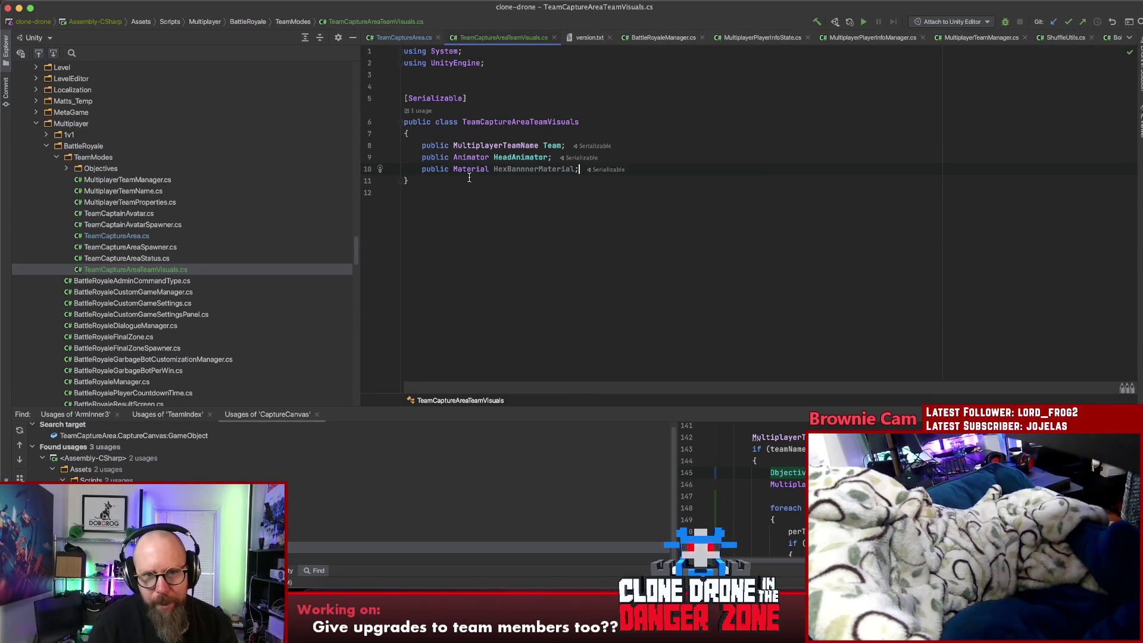
Rename the new field to ObjectiveCountdownBannnerMaterial
click(537, 158)
click(519, 171)
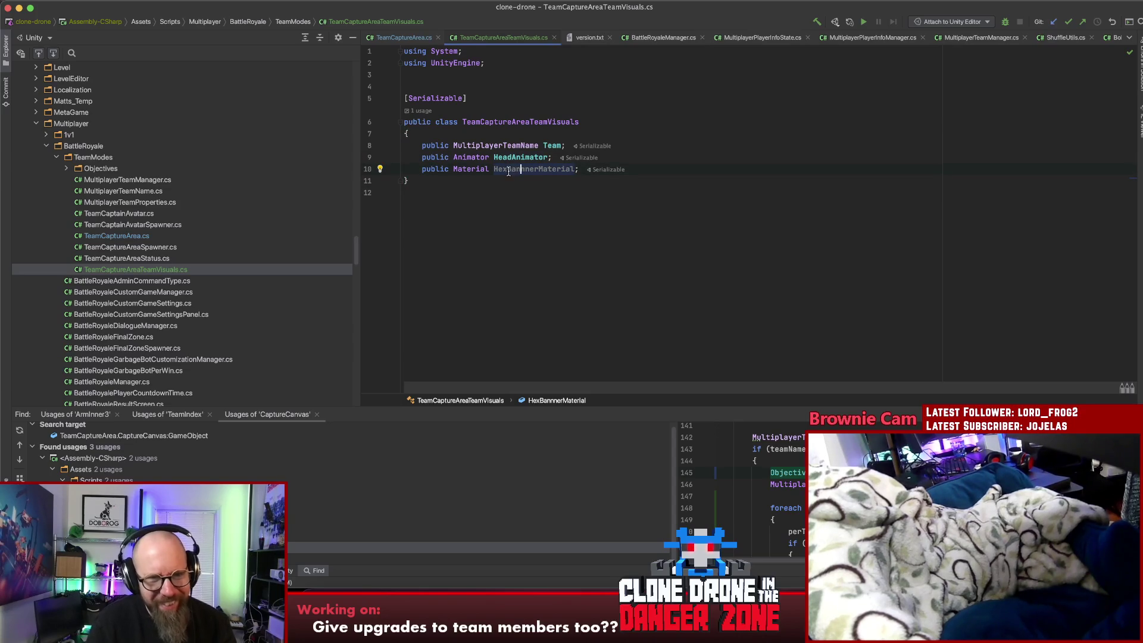
text(Objecti)
text(veCountdown)
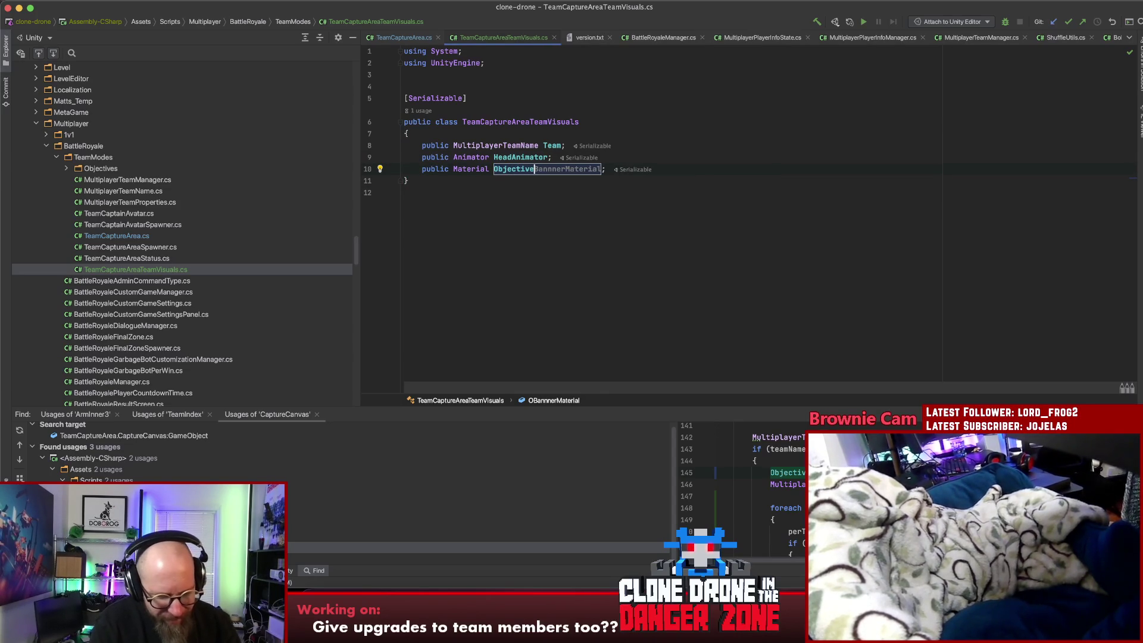
key(Return)
click(540, 182)
click(544, 194)
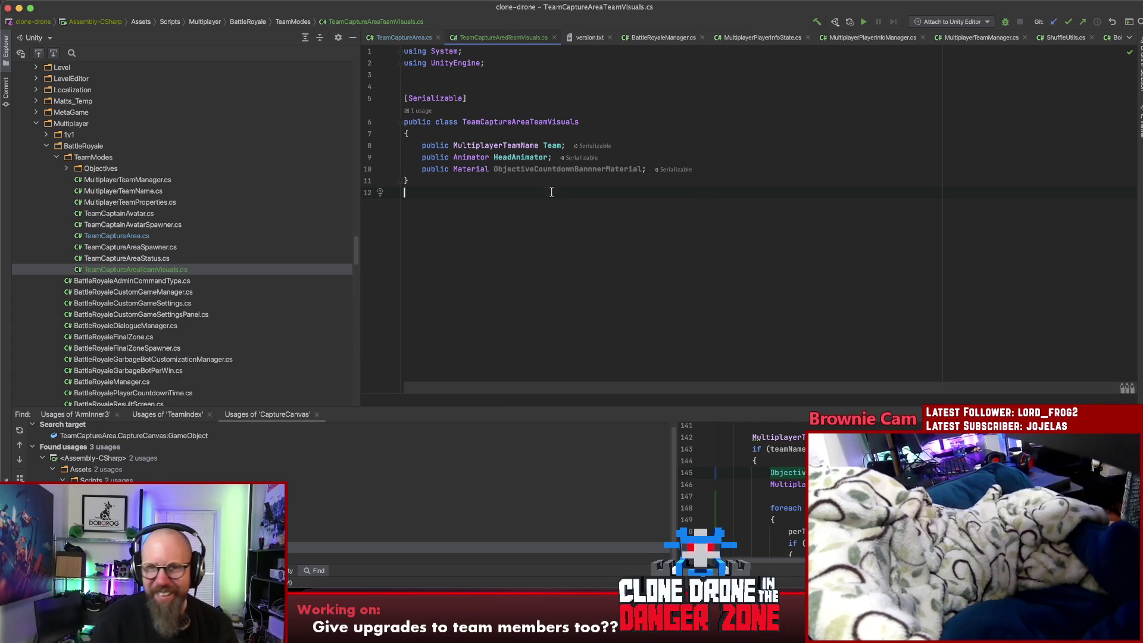
double_click(556, 168)
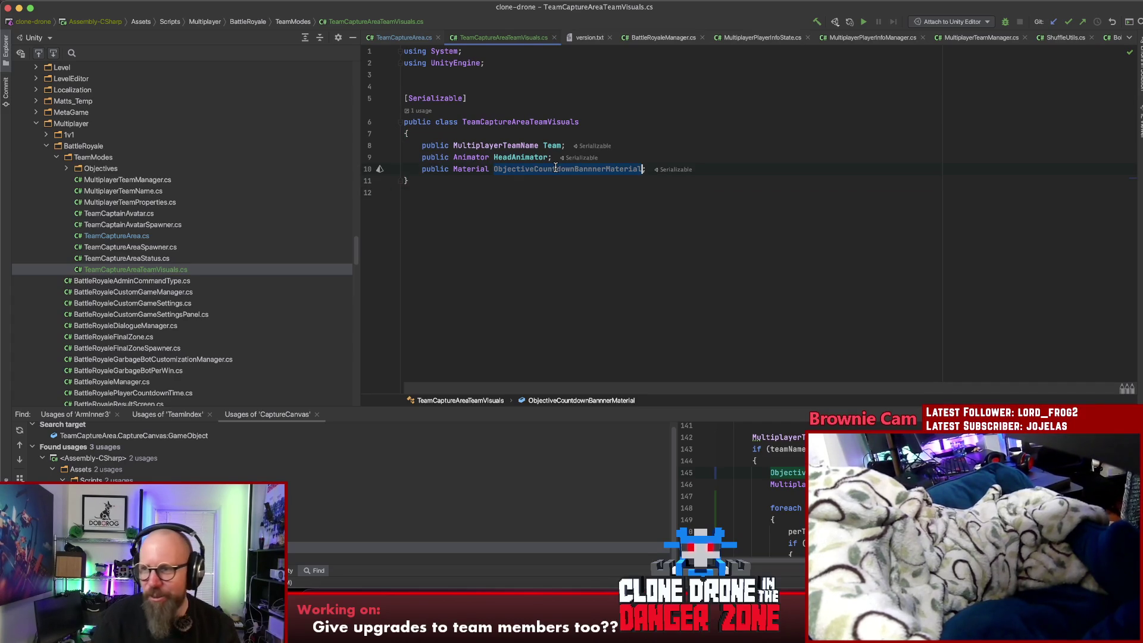
click(540, 196)
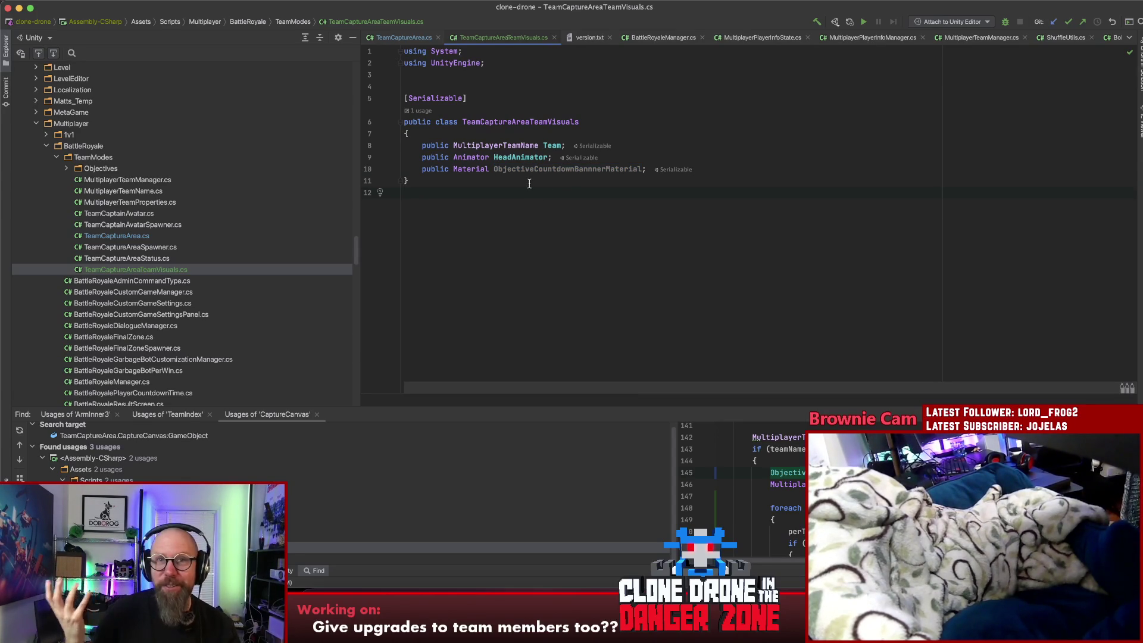
double_click(543, 169)
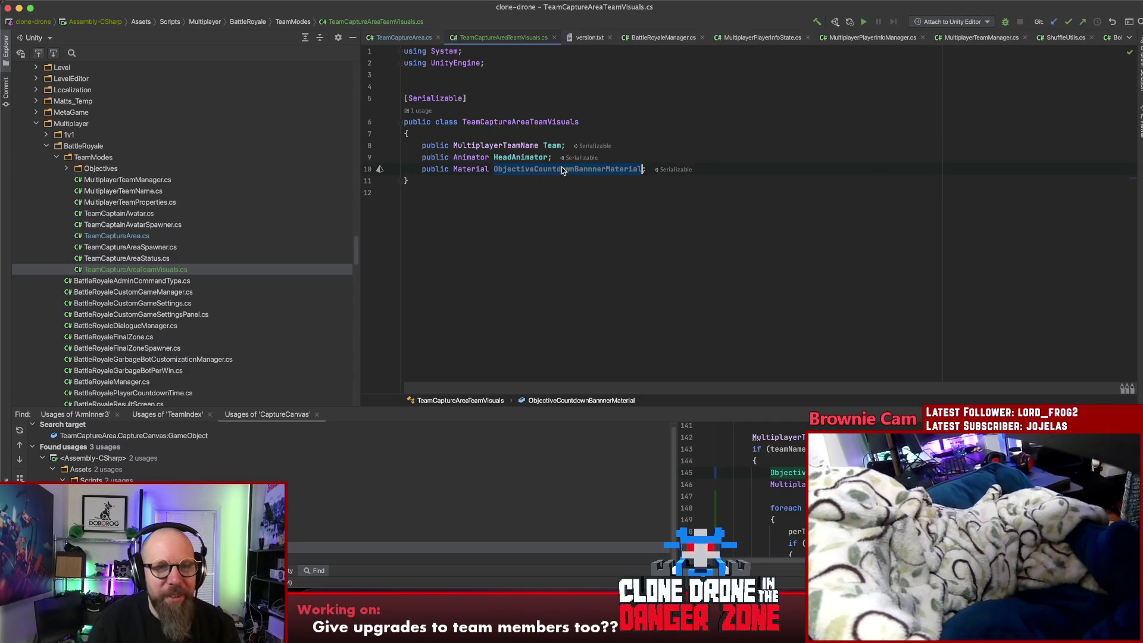
mouse_move(557, 171)
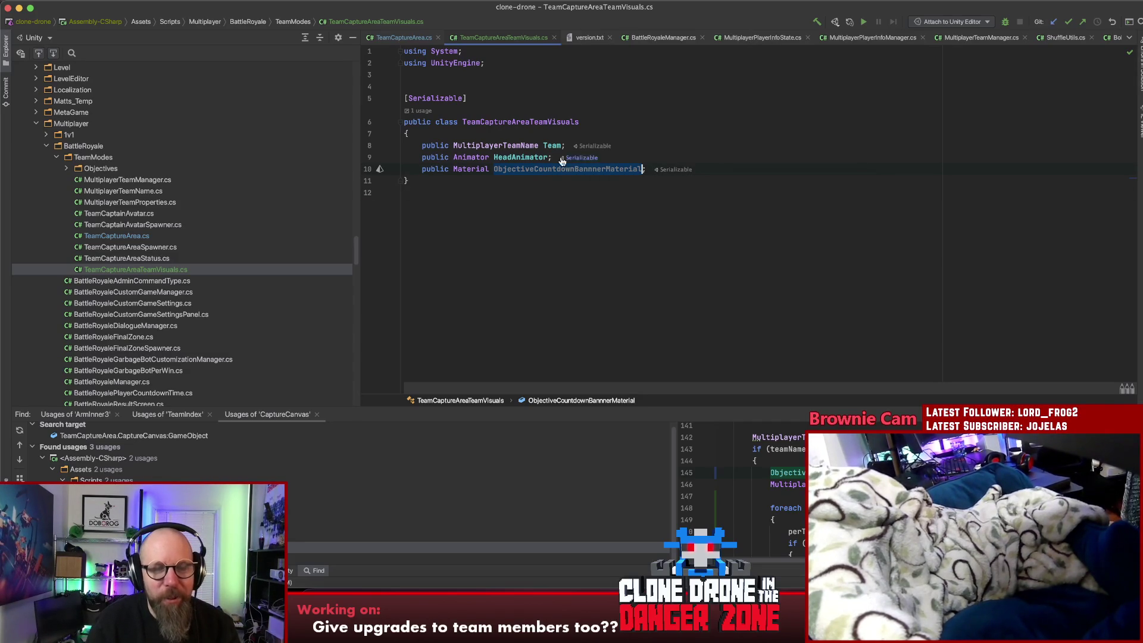
click(404, 37)
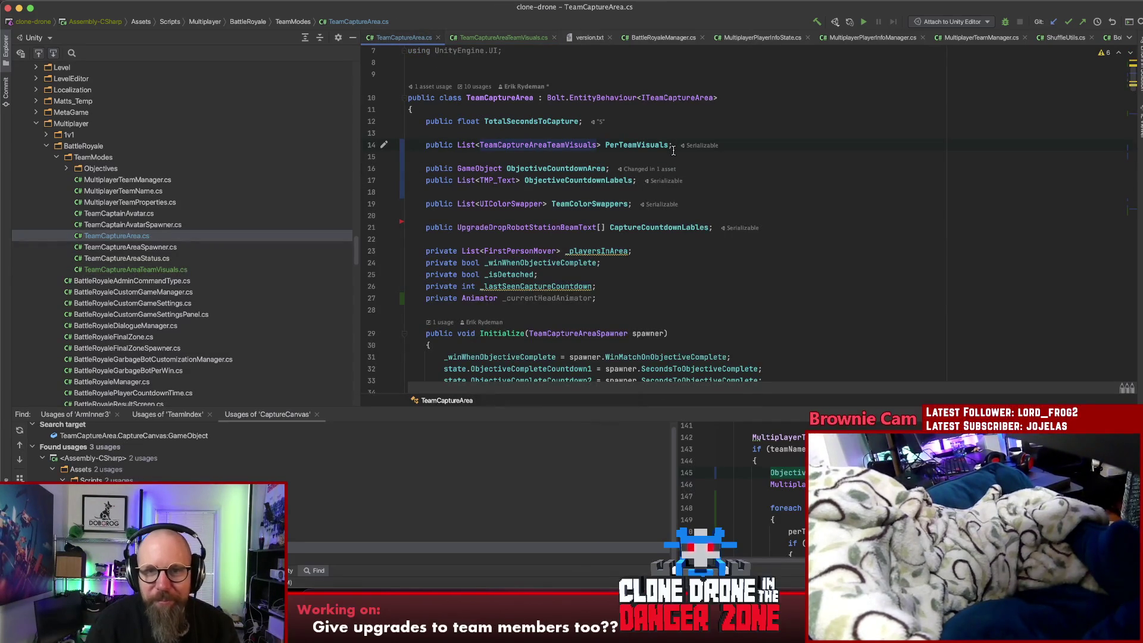
Add a public Renderer ObjectiveCountdownBanner field below ObjectiveCountdownLabels in TeamCaptureArea.cs
click(514, 37)
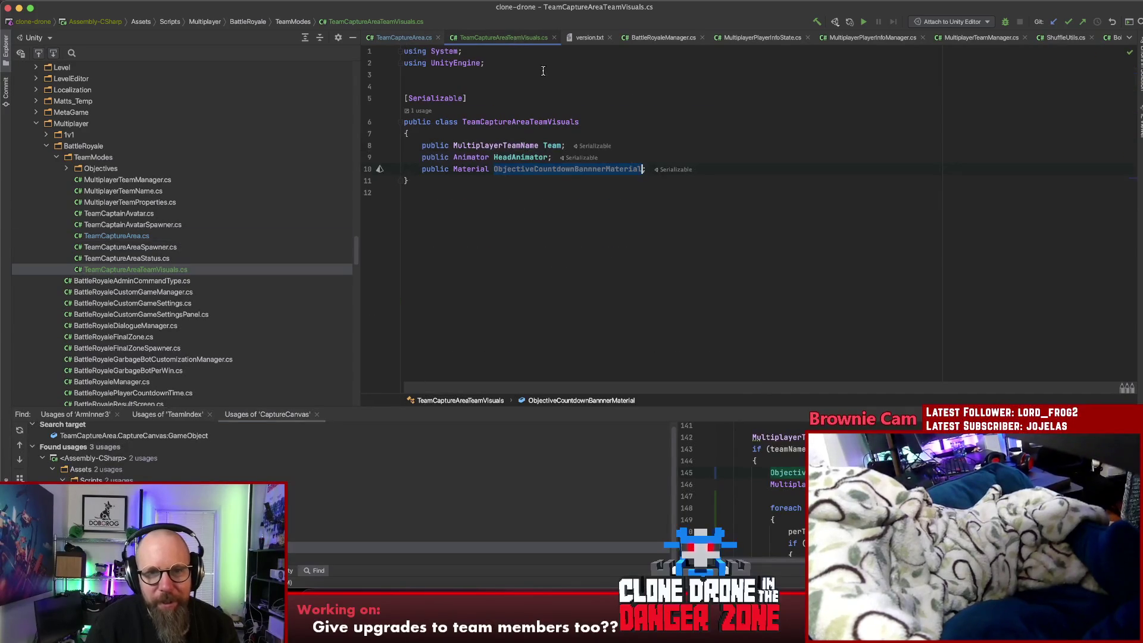
click(395, 39)
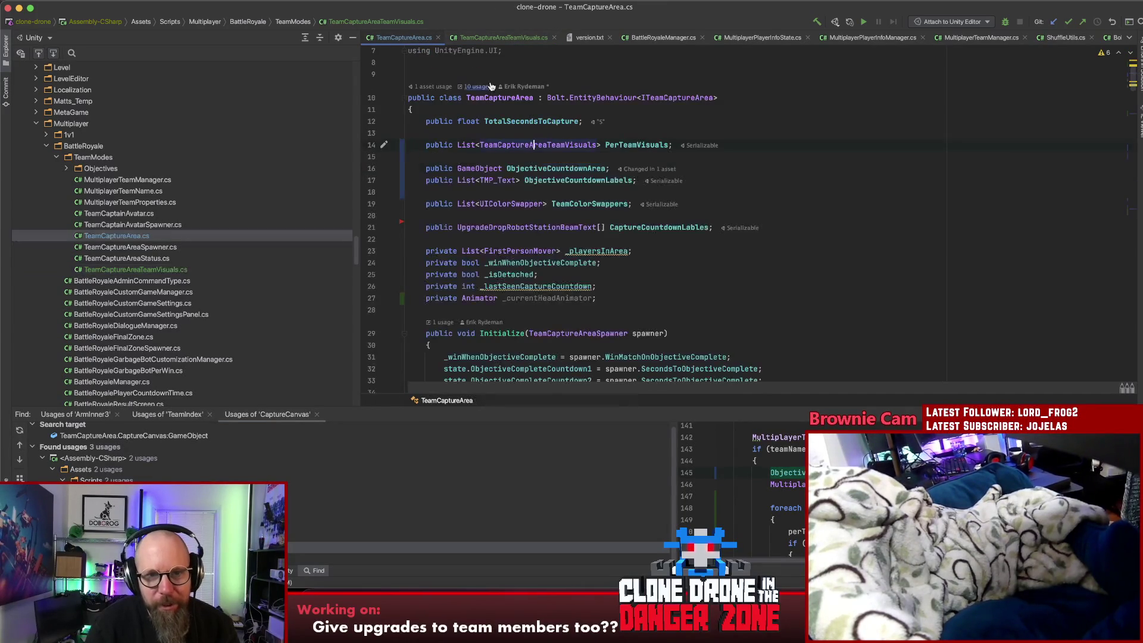
click(538, 191)
key(Return)
text(publ)
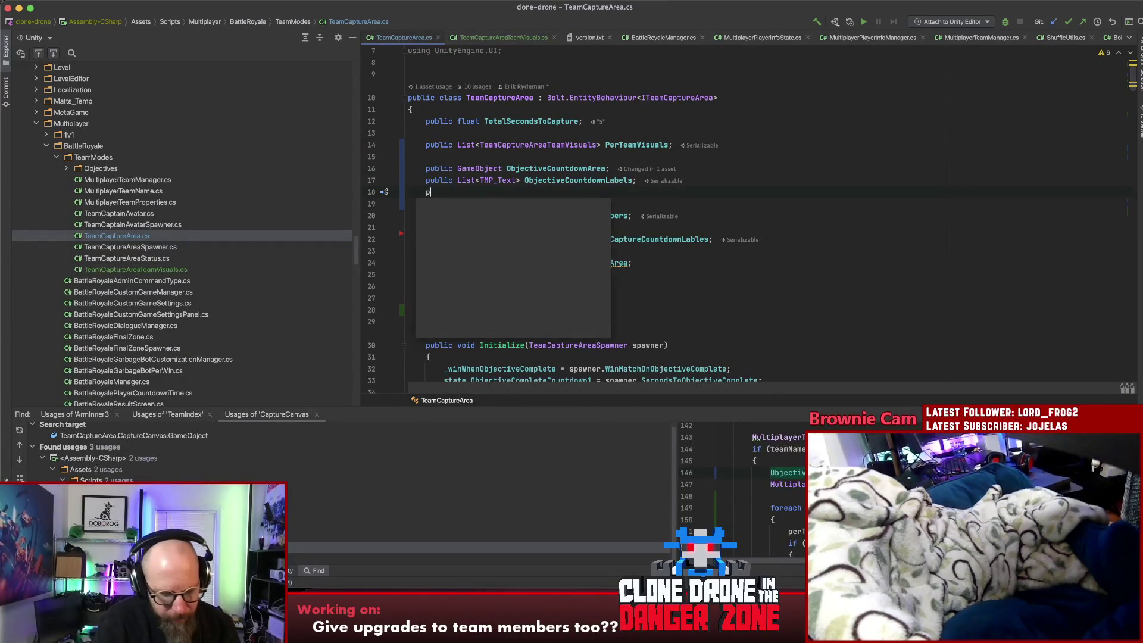
text(ic Renderer PO)
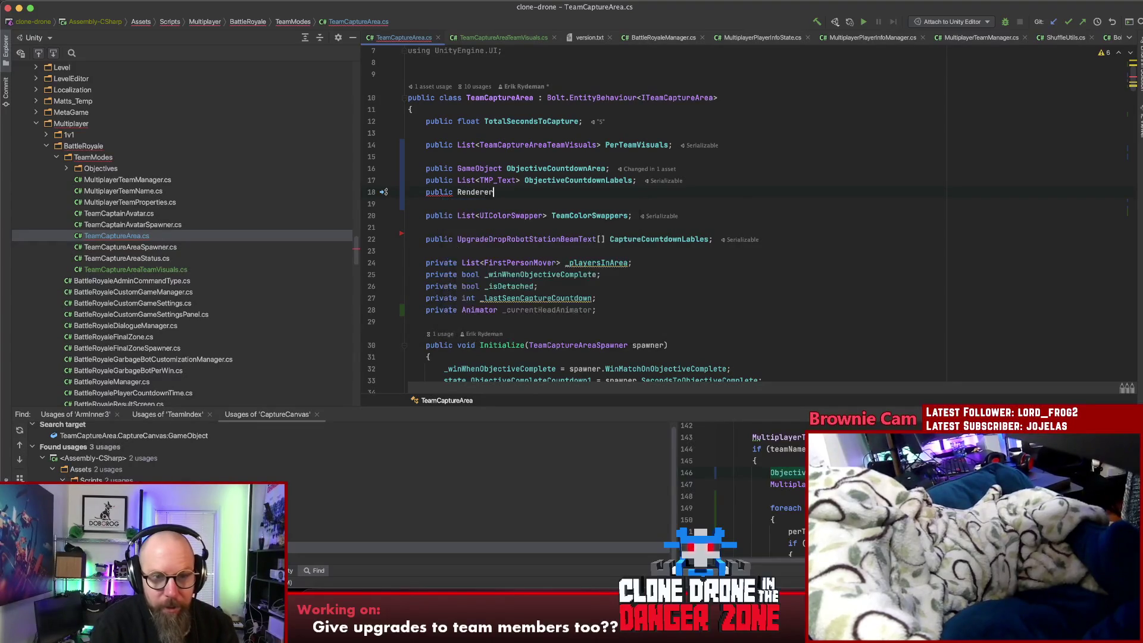
key(BackSpace)
key(BackSpace)
text(Obj)
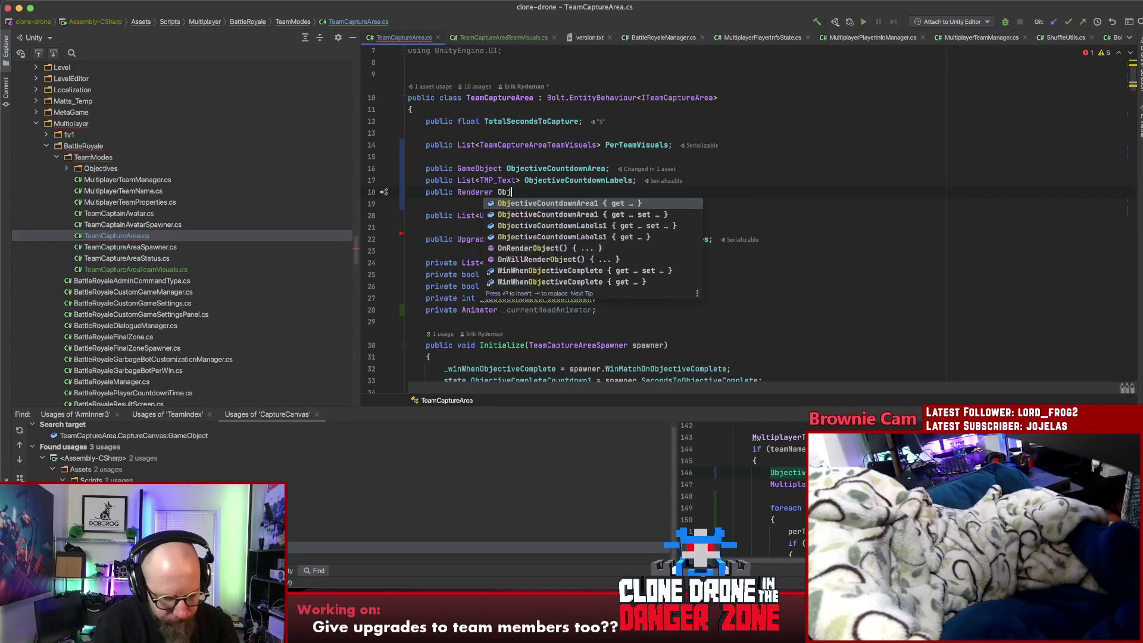
text(ectiveCountd)
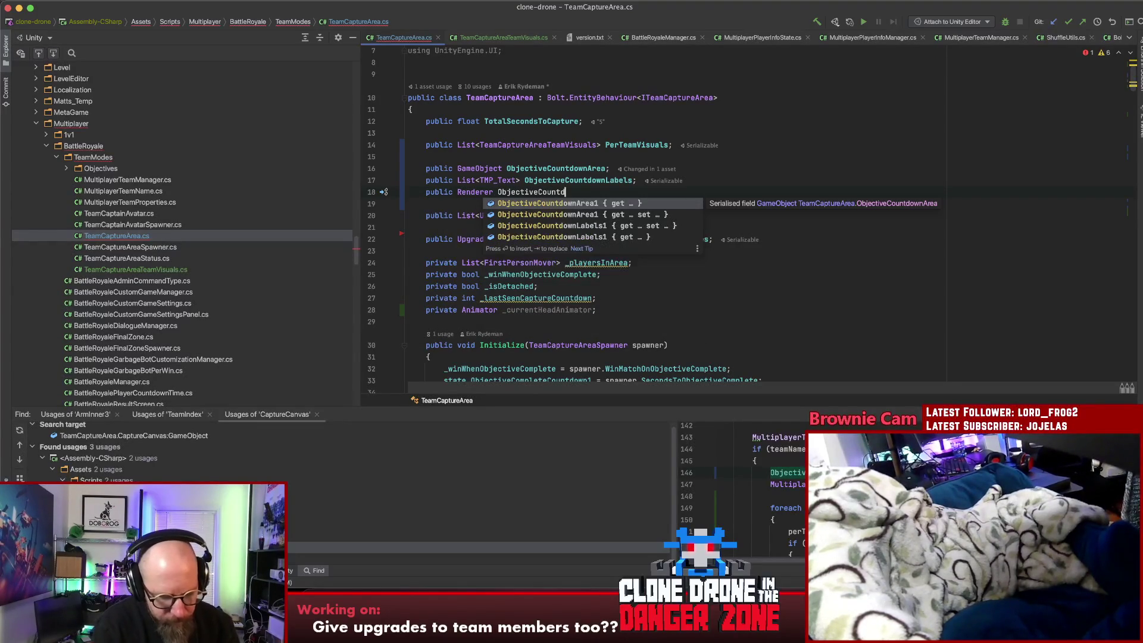
text(ownBanner;)
Add a public Material NeutralObjectiveCountdownBannerMaterial field beneath the banner renderer
key(Return)
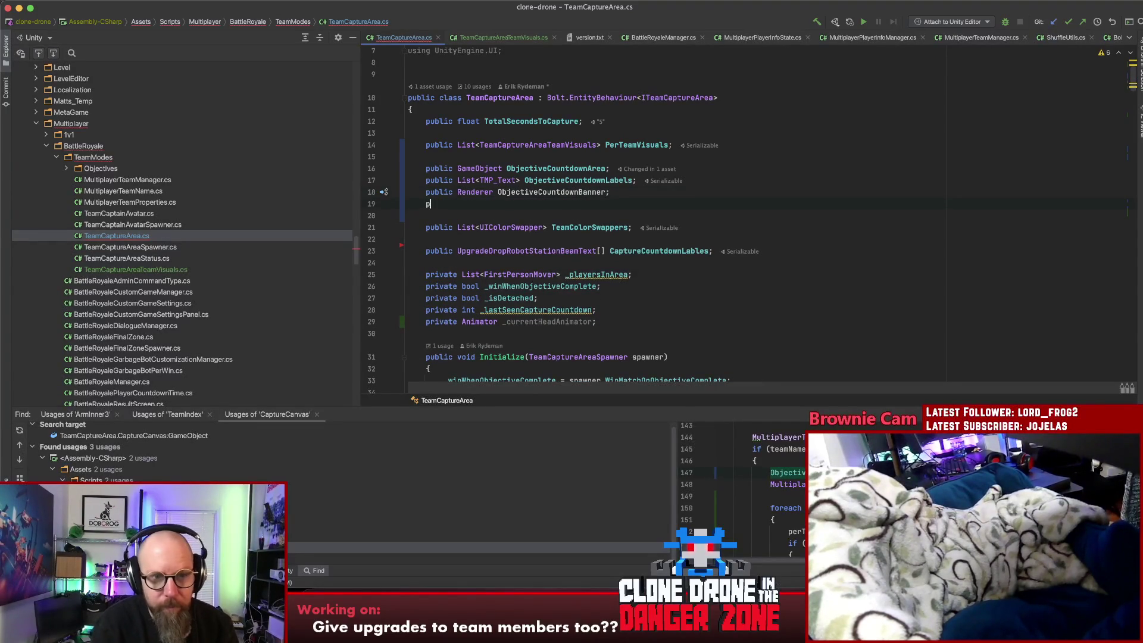
text(public Material R)
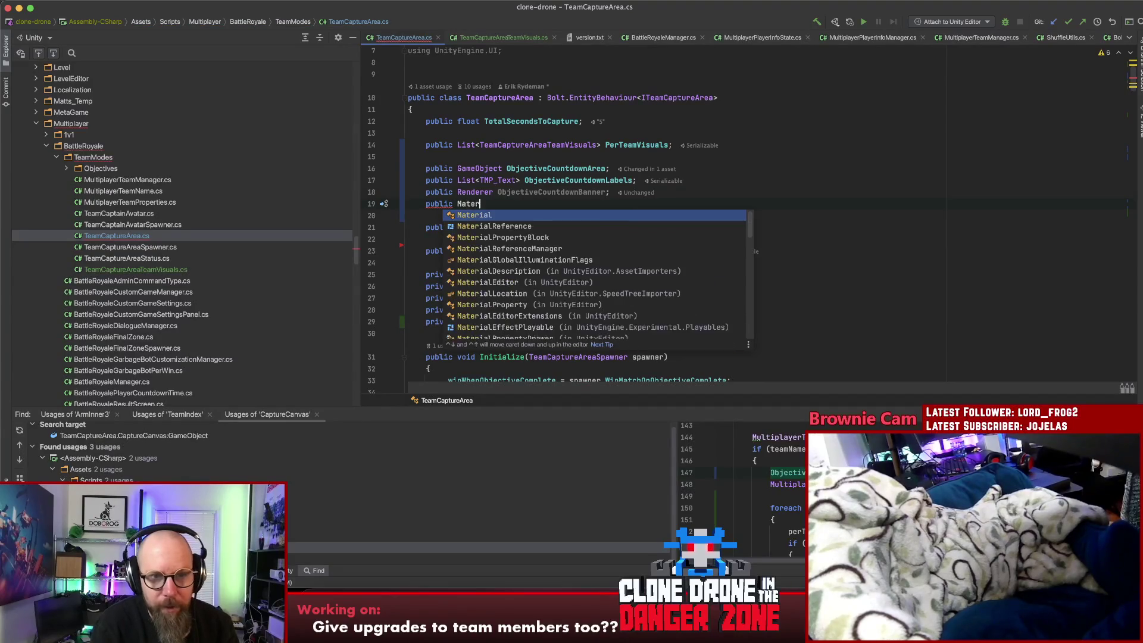
key(BackSpace)
text(N)
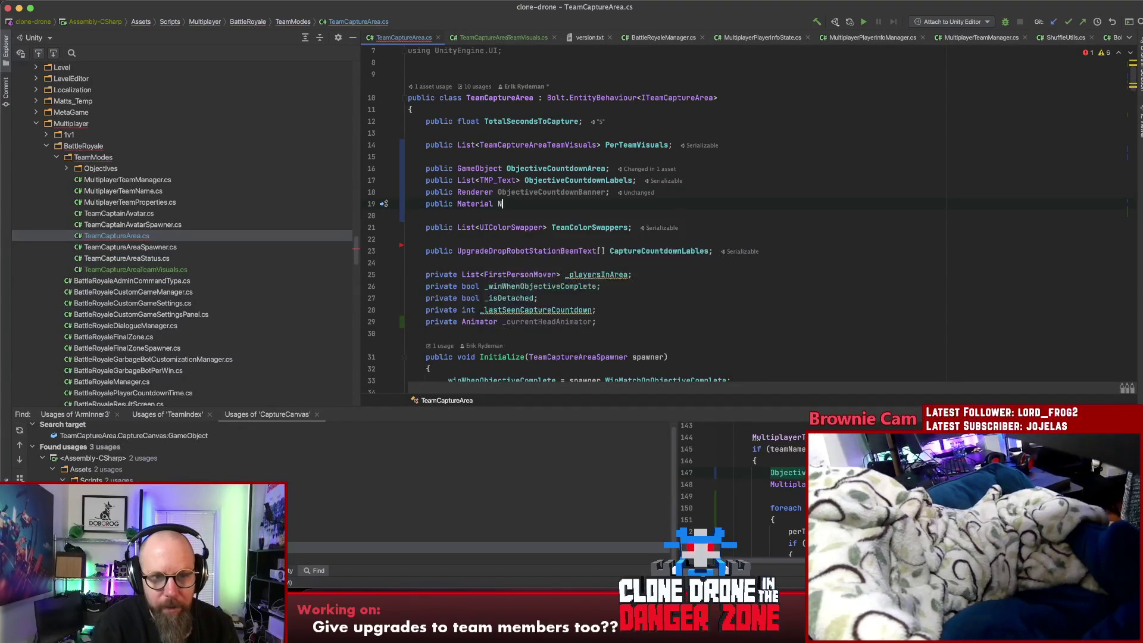
text(eutralObjectiveCountdownBannerMaterial;)
click(605, 192)
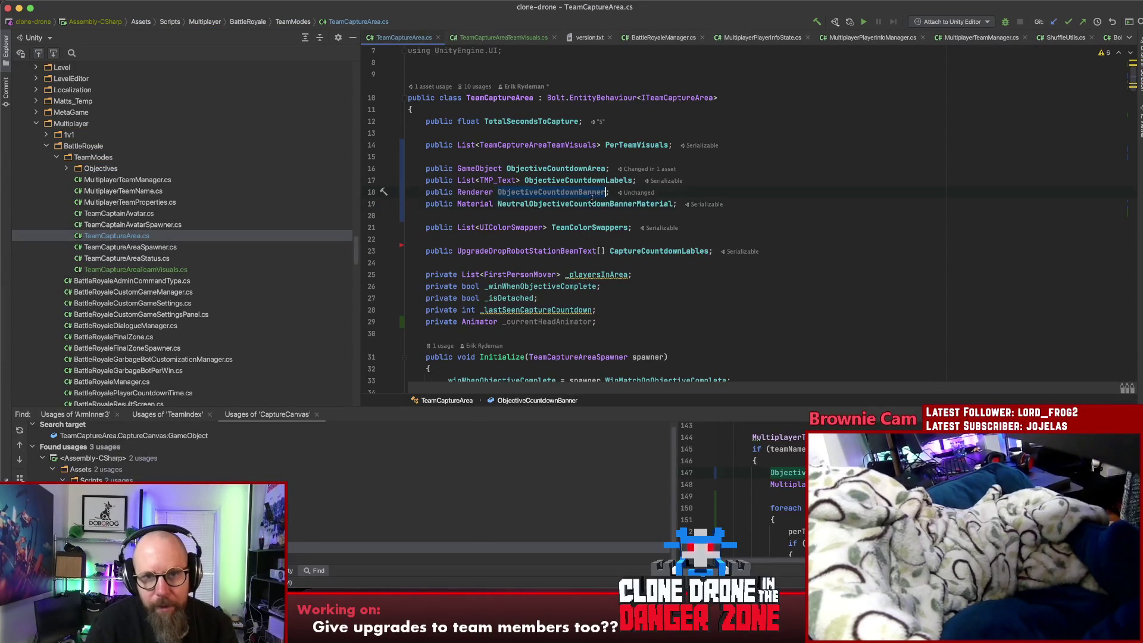
In Attached(), assign NeutralObjectiveCountdownBannerMaterial to ObjectiveCountdownBanner.sharedMaterial after the foreach
scroll(683, 241, down, 10)
click(559, 275)
key(Return)
text(ObjectiveCountdownBanner.)
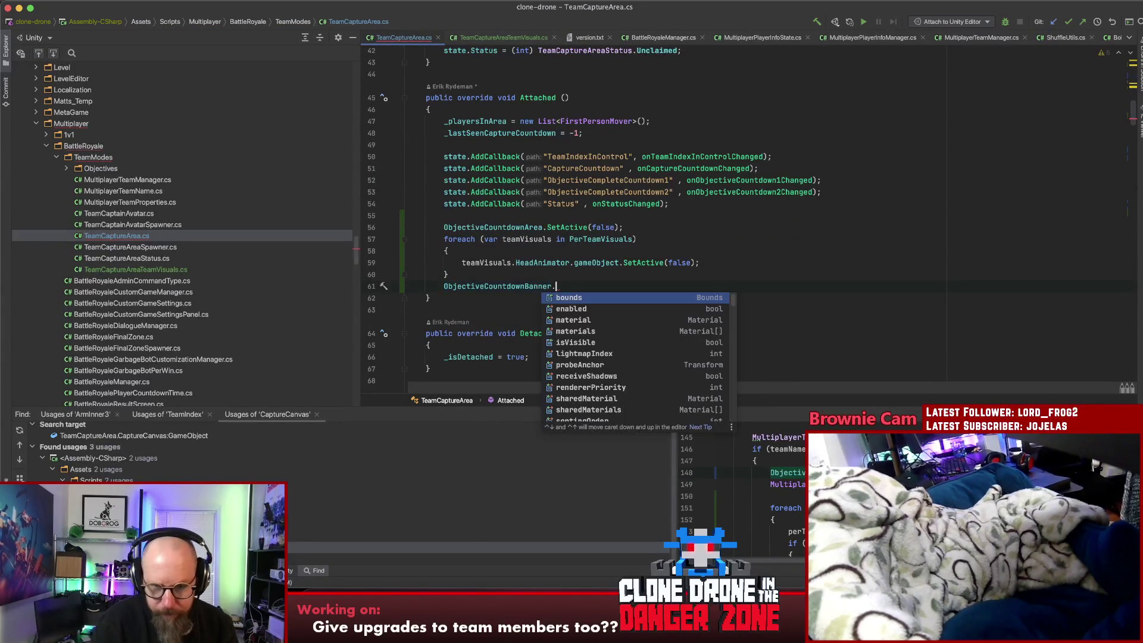
text(share)
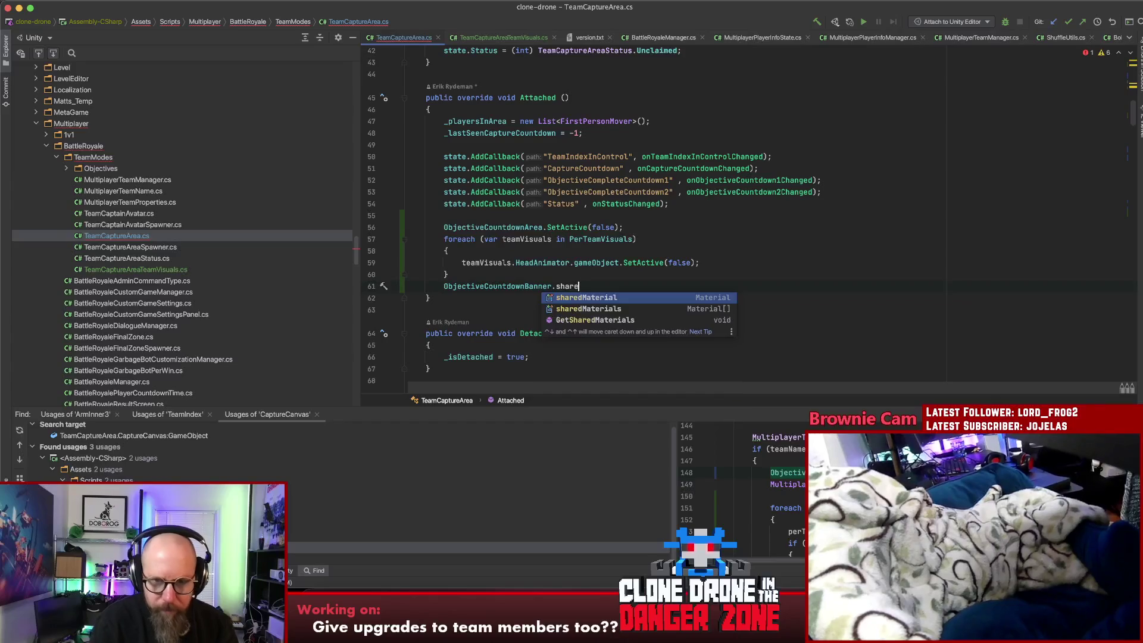
key(Return)
text(= Neu)
key(Return)
text(;)
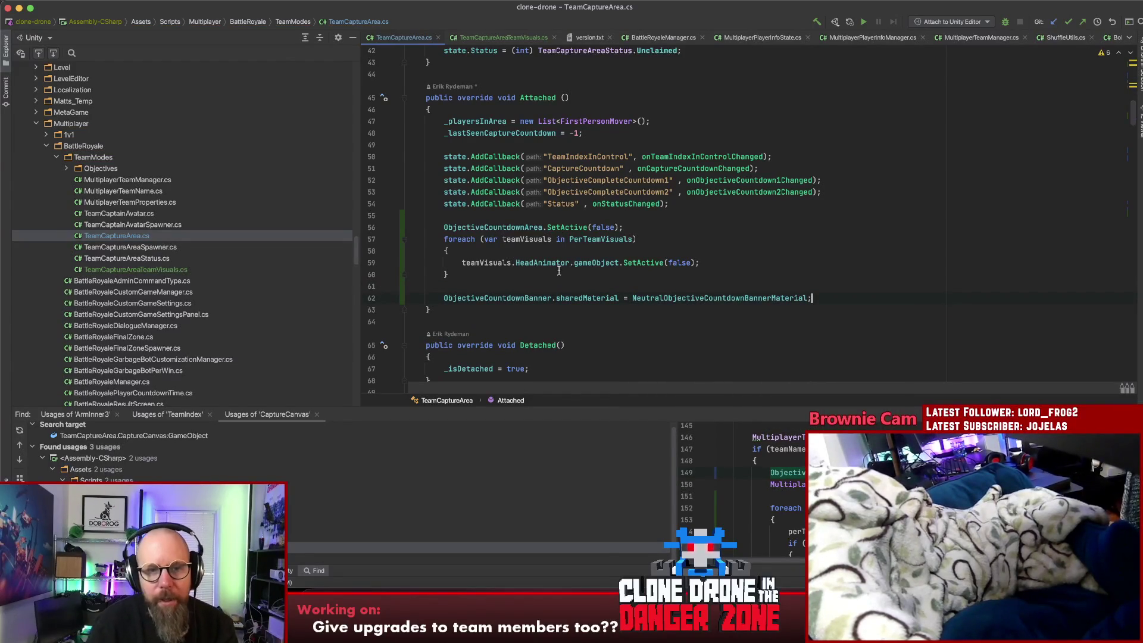
Remove the stray blank line and switch back to Unity
key(super+z)
click(803, 250)
key(Down)
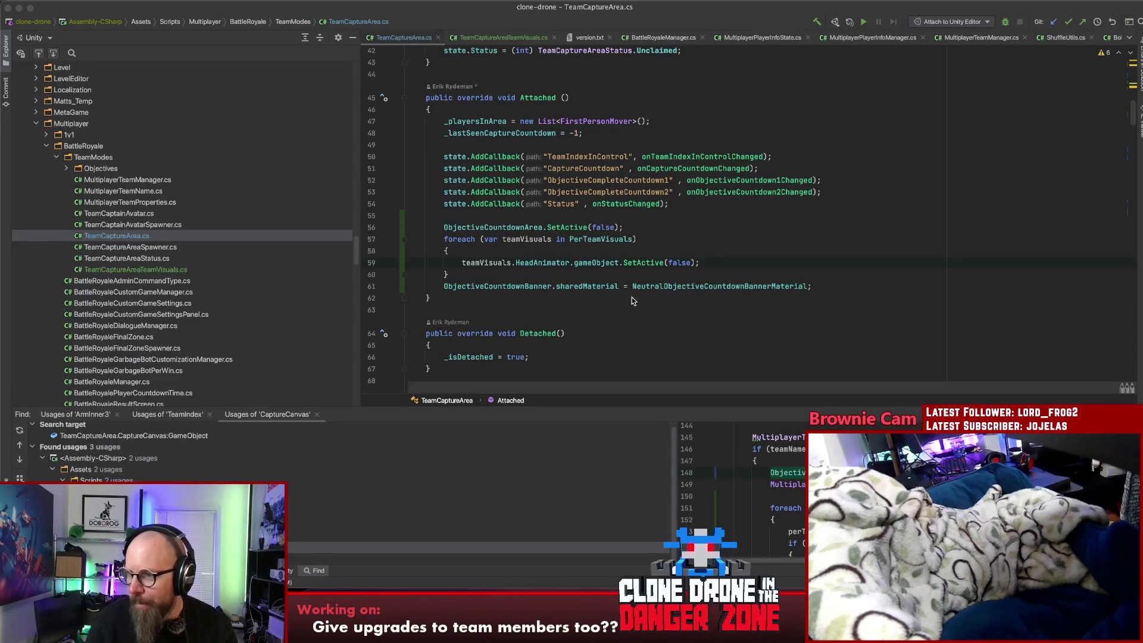
key(super+Tab)
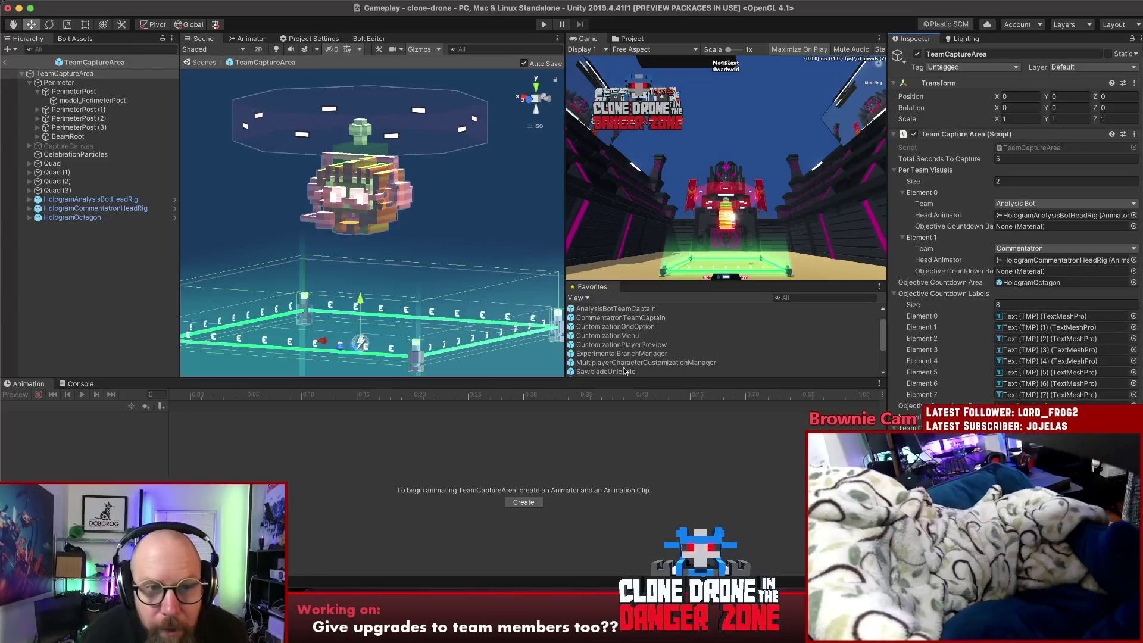
Assign the HologramOctagonKOTH material to HologramOctagon's Mesh Renderer Element 0
click(113, 256)
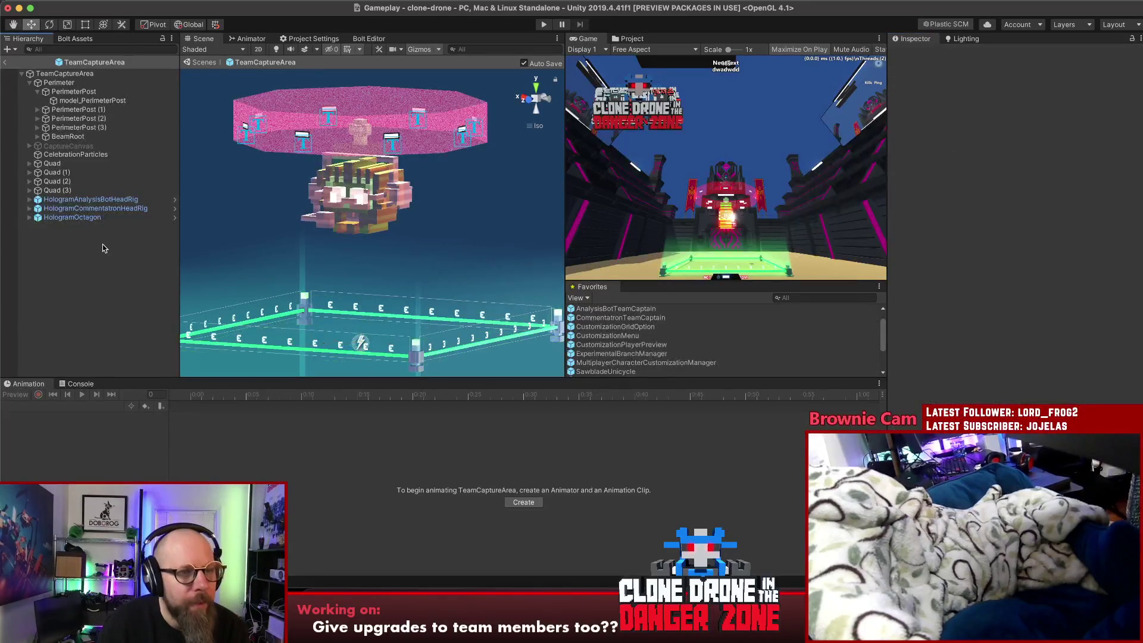
click(87, 219)
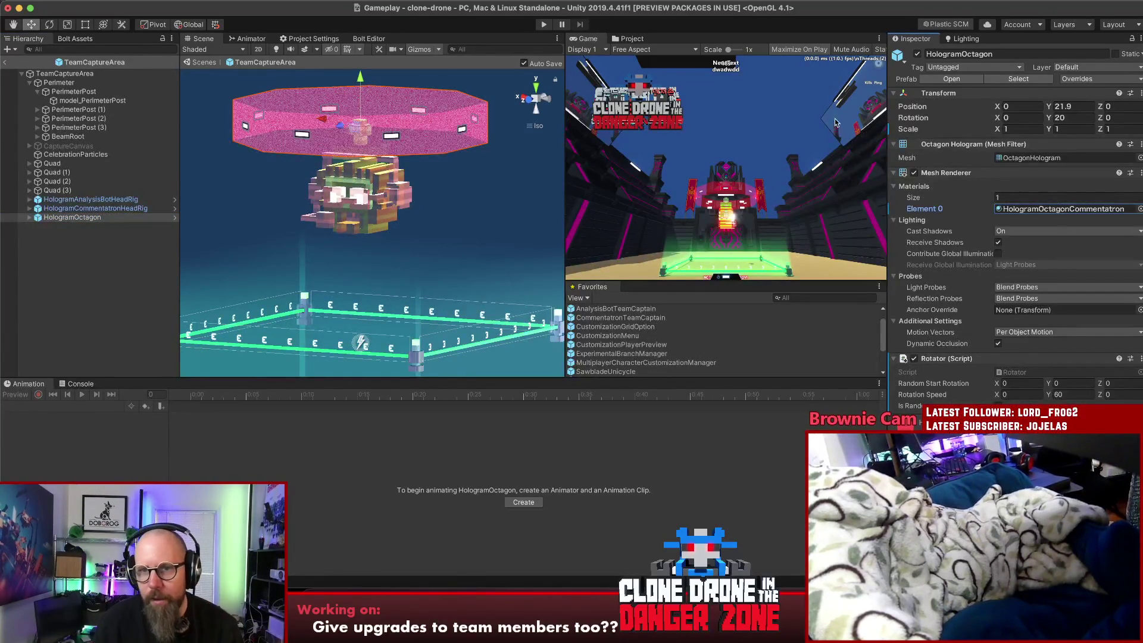
click(633, 39)
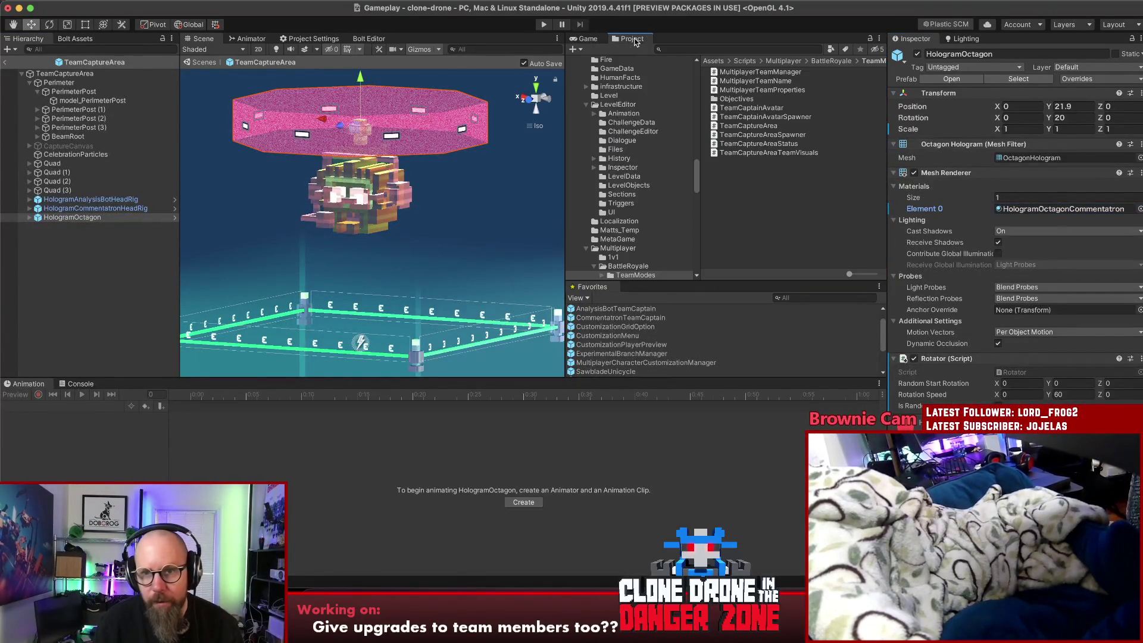
click(1057, 210)
drag(771, 177, 1023, 207)
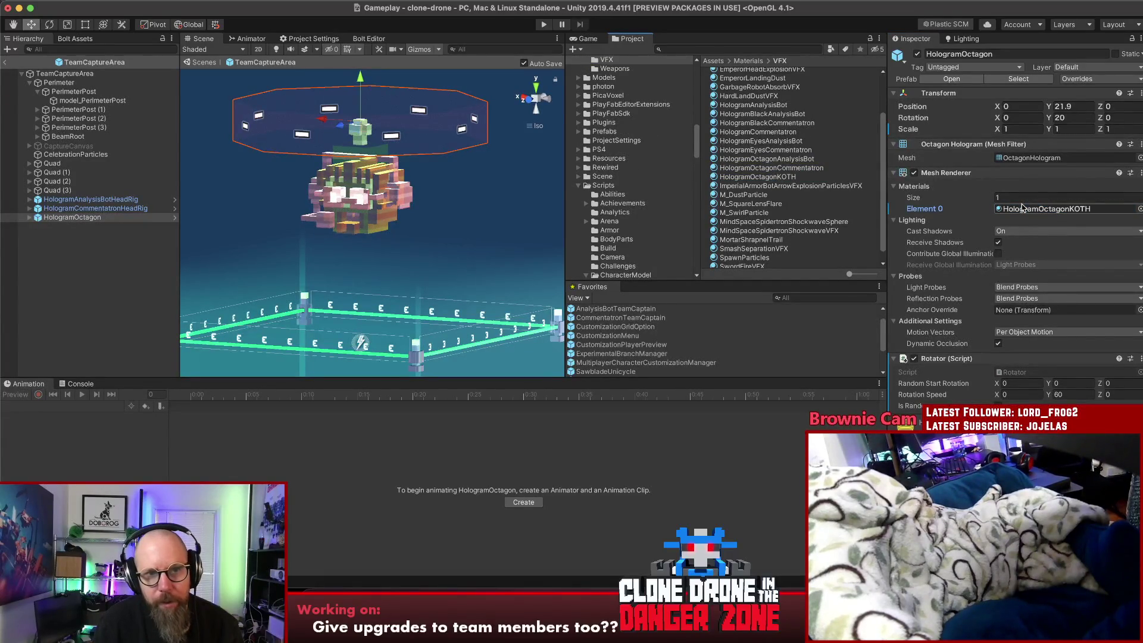
Lighten HologramOctagonKOTH's Main Color to a pale, nearly white yellow
click(767, 178)
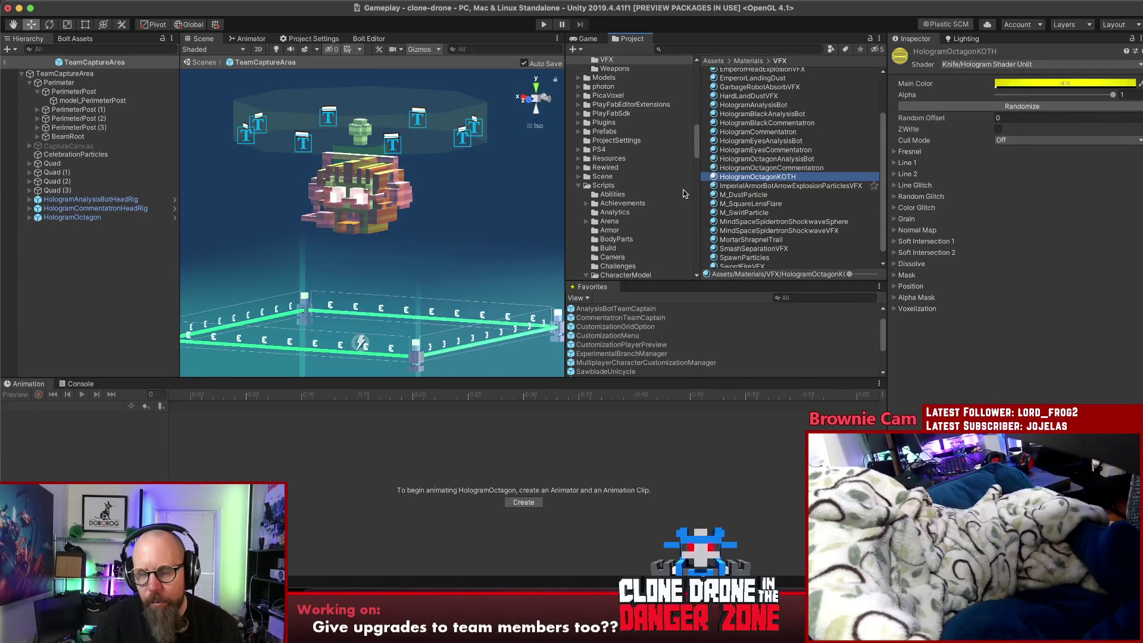
click(1043, 85)
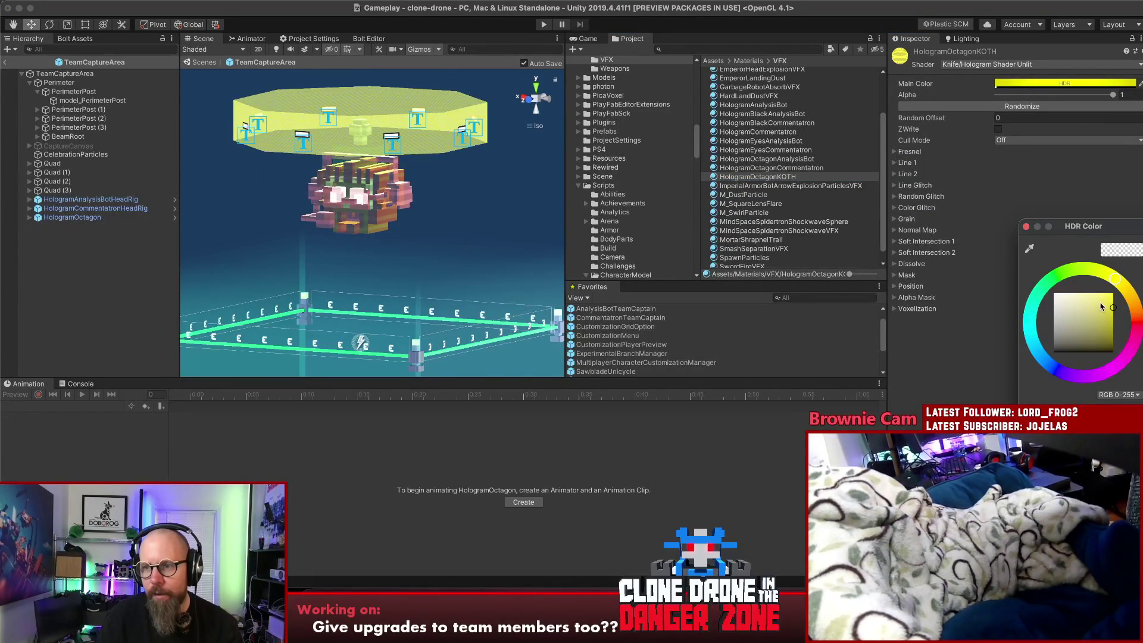
drag(1097, 302, 1082, 280)
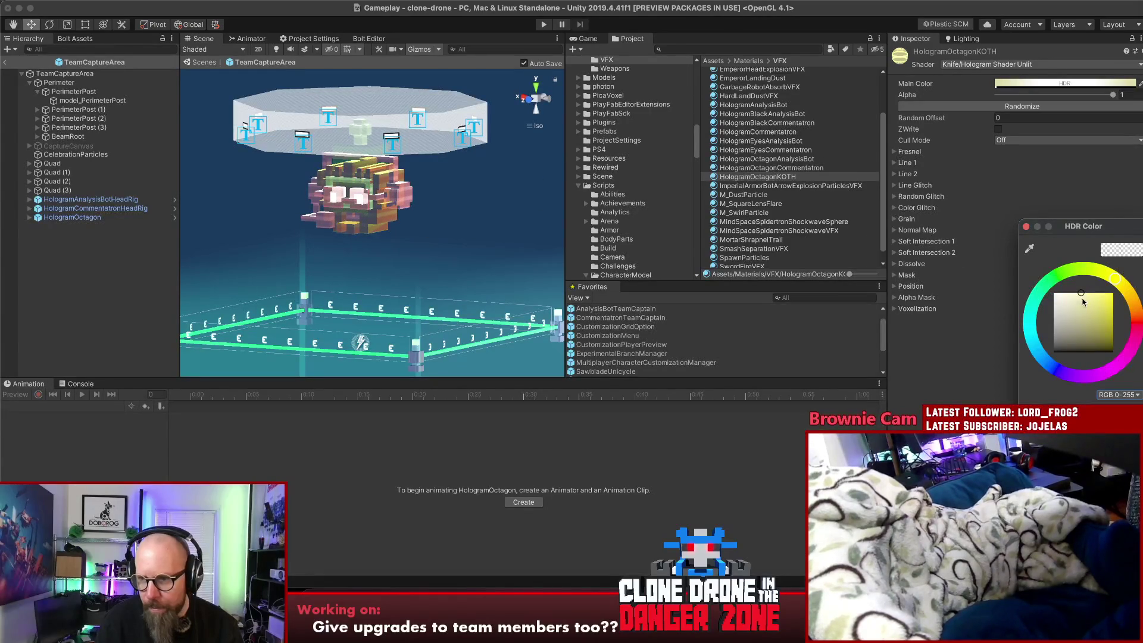
drag(1084, 294, 1087, 293)
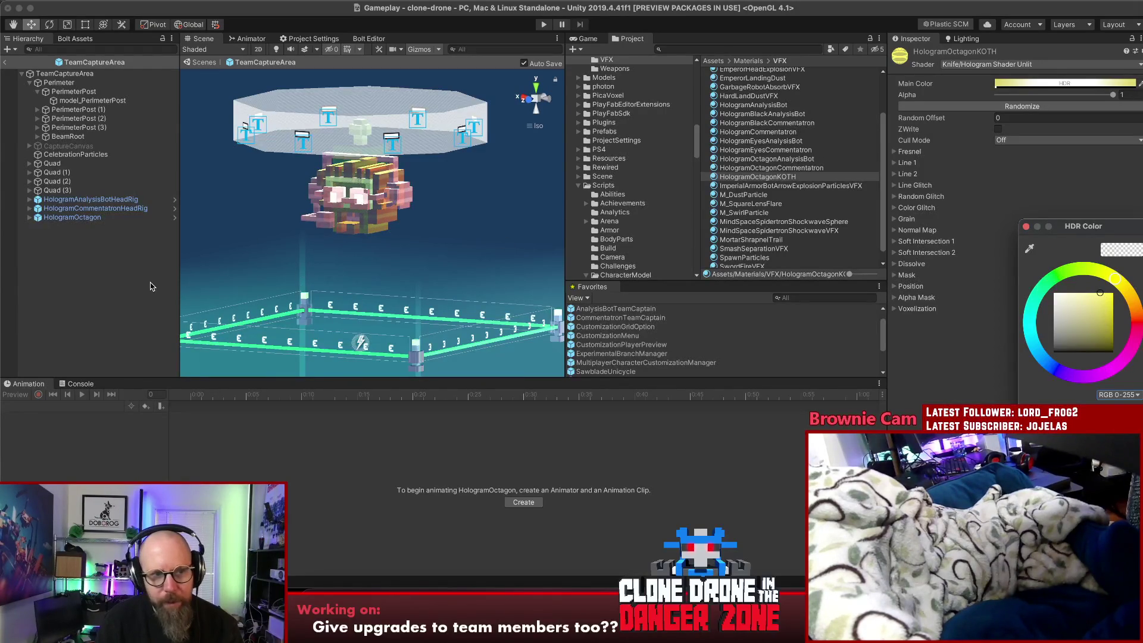
Select all eight Text (TMP) children of HologramOctagon
click(72, 217)
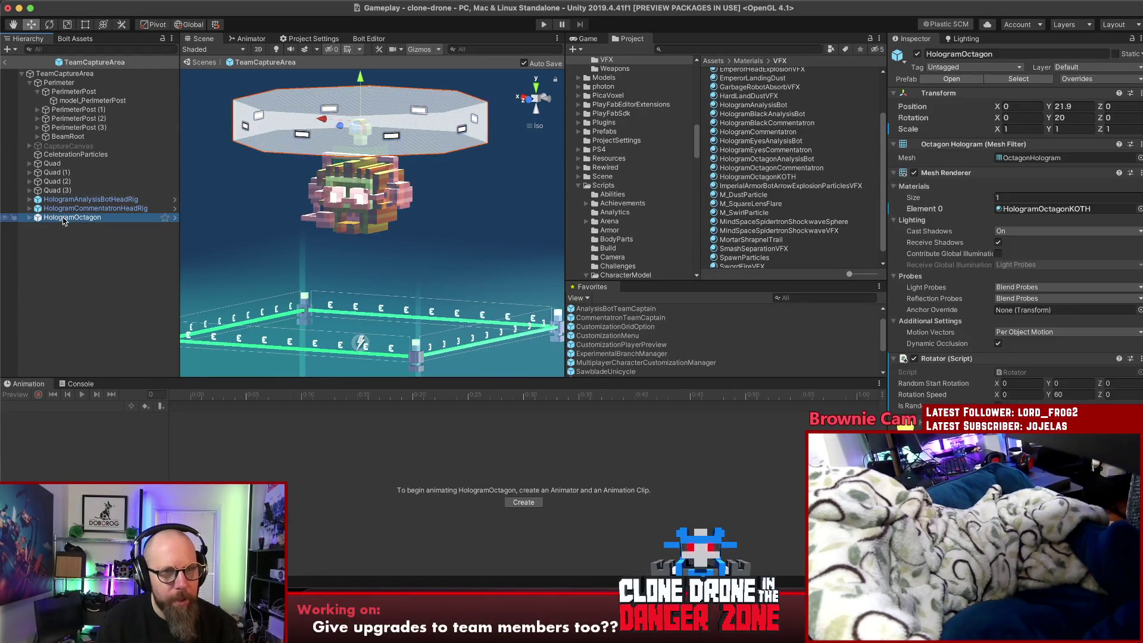
click(76, 249)
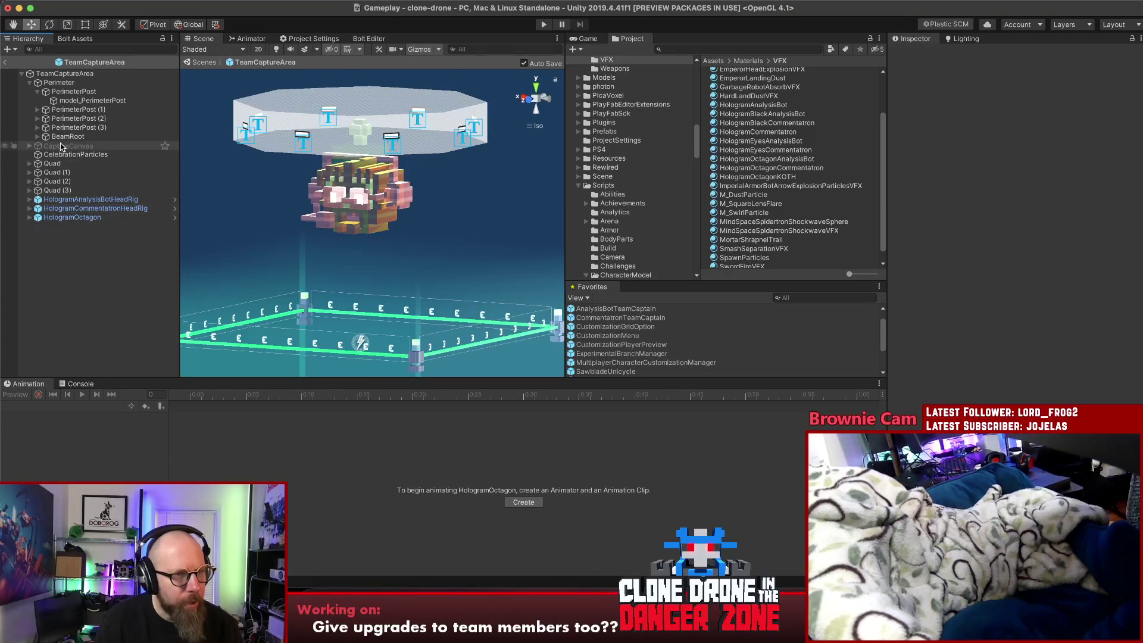
click(31, 217)
click(67, 227)
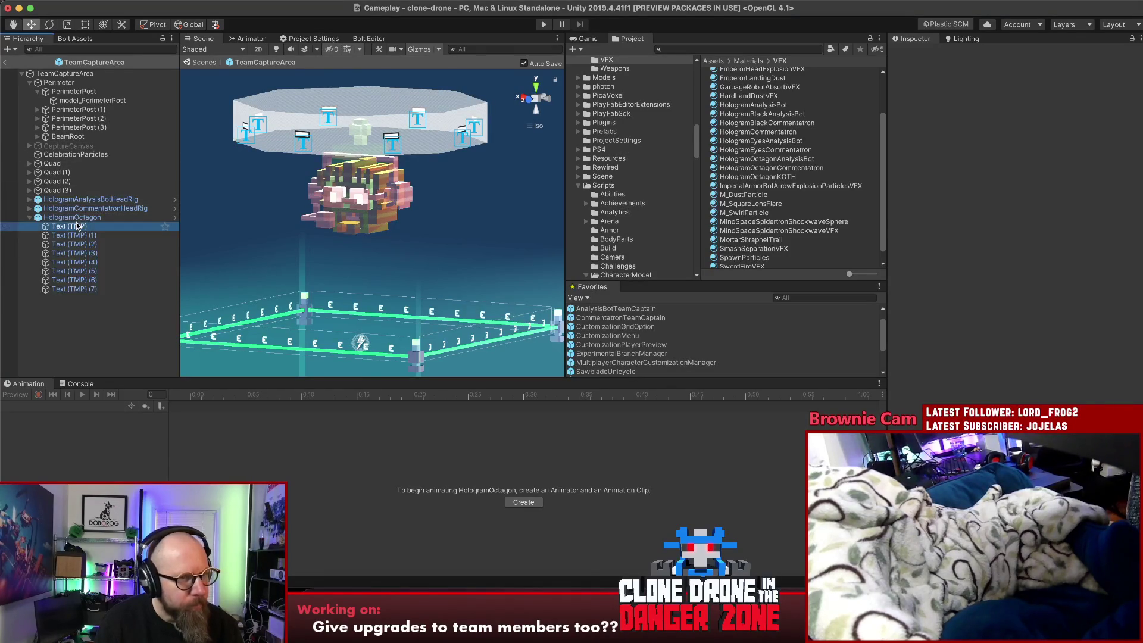
shift+click(69, 289)
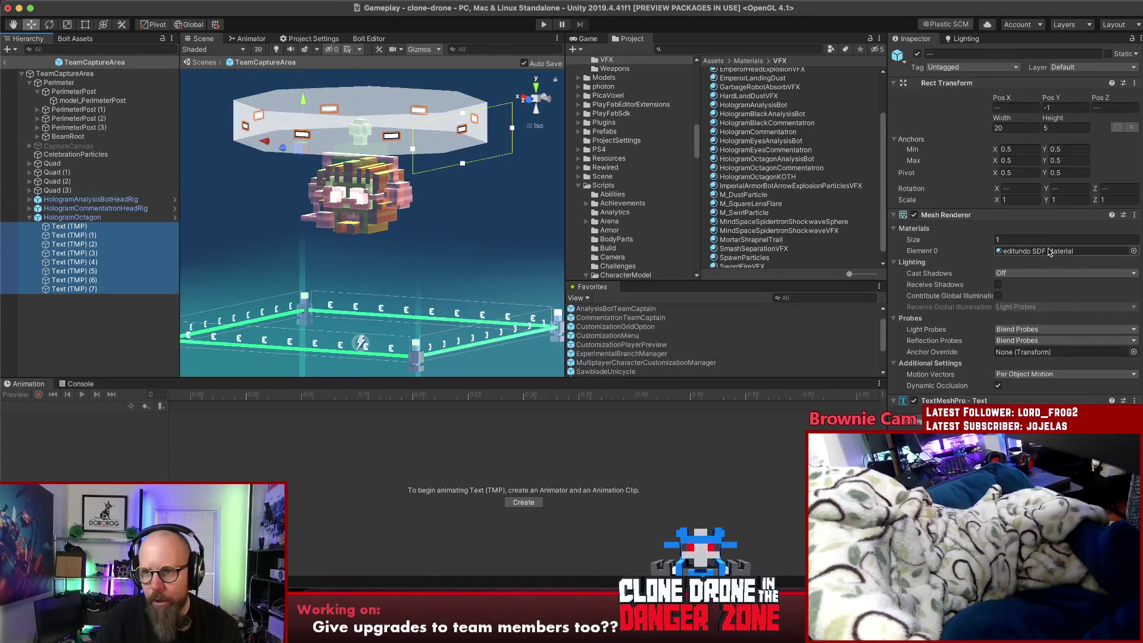
scroll(956, 339, down, 5)
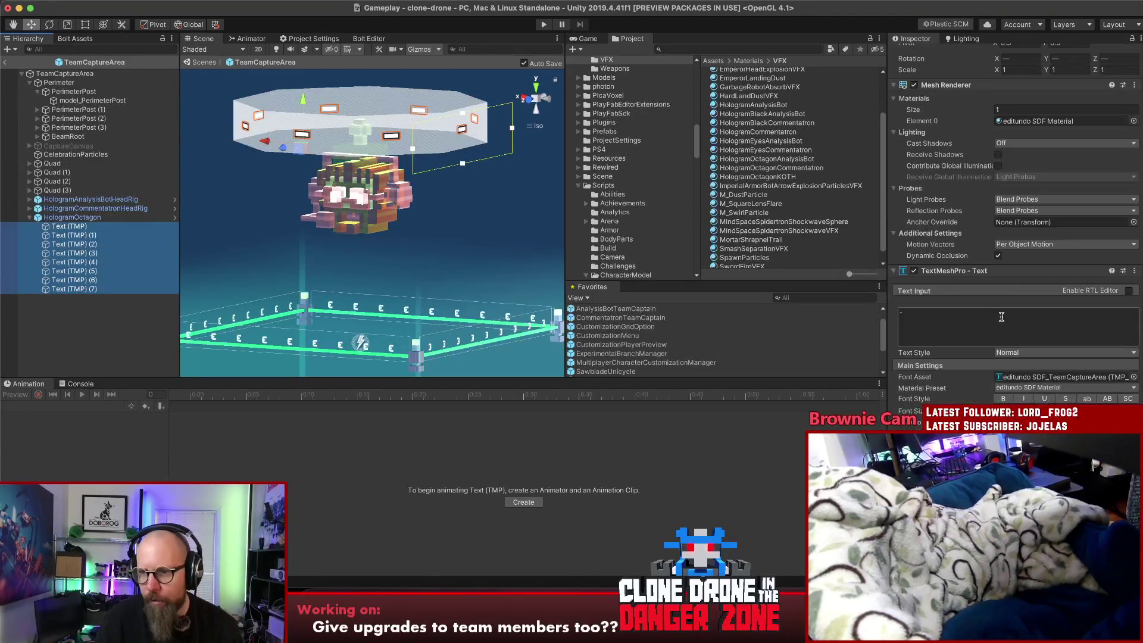
Set the eight labels' Text Input to III, replacing the briefly typed CONTESTED
click(988, 314)
text(CONTESTED)
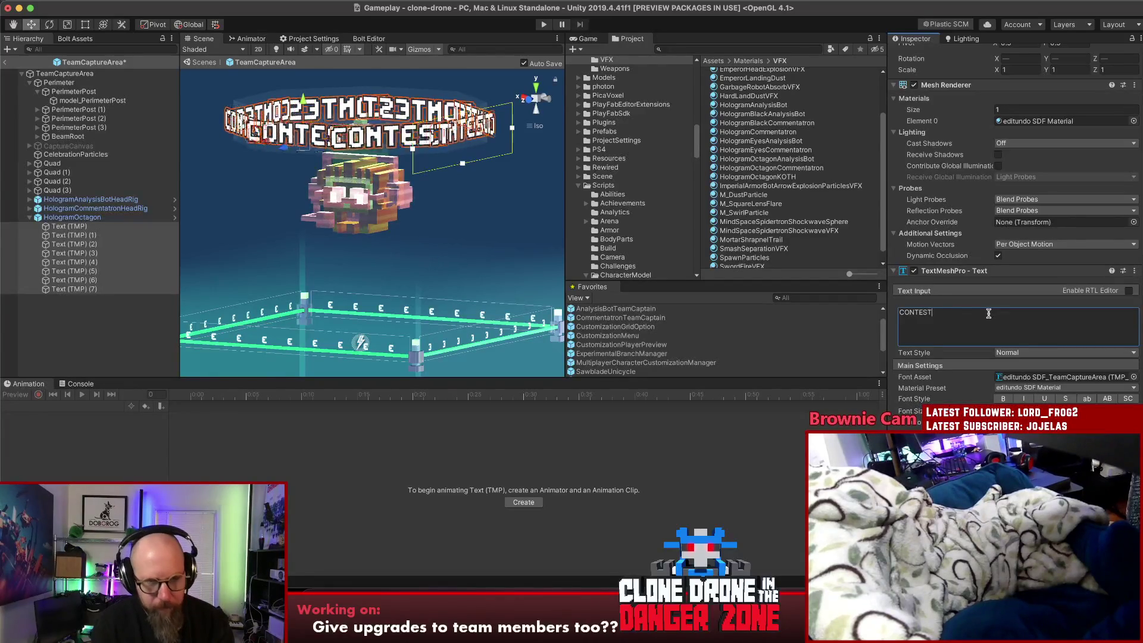
key(BackSpace)
key(BackSpace)
key(BackSpace)
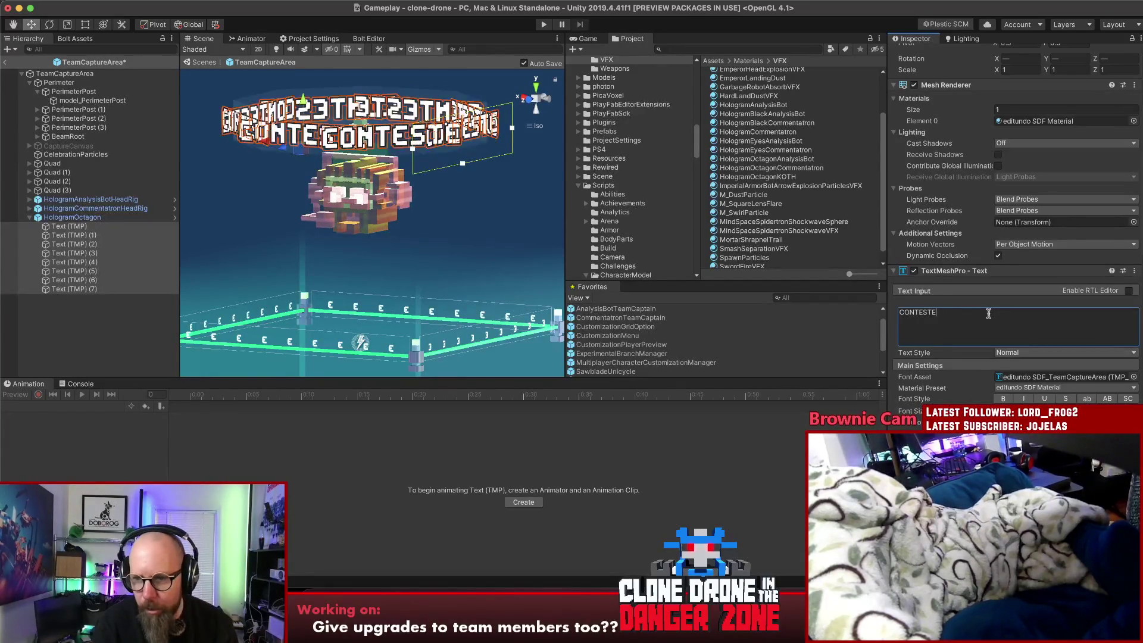
text(III)
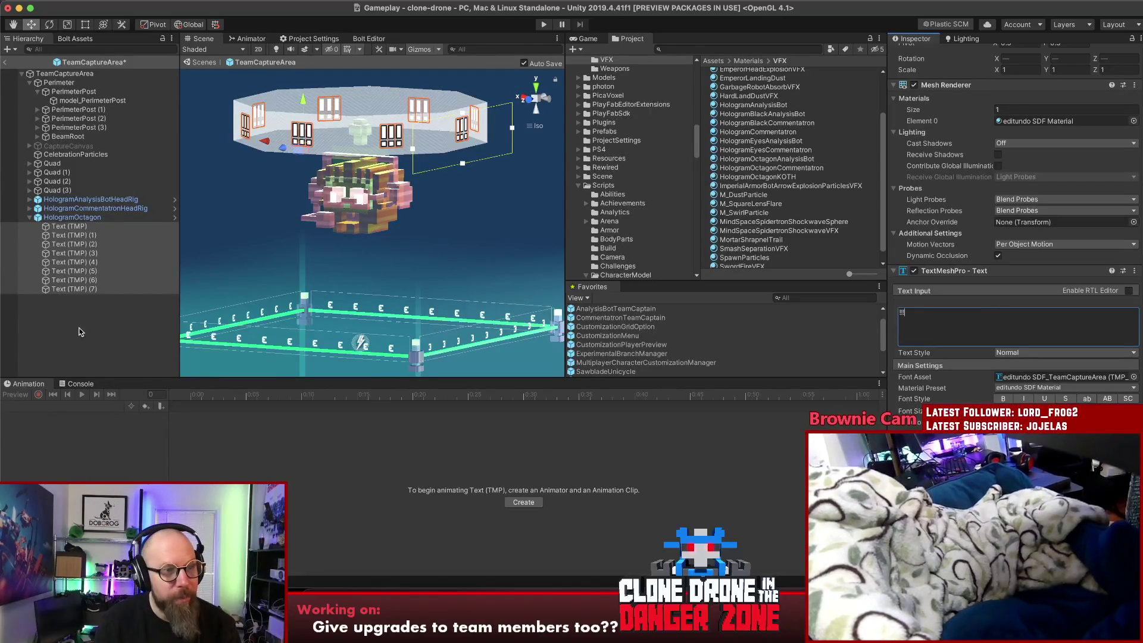
click(509, 194)
Move the octagon's Main Color hue to magenta, giving a pale pinkish-white tint
drag(565, 173, 548, 170)
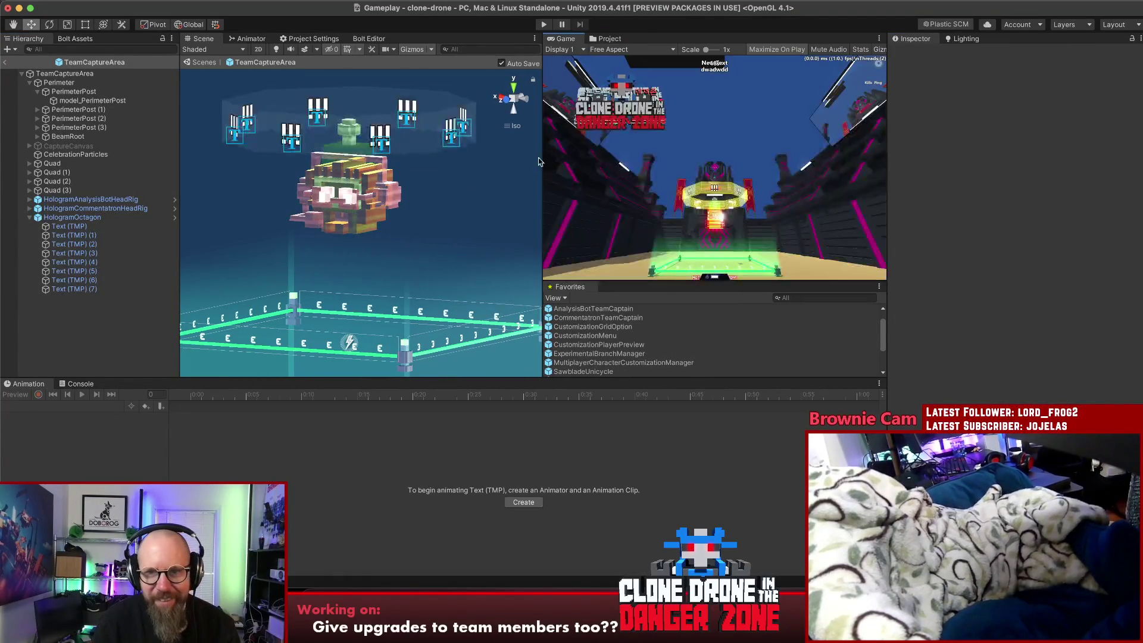
mouse_move(542, 169)
mouse_down()
mouse_move(561, 170)
mouse_move(520, 170)
mouse_move(554, 170)
mouse_up()
click(89, 219)
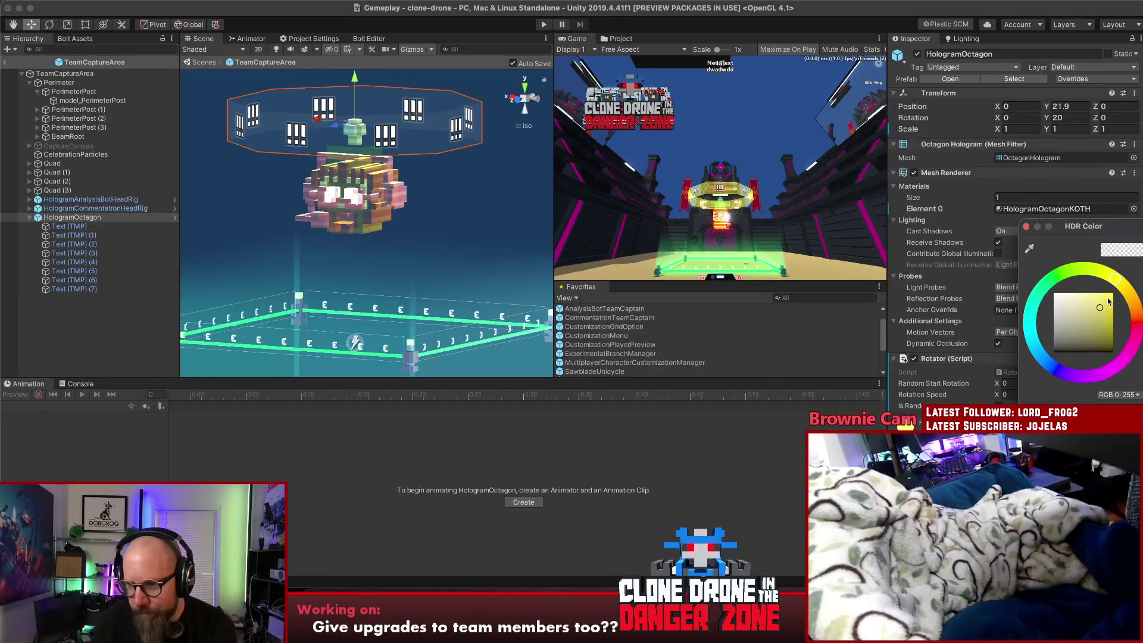
drag(1101, 310, 1097, 296)
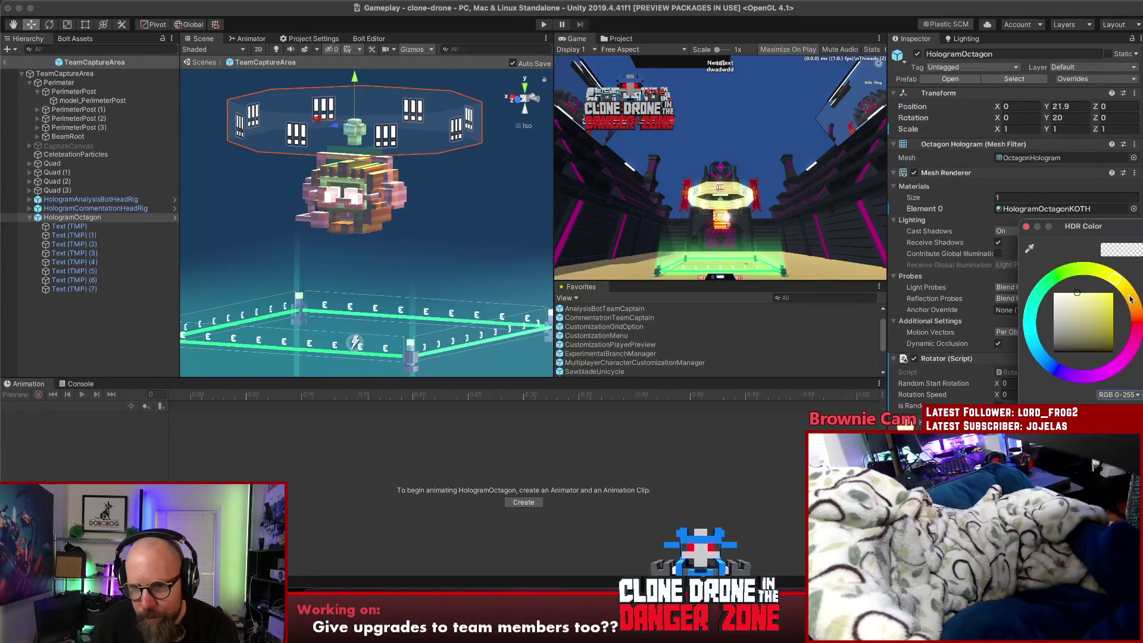
drag(1131, 300, 1111, 368)
click(1069, 348)
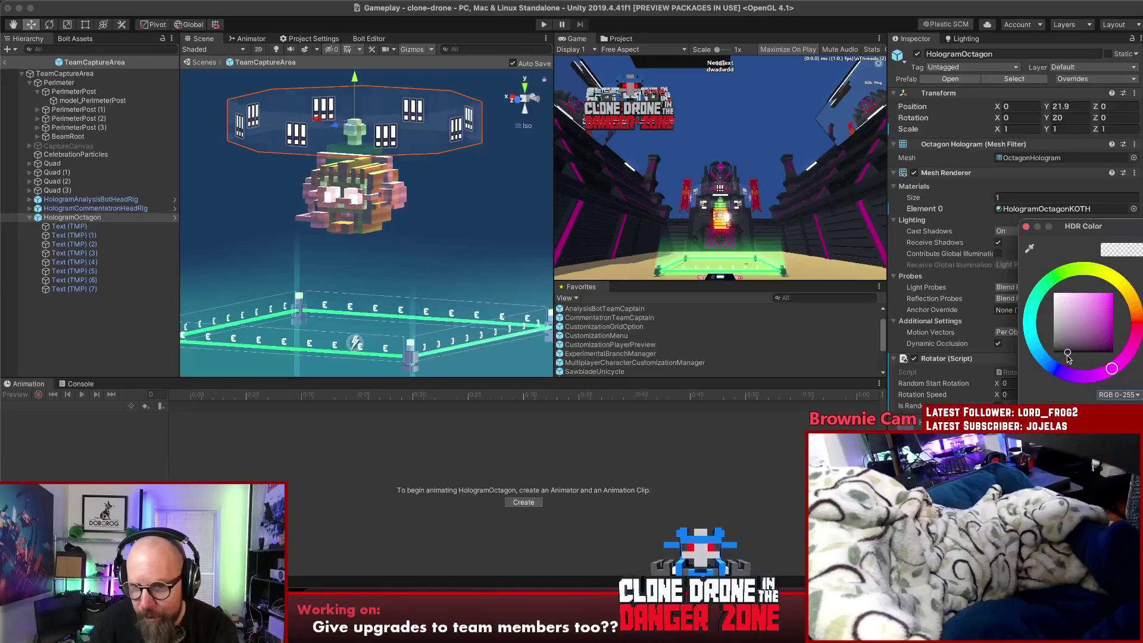
mouse_move(1068, 353)
mouse_down()
mouse_move(1125, 293)
mouse_move(1022, 275)
mouse_move(1010, 338)
mouse_move(1005, 329)
mouse_up()
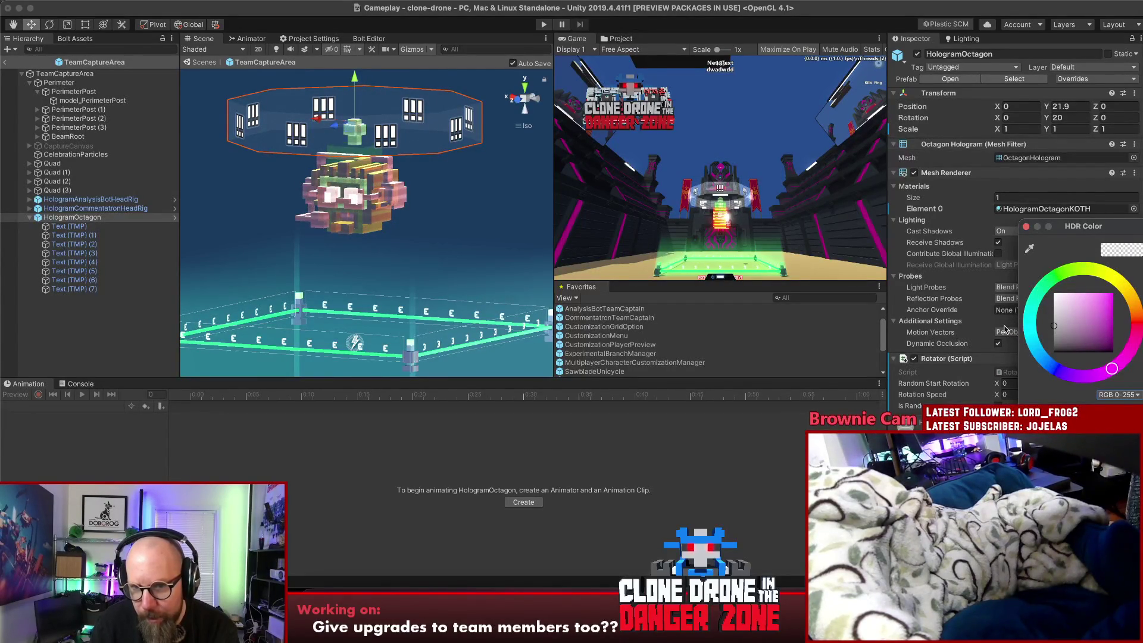
Select Text (TMP) through Text (TMP) (7) under HologramOctagon
click(83, 217)
shift+click(87, 290)
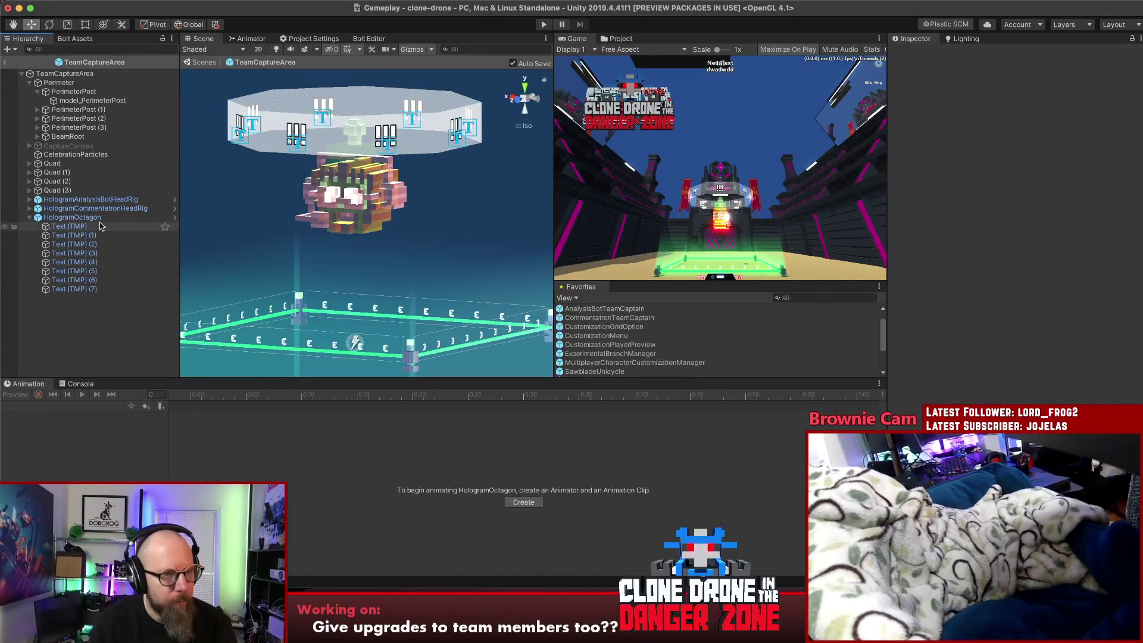
click(68, 227)
shift+click(81, 290)
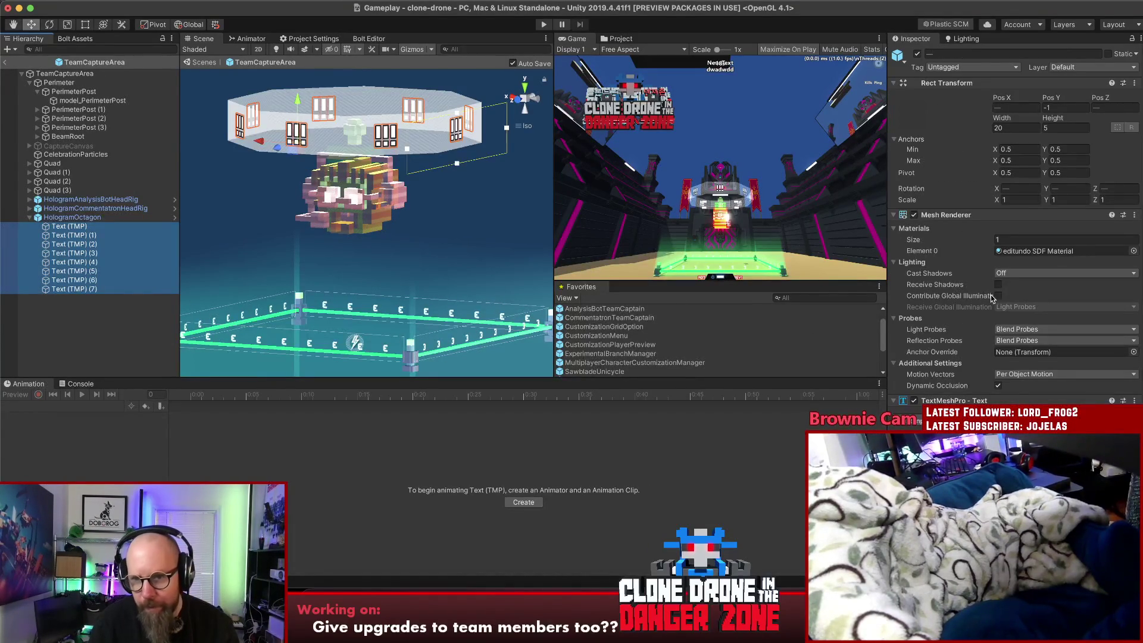
scroll(993, 305, down, 5)
Change the labels' text to IIIIII, then shorten it by one bar
click(963, 201)
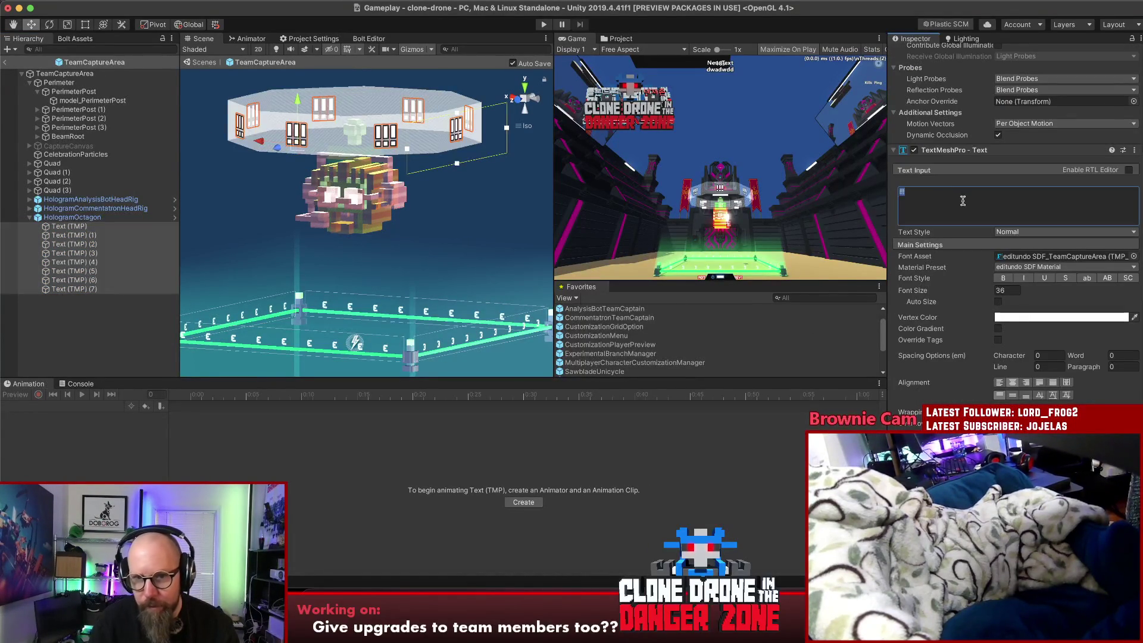
key(BackSpace)
text(IIIIII)
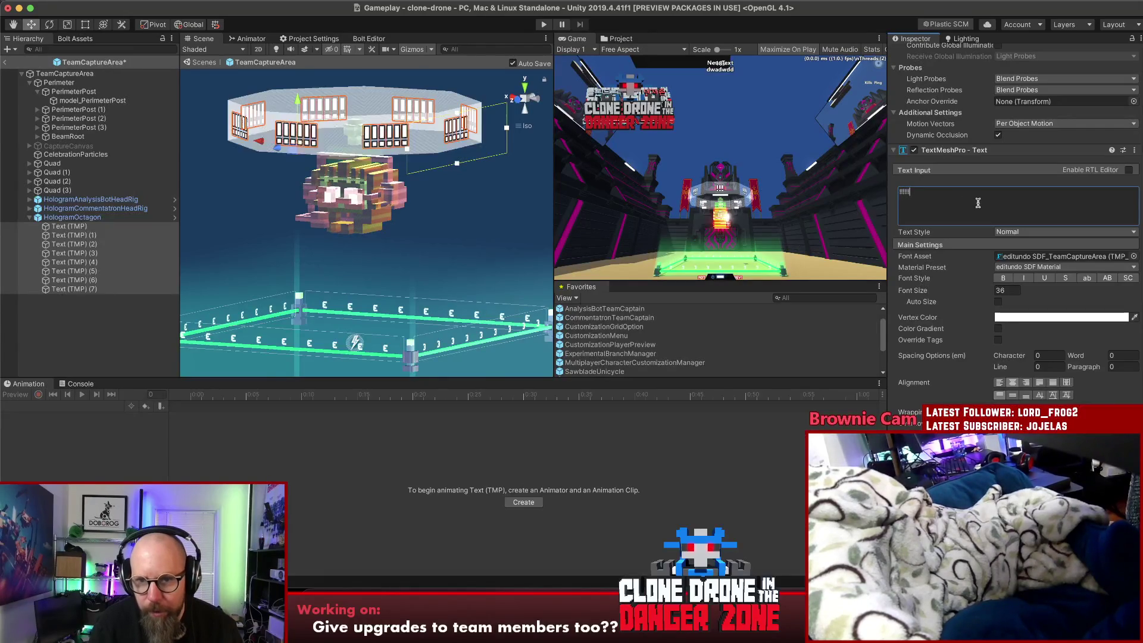
drag(554, 179, 551, 184)
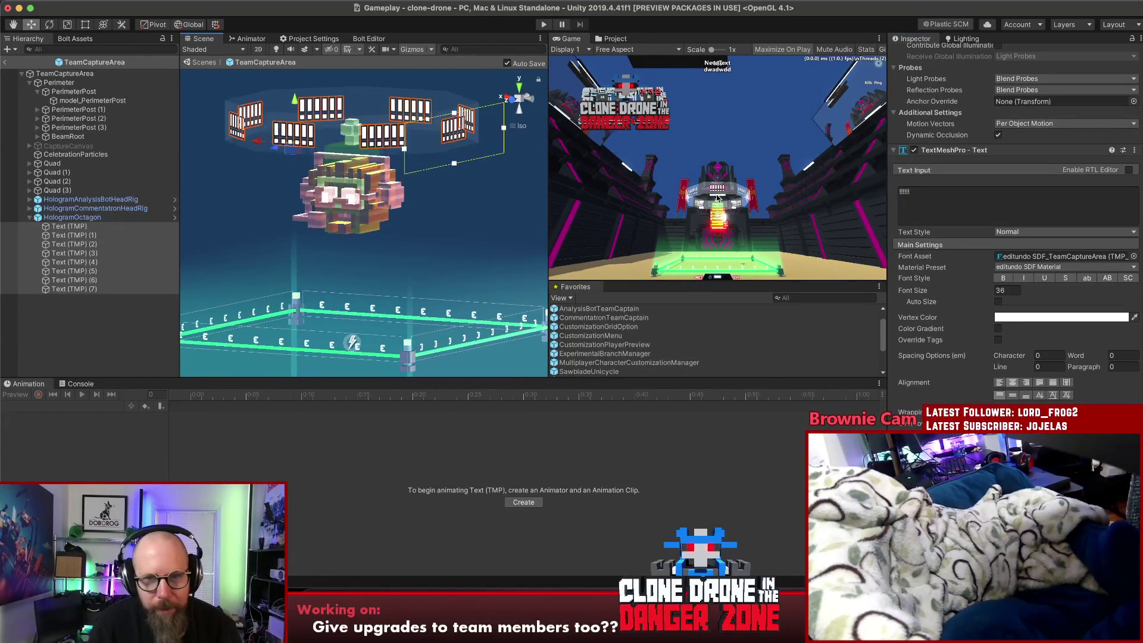
click(995, 209)
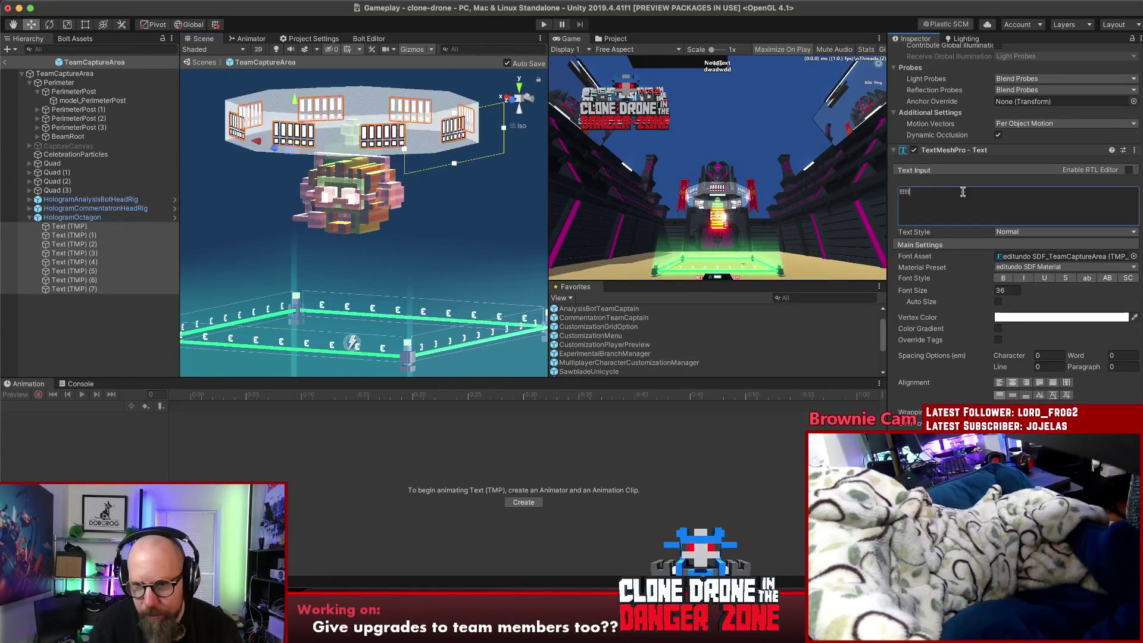
key(BackSpace)
key(BackSpace)
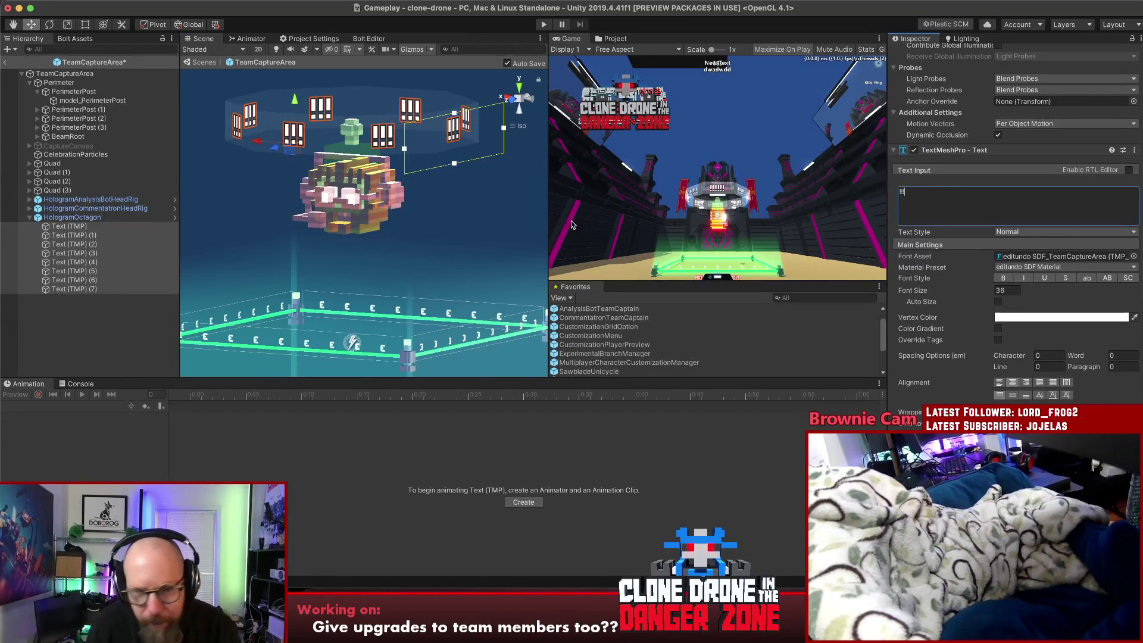
click(352, 125)
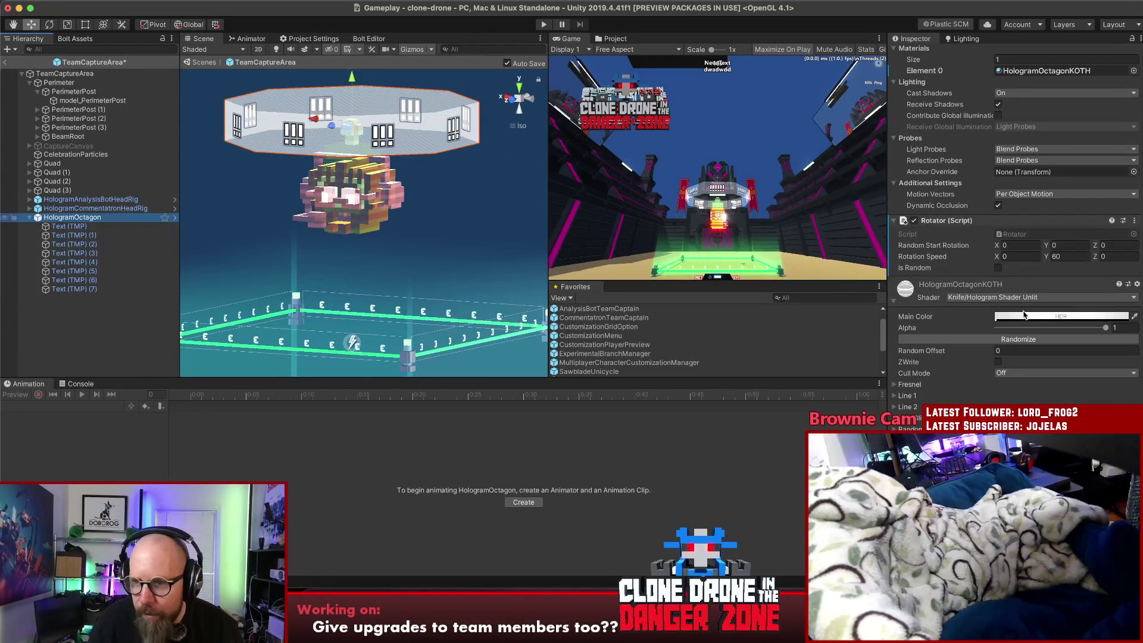
Try saturated red, then magenta, as the octagon material's Main Color
click(1024, 315)
click(1023, 316)
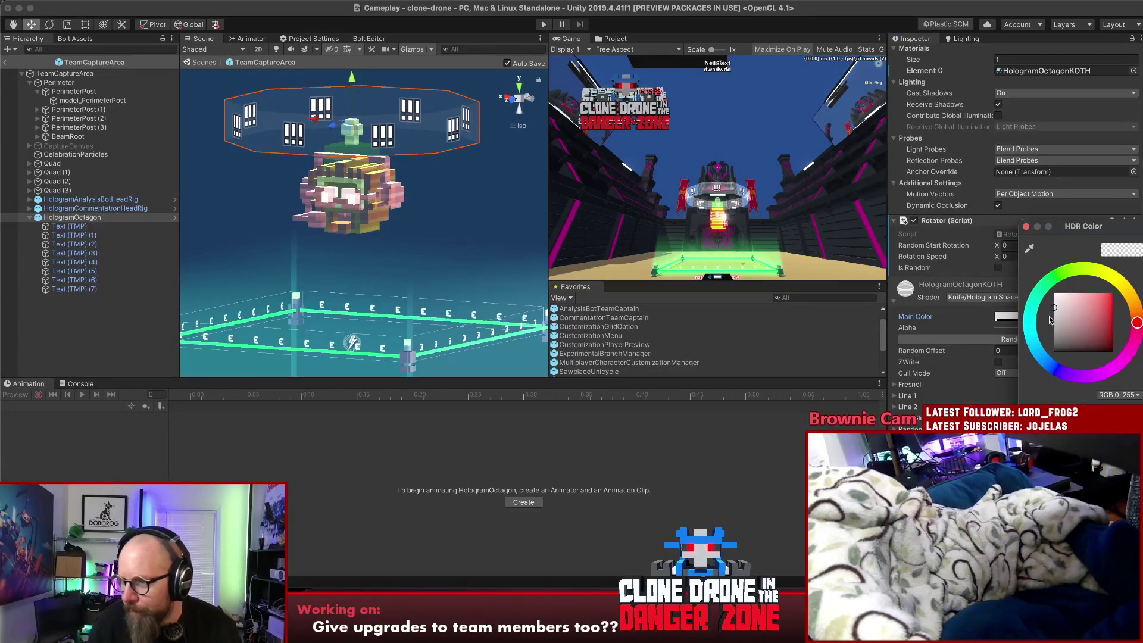
drag(1094, 232, 1054, 254)
mouse_move(1079, 343)
mouse_down()
mouse_move(1090, 320)
mouse_move(1128, 339)
mouse_up()
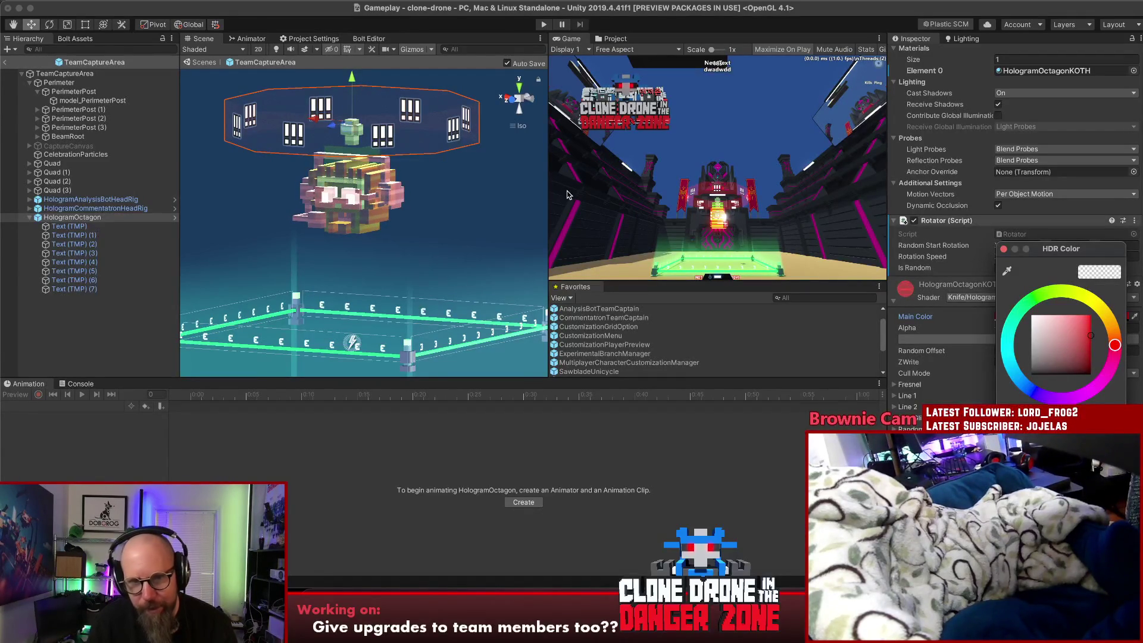
click(546, 194)
mouse_move(524, 198)
mouse_down()
mouse_move(501, 205)
mouse_move(539, 209)
mouse_up()
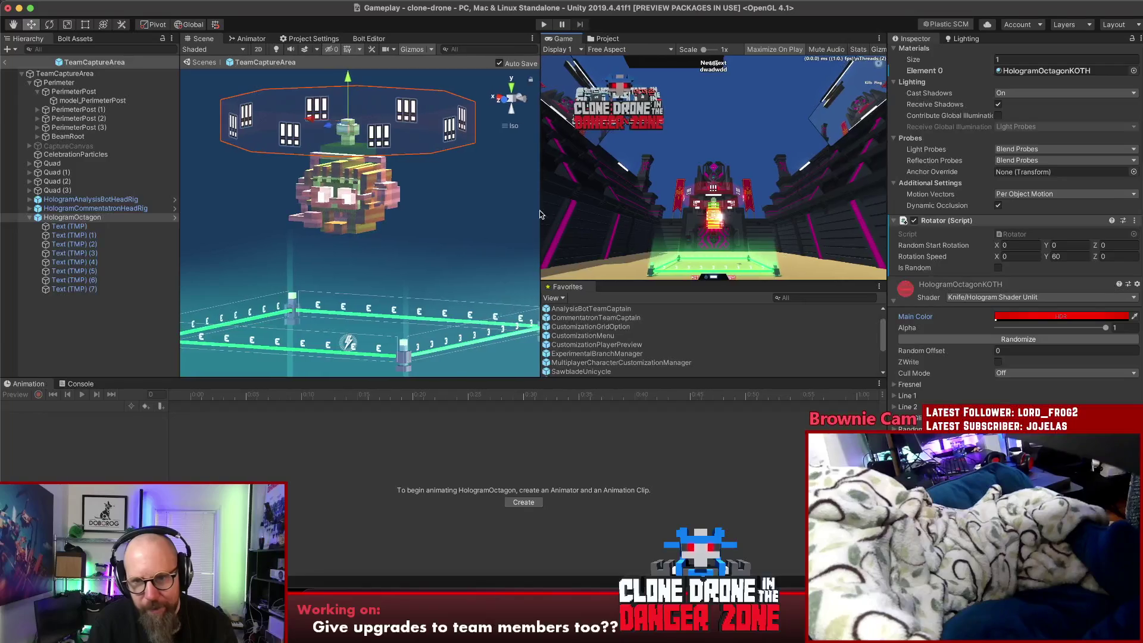
click(1048, 318)
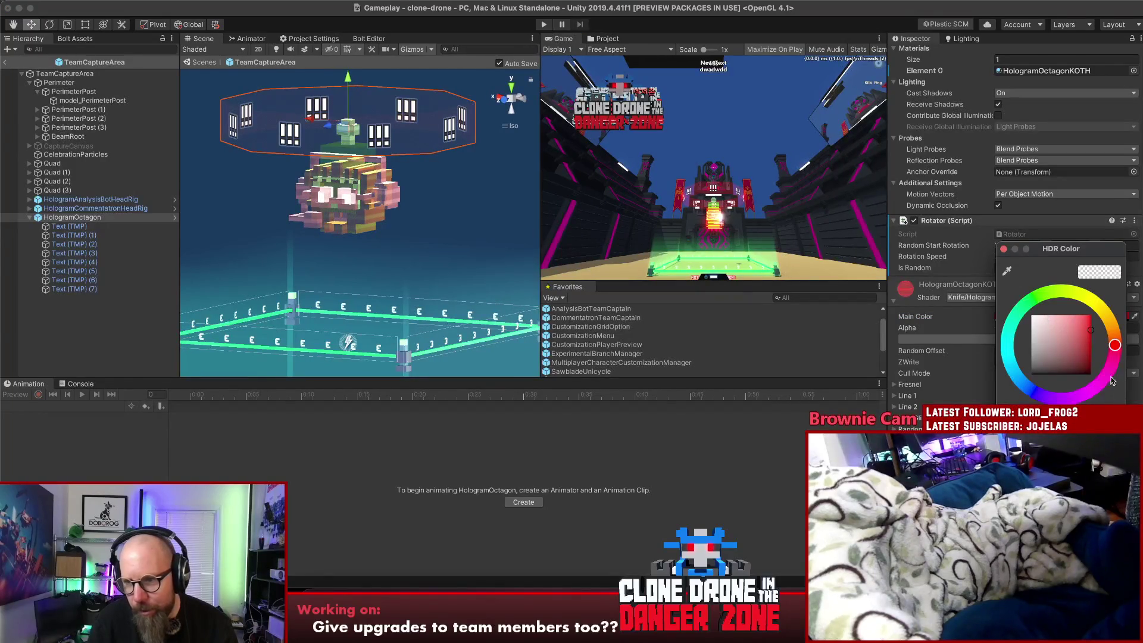
click(1095, 382)
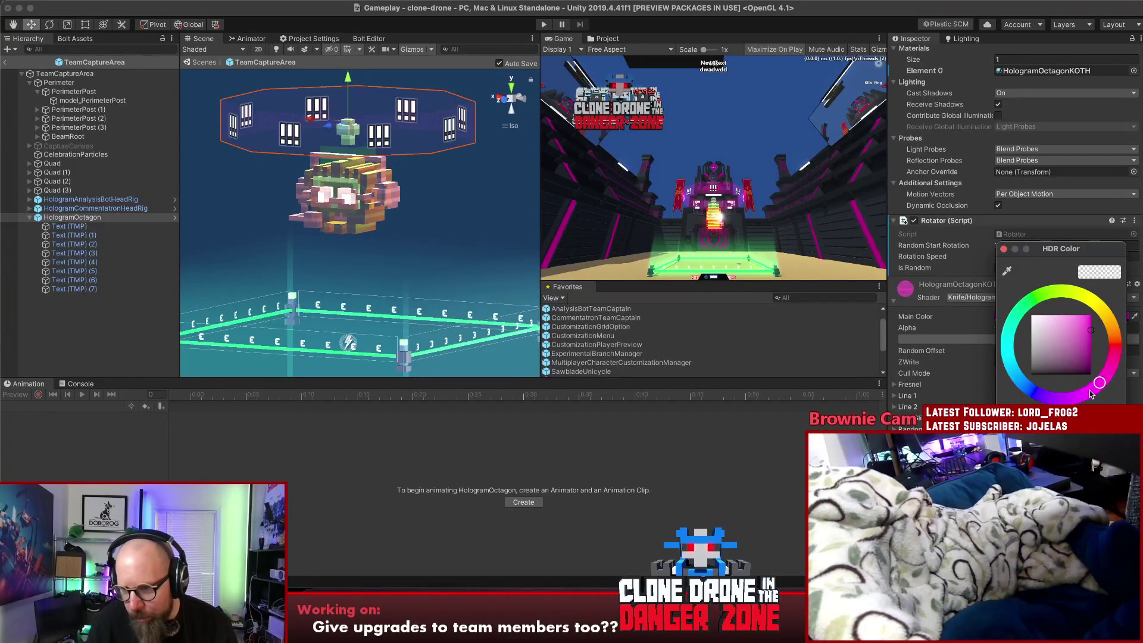
drag(1093, 393, 1067, 398)
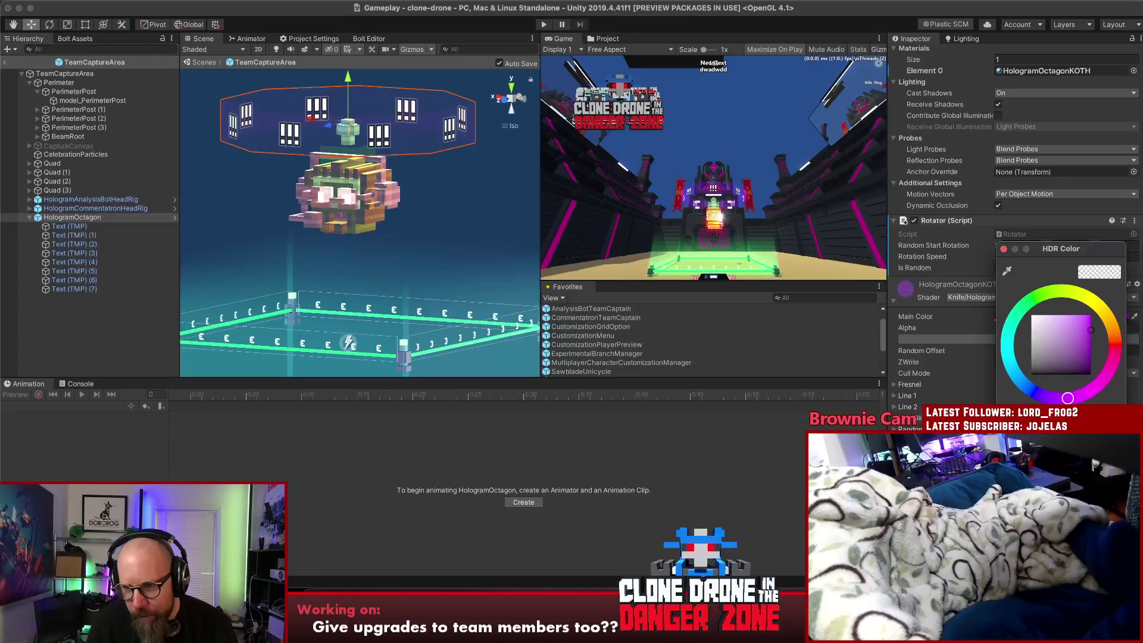
click(541, 215)
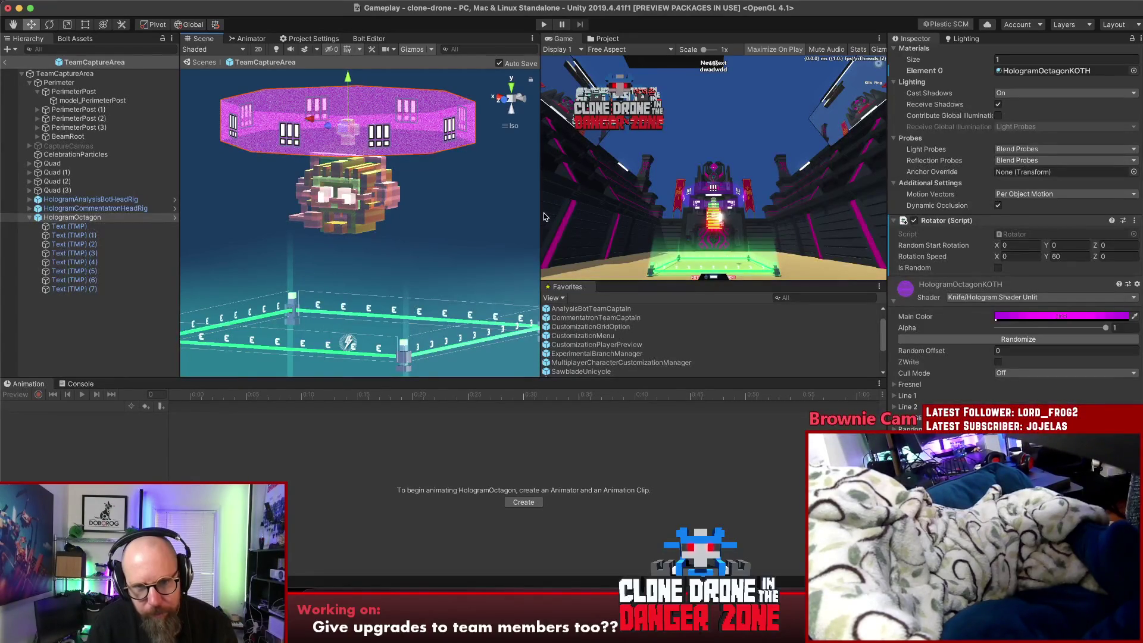
drag(544, 212, 564, 219)
Set HologramOctagonKOTH's Main Color to a pale cream yellow
click(1073, 316)
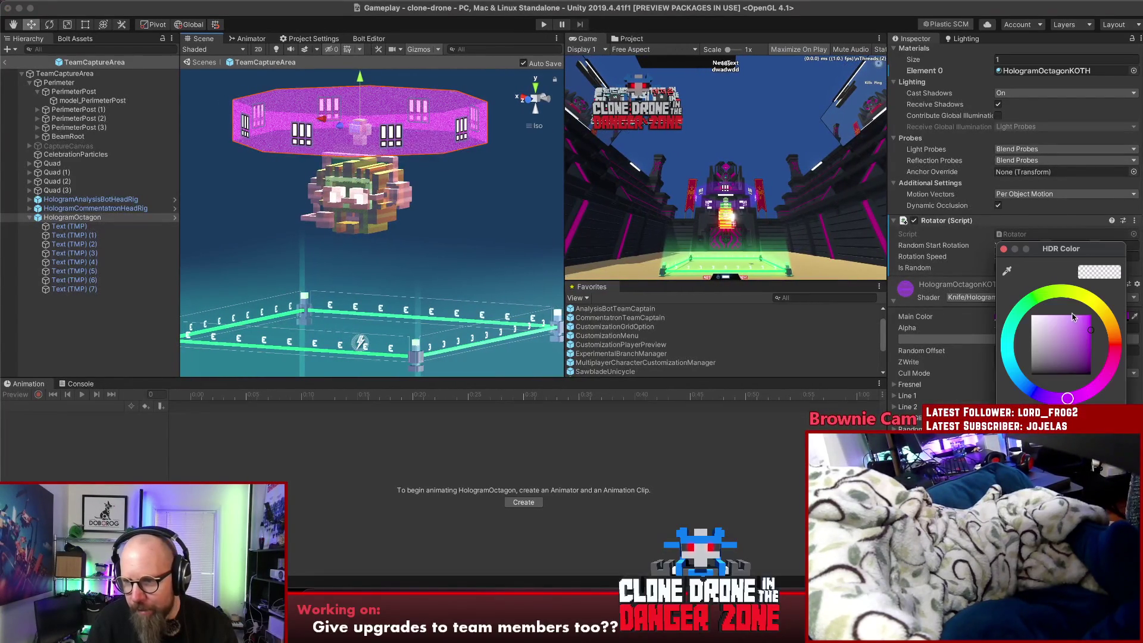
click(1088, 388)
drag(1075, 316, 1056, 296)
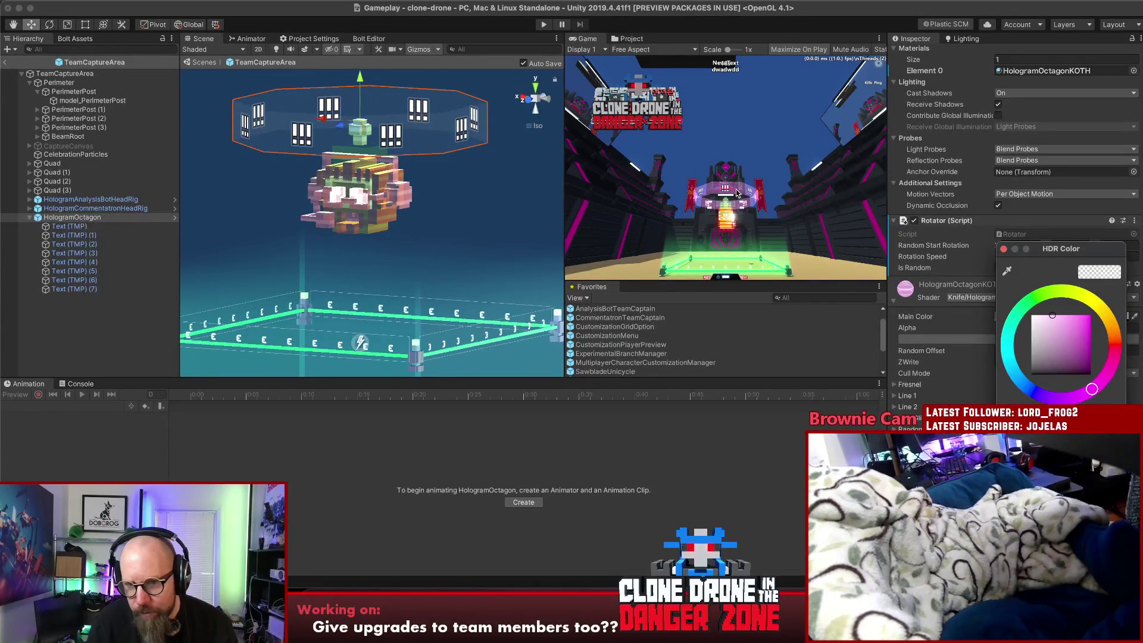
click(1101, 313)
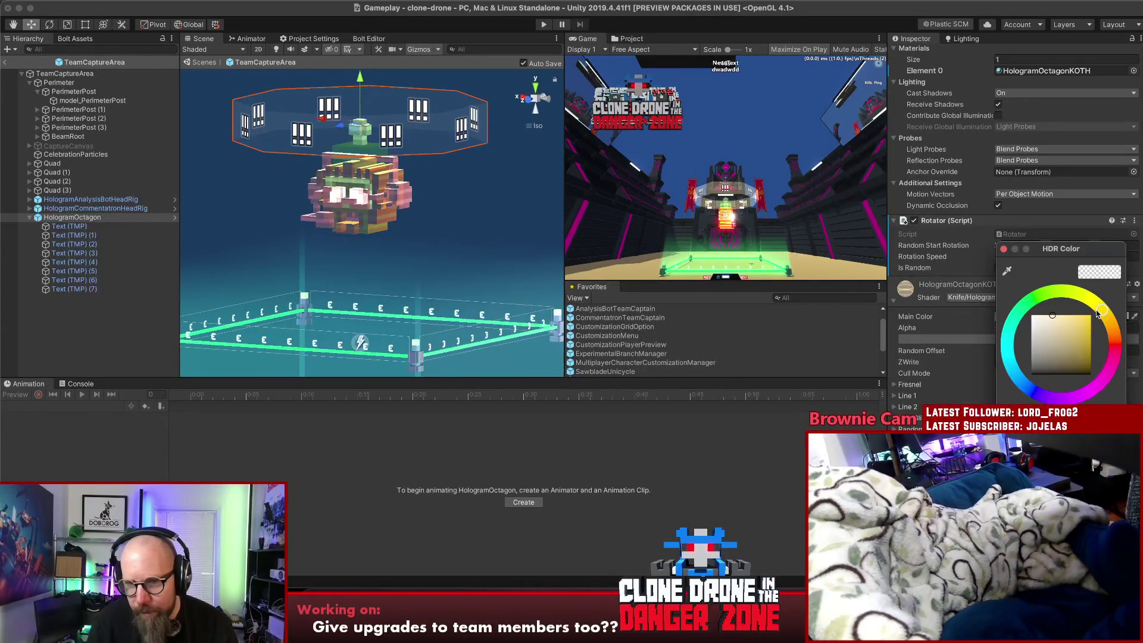
click(1058, 315)
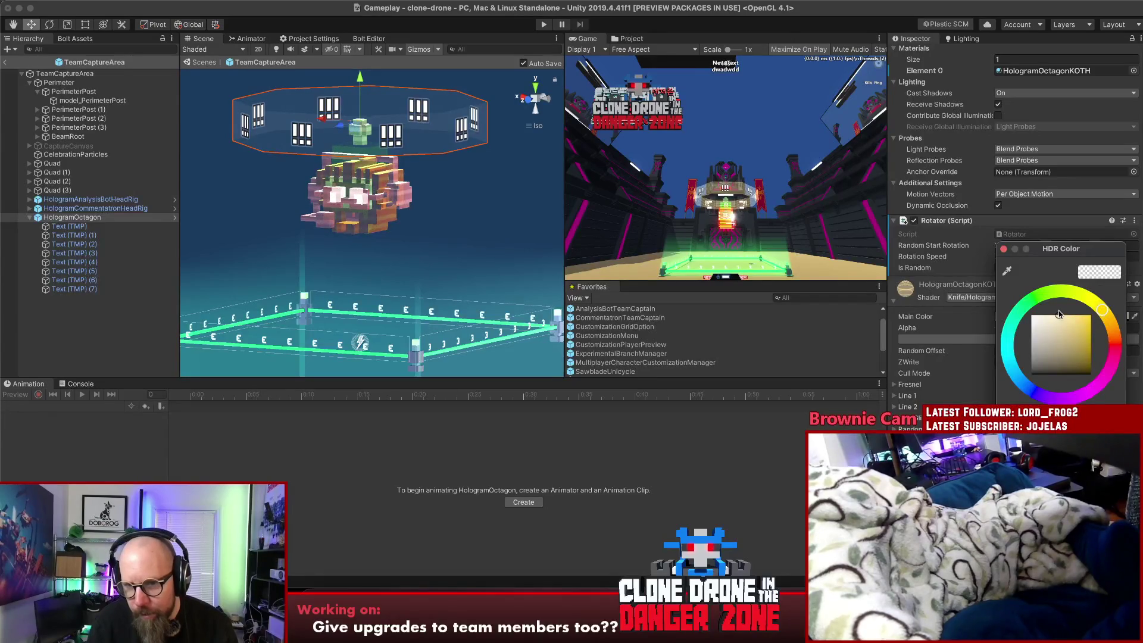
click(563, 192)
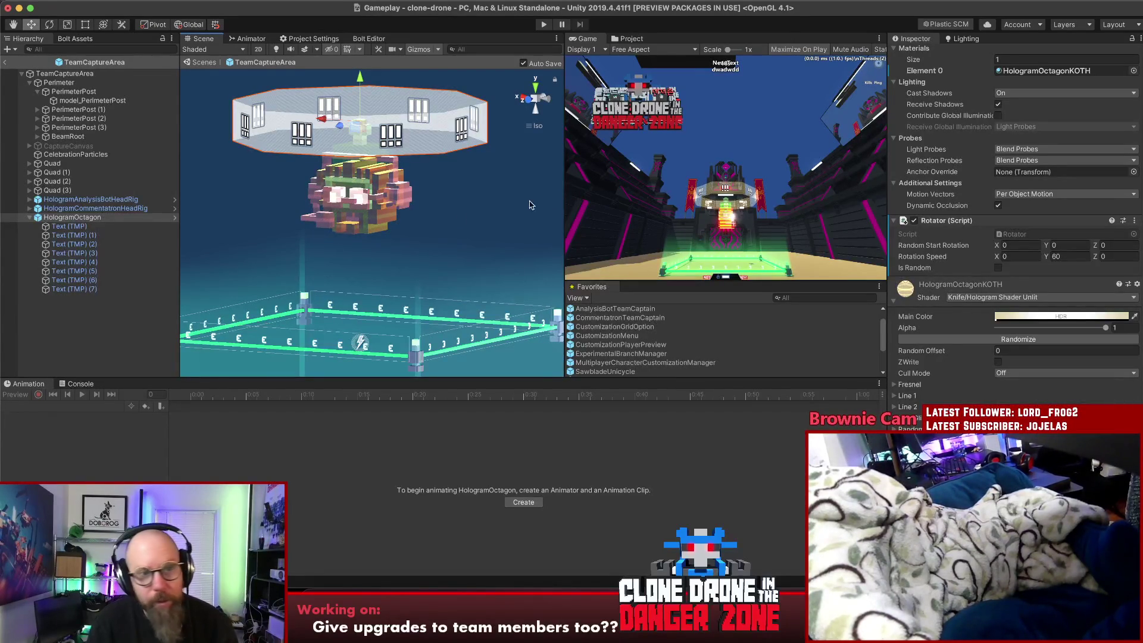
Open TeamCaptureArea's script in Rider from its Script field
click(90, 218)
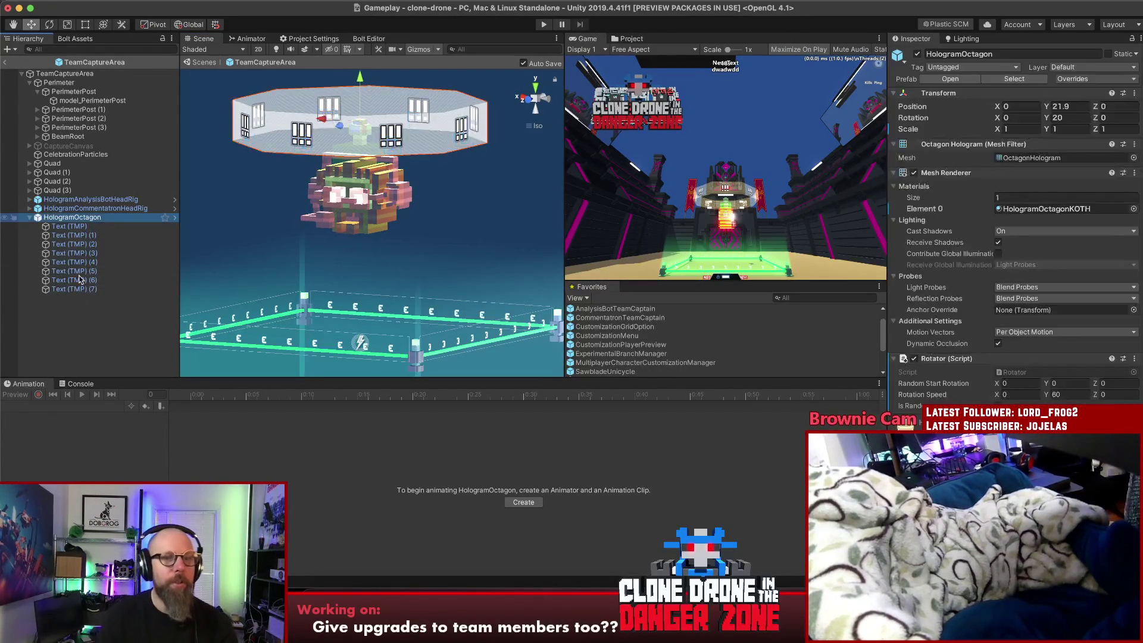
click(64, 73)
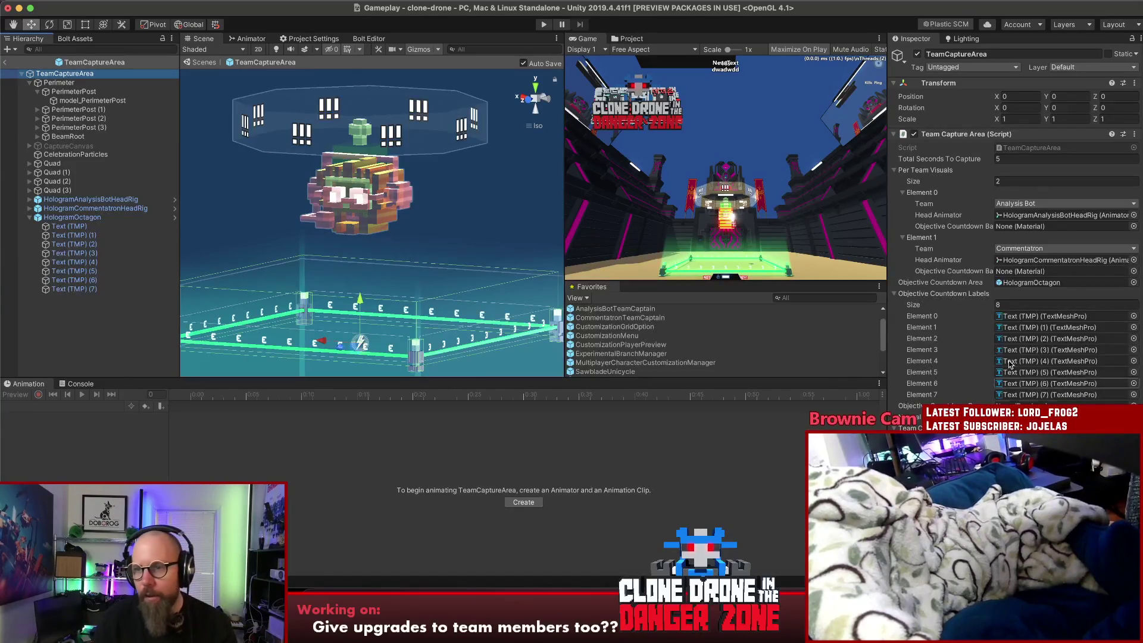
double_click(1037, 149)
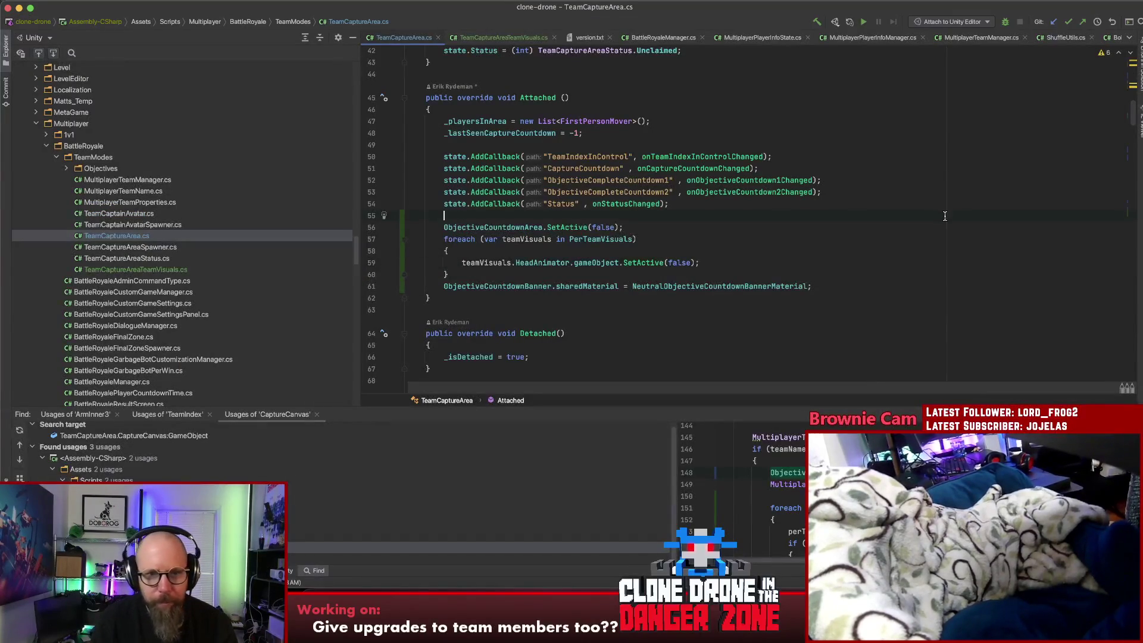
Add a private setObjectiveCountdownLabels(string text) method after onObjectiveCountdown2Changed
click(629, 203)
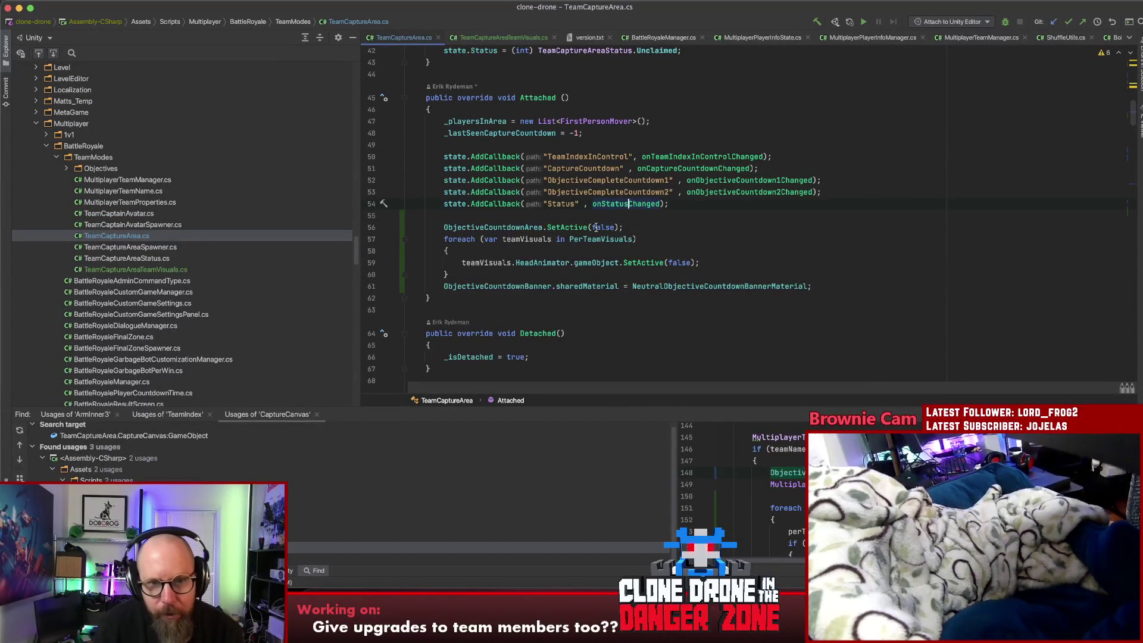
scroll(516, 268, down, 4)
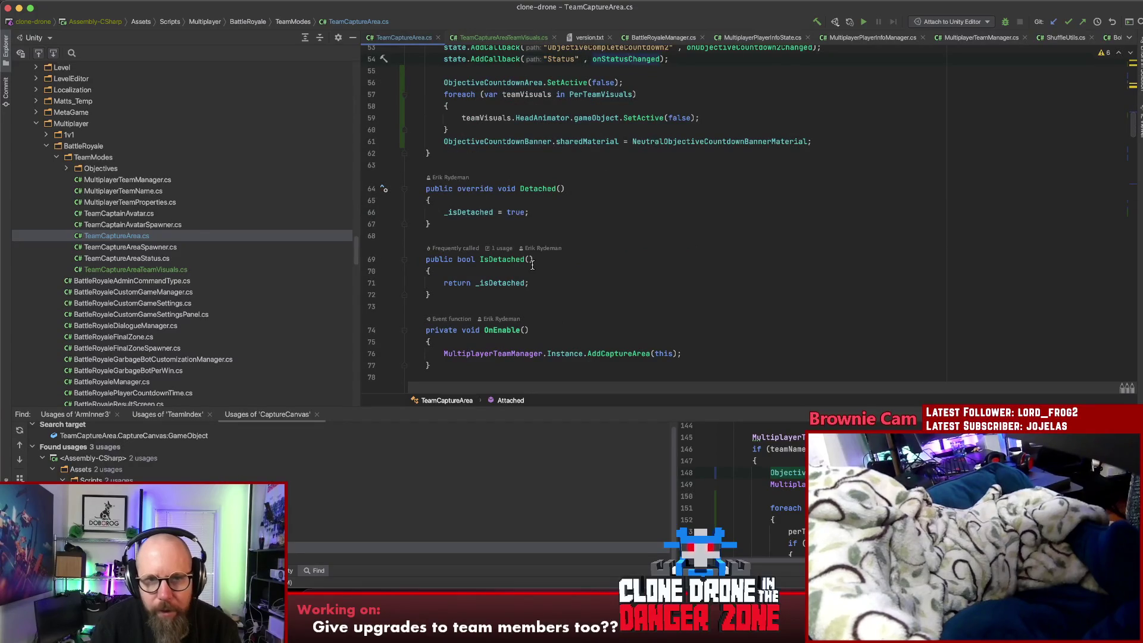
scroll(561, 277, down, 12)
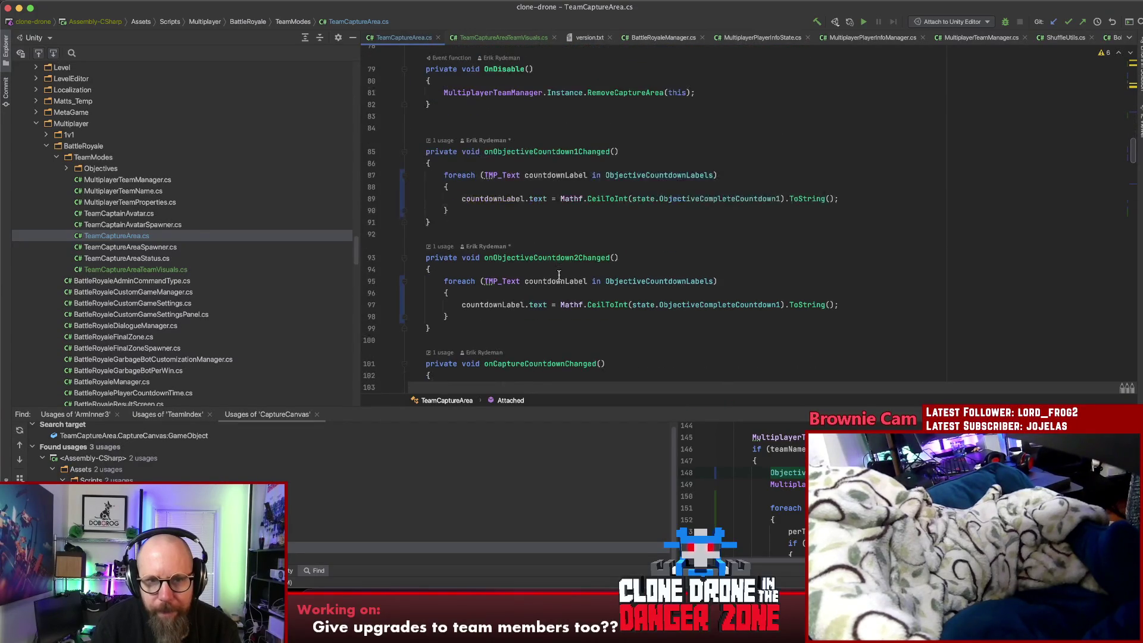
scroll(563, 279, up, 1)
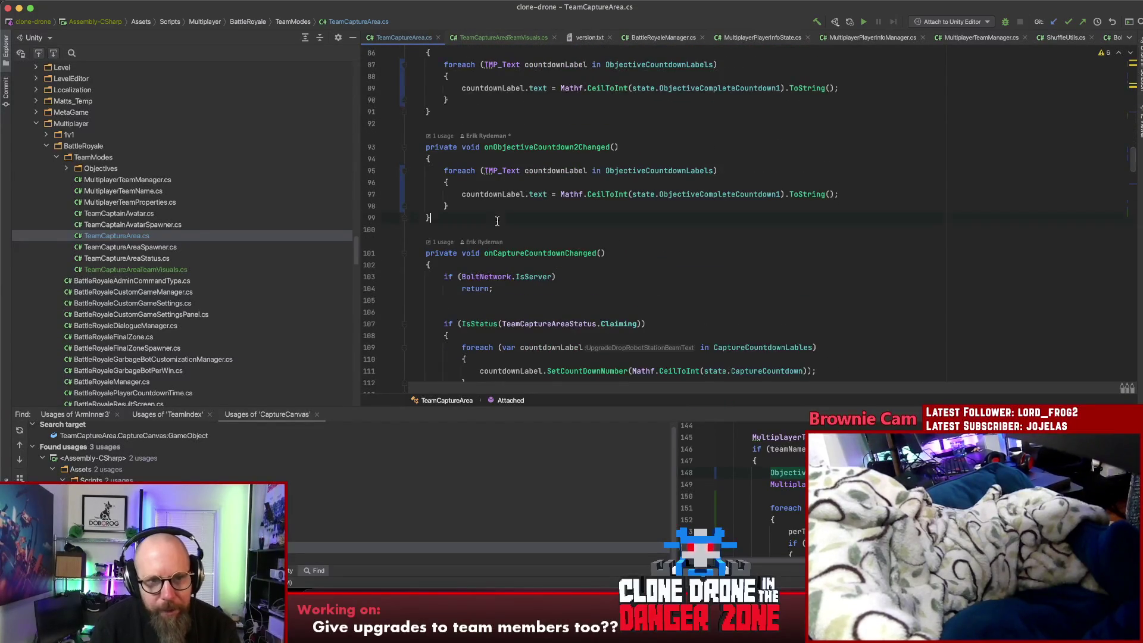
click(565, 218)
key(Return)
key(Return)
text(priva)
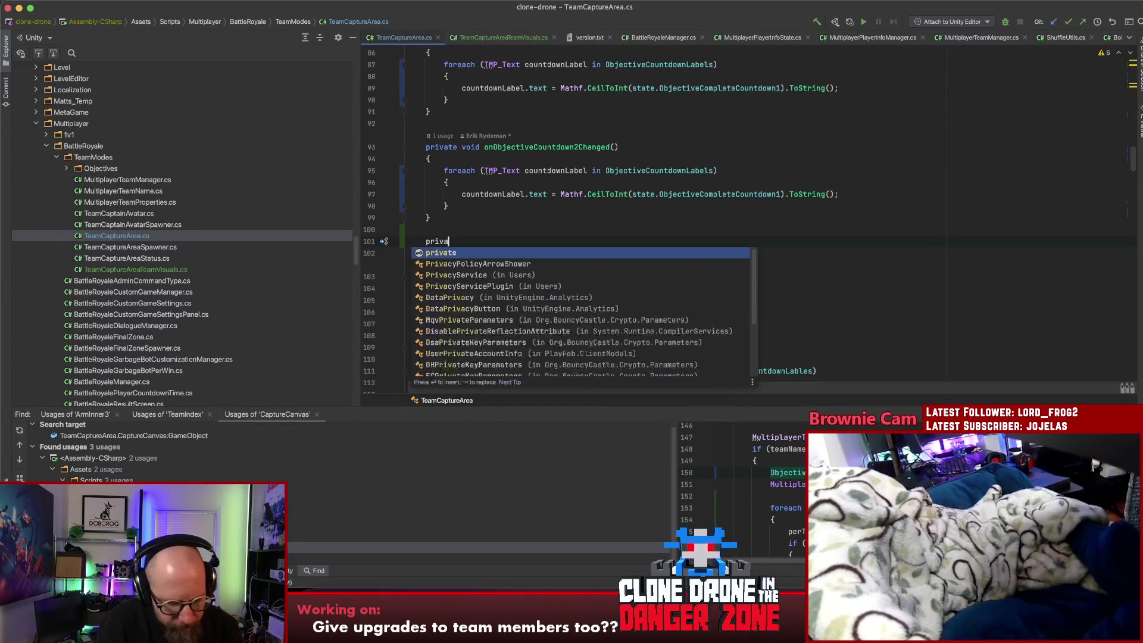
text(te void setObje)
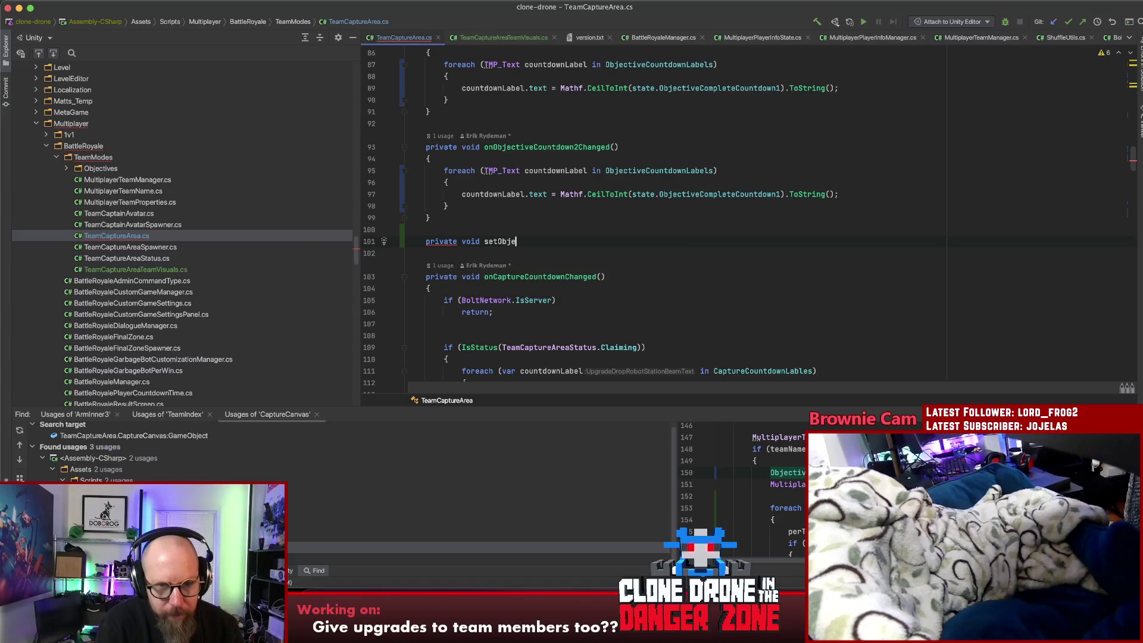
text(ctiveCou)
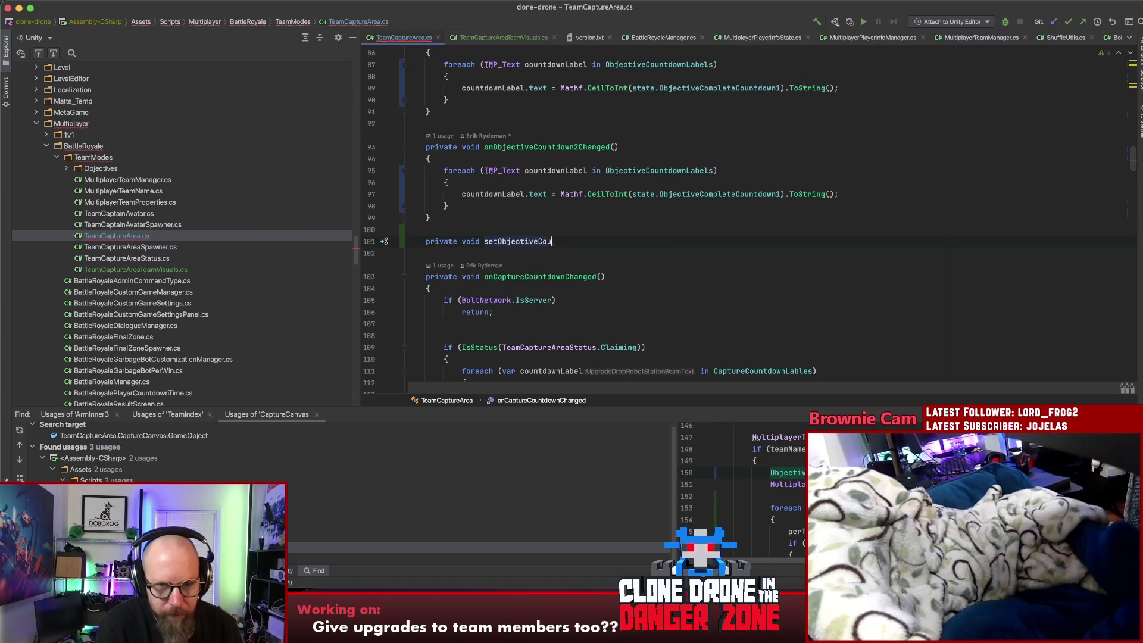
text(ntdow)
text(nLabels)
text((string )
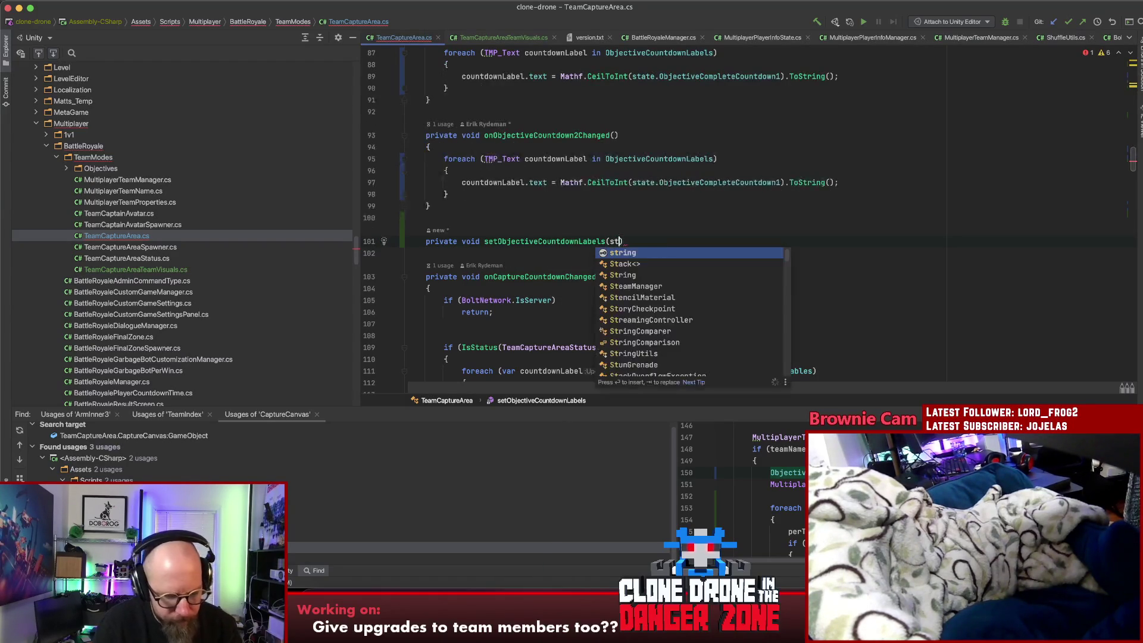
text(text))
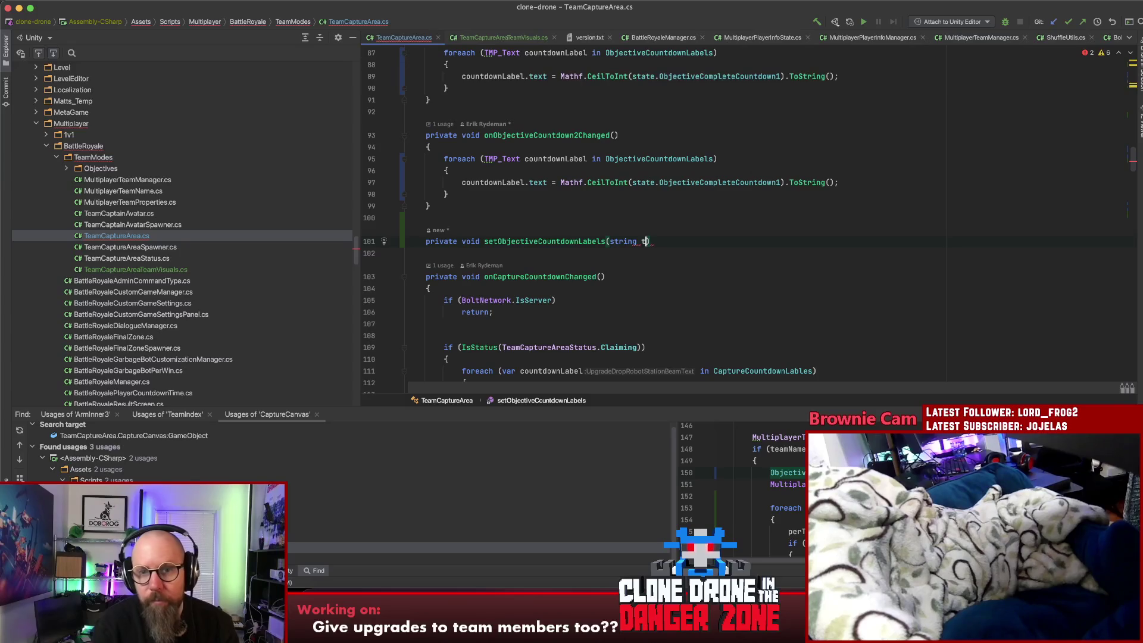
text({)
key(Return)
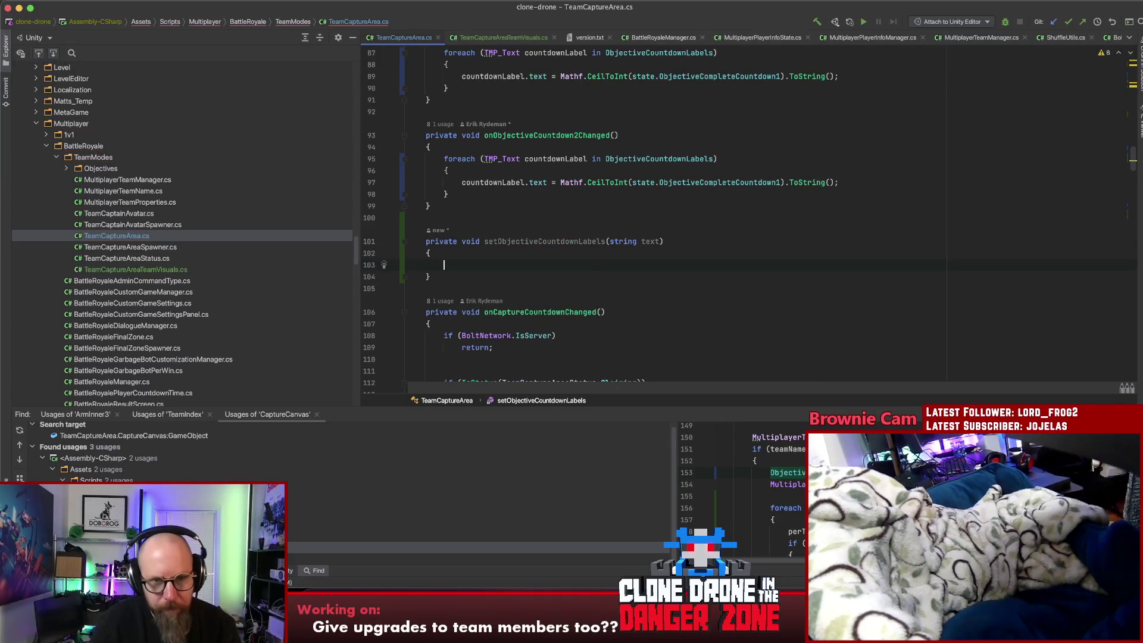
Move the countdown-2 foreach loop into the new method and remove its old countdown reference
mouse_move(445, 157)
mouse_down()
mouse_move(451, 179)
mouse_move(486, 195)
mouse_up()
key(super+c)
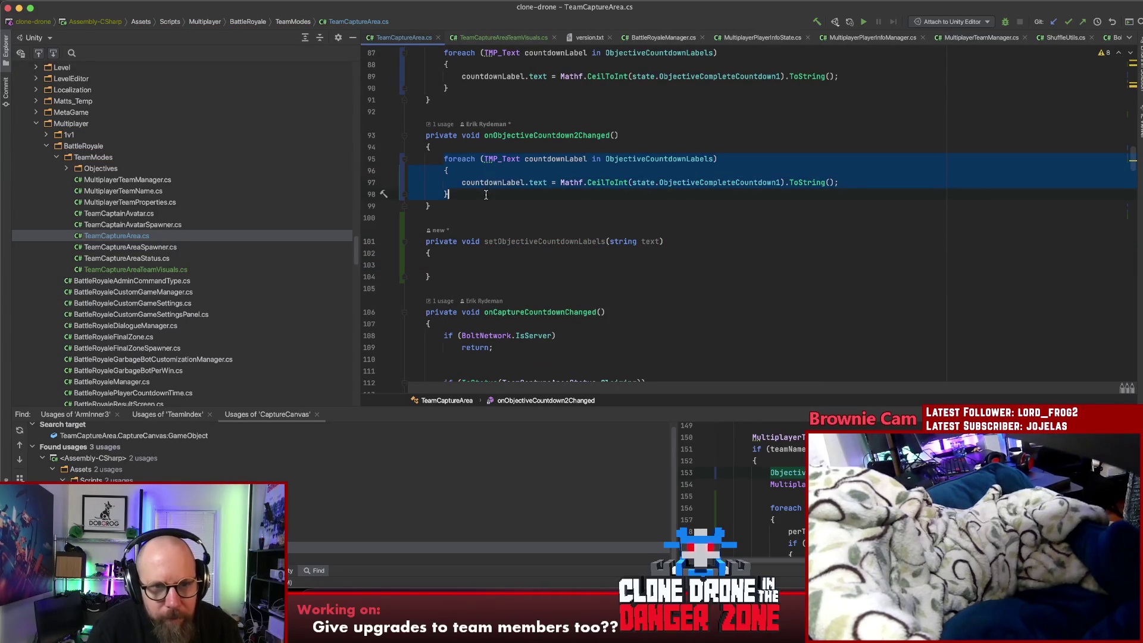
key(BackSpace)
key(super+v)
click(659, 206)
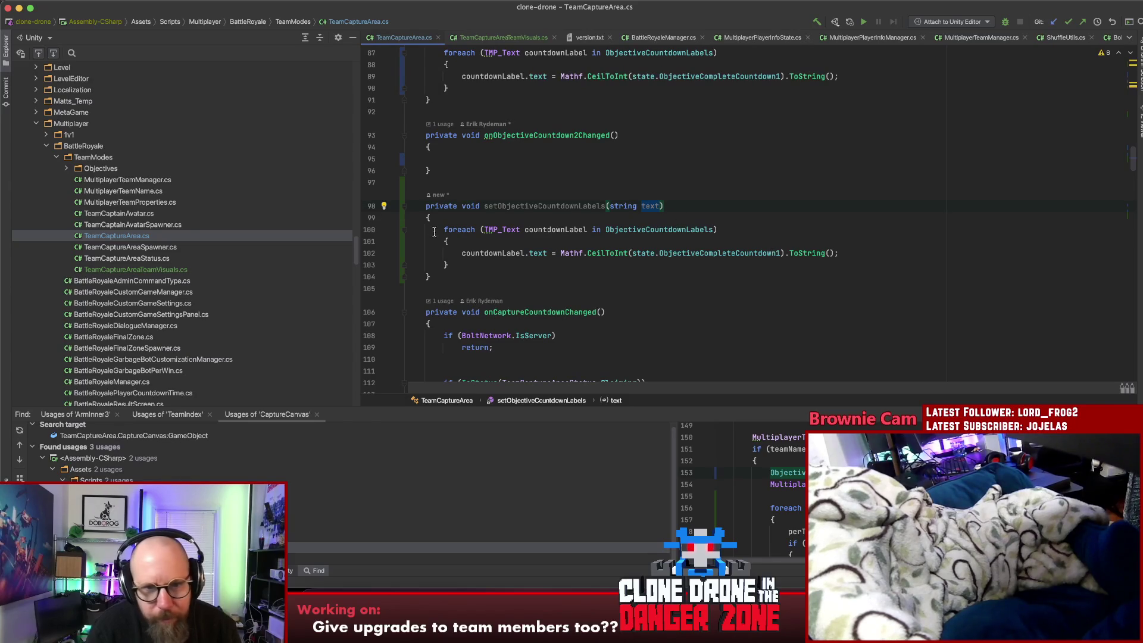
click(780, 253)
key(BackSpace)
text(text)
drag(779, 253, 633, 253)
key(ctrl+c)
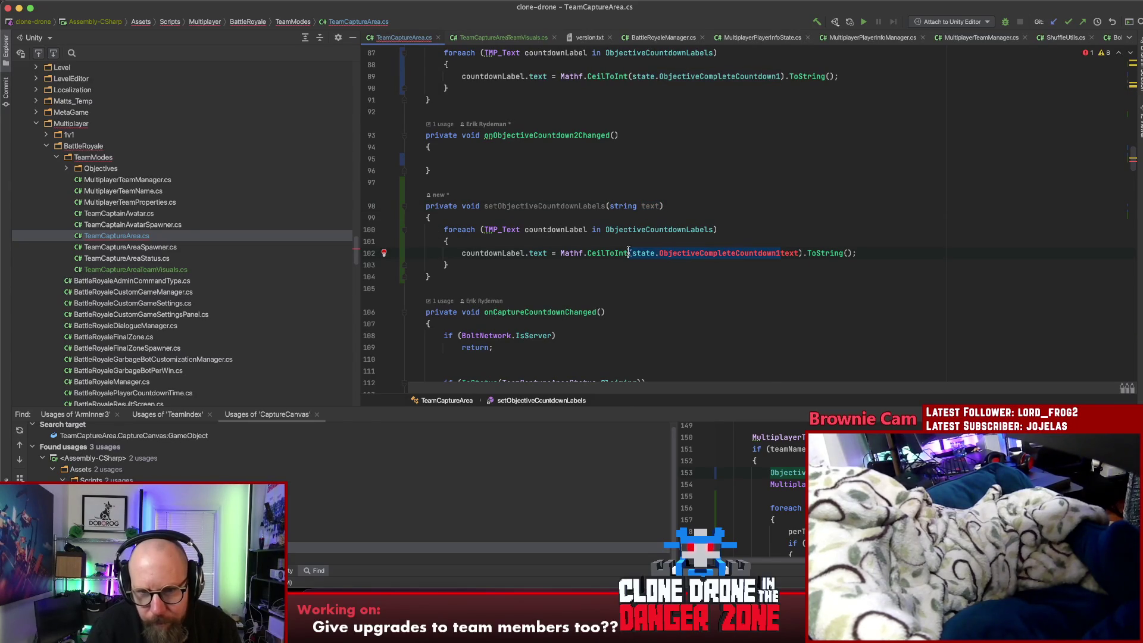
key(BackSpace)
Call setObjectiveCountdownLabels from the countdown-2 handler and have the loop assign text to the labels
click(503, 158)
text(setObje)
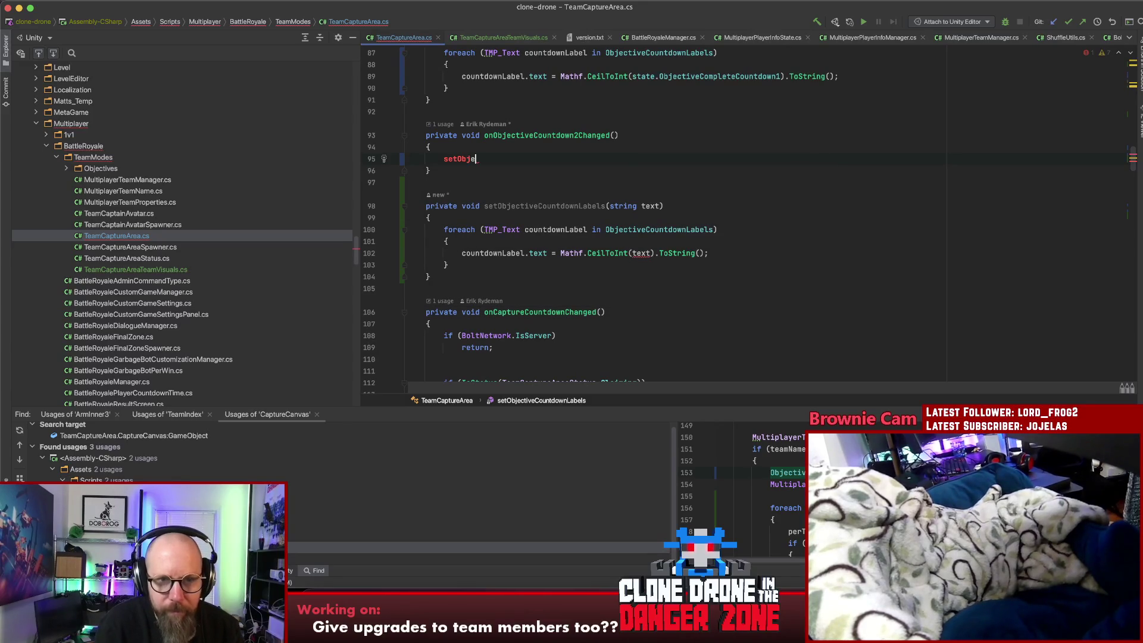
key(Down)
key(Return)
key(ctrl+v)
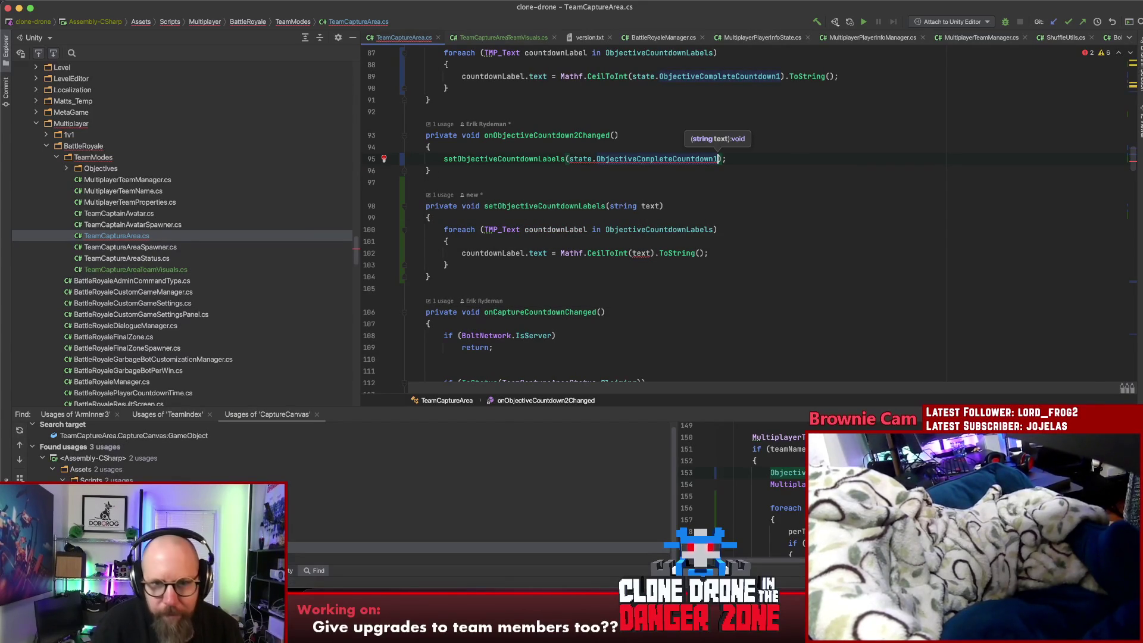
double_click(640, 253)
key(BackSpace)
click(561, 253)
text(text)
drag(580, 253, 700, 254)
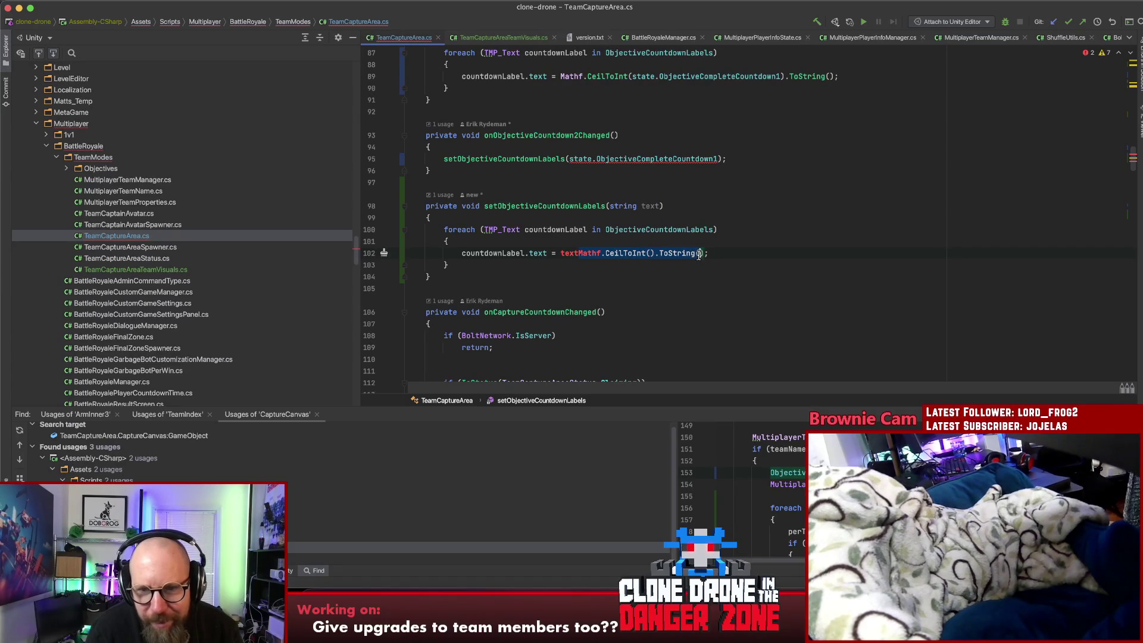
key(BackSpace)
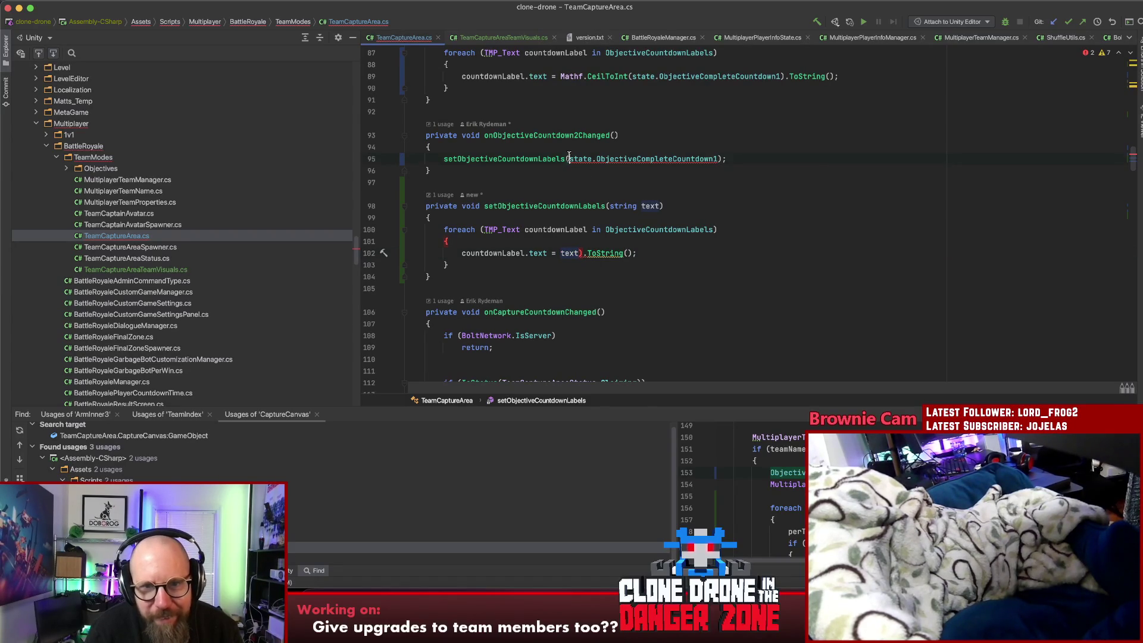
Make line 95's argument Mathf.CeilToInt(...).ToString() and fix its closing parentheses
click(567, 158)
text(Mathf.CeilToInt()
drag(614, 250, 633, 253)
key(ctrl+c)
key(BackSpace)
click(809, 158)
key(ctrl+v)
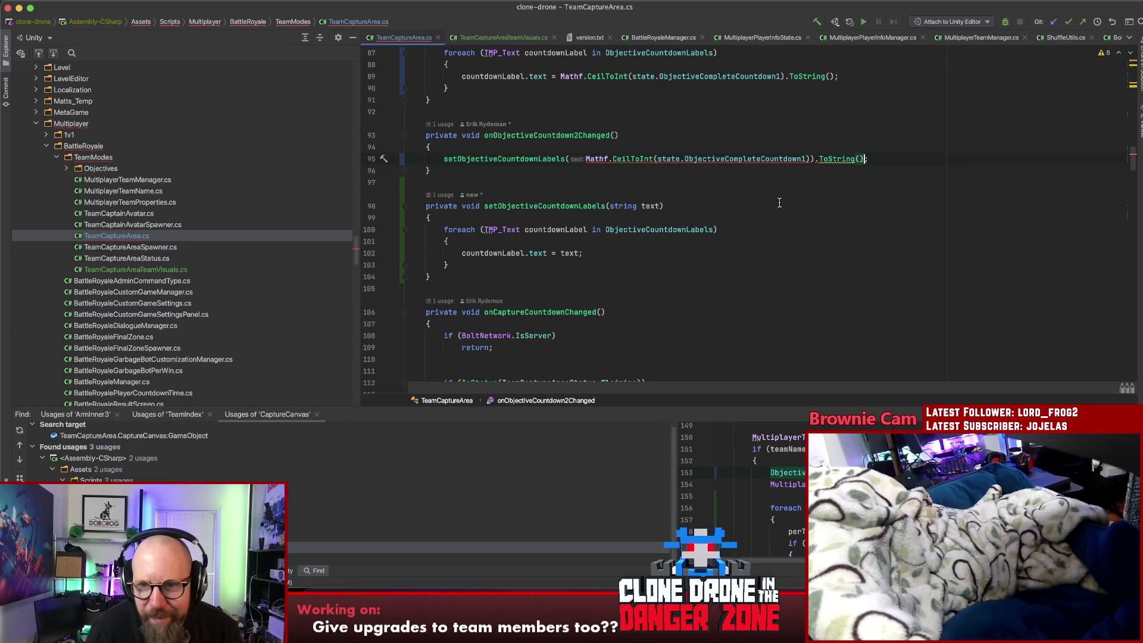
click(814, 158)
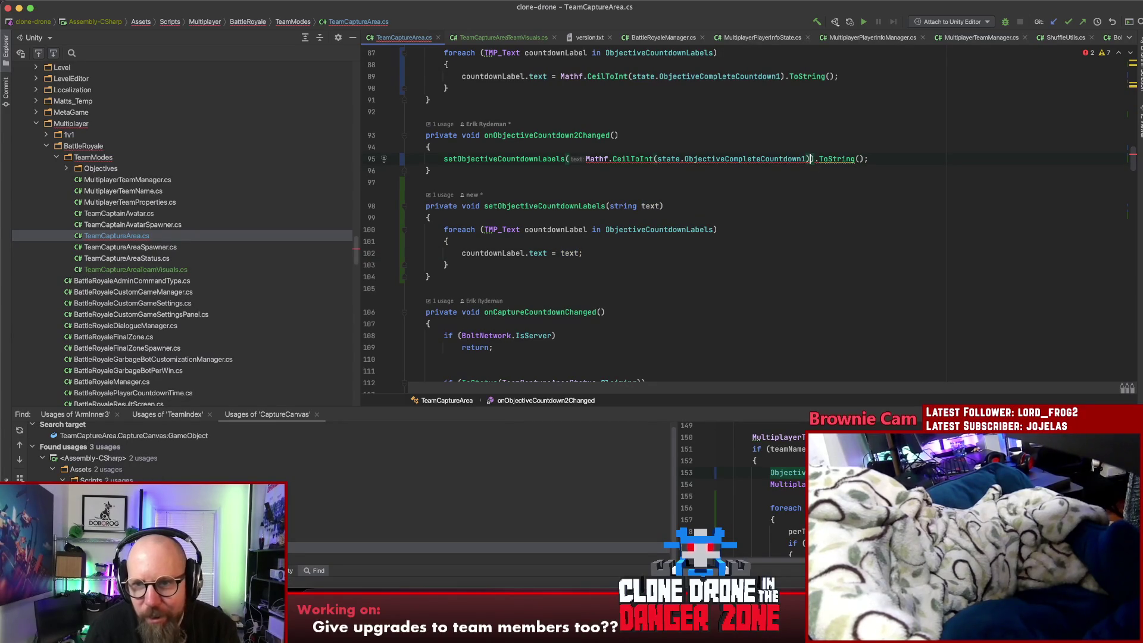
key(BackSpace)
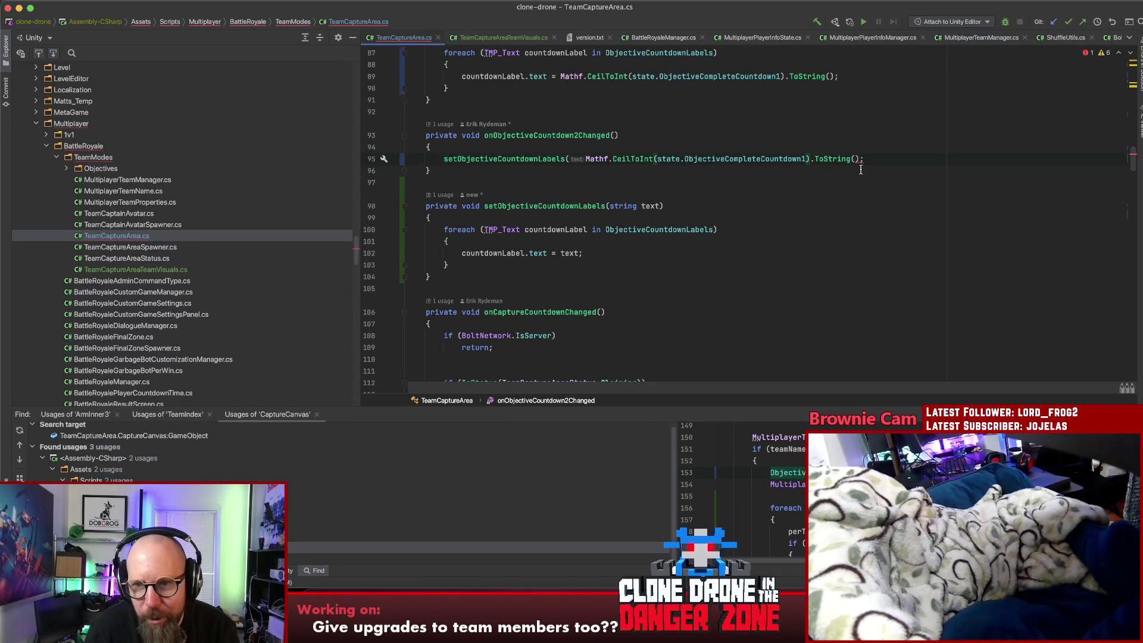
click(860, 158)
text())
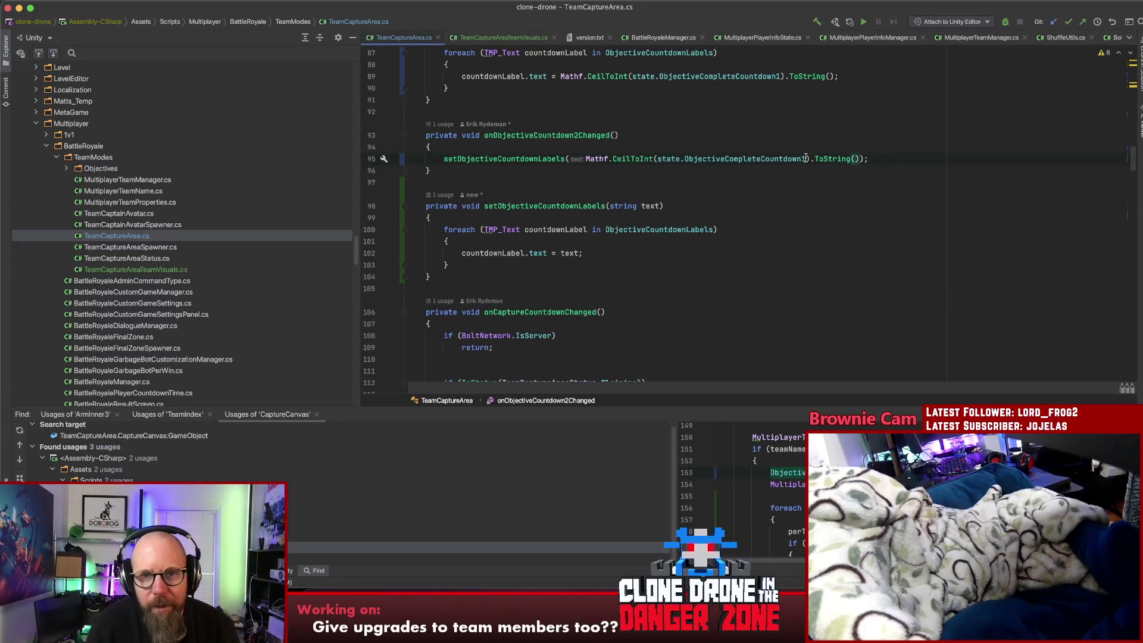
Add the same call to onObjectiveCountdown1Changed, using ObjectiveCompleteCountdown1
drag(438, 159, 891, 163)
scroll(729, 165, up, 3)
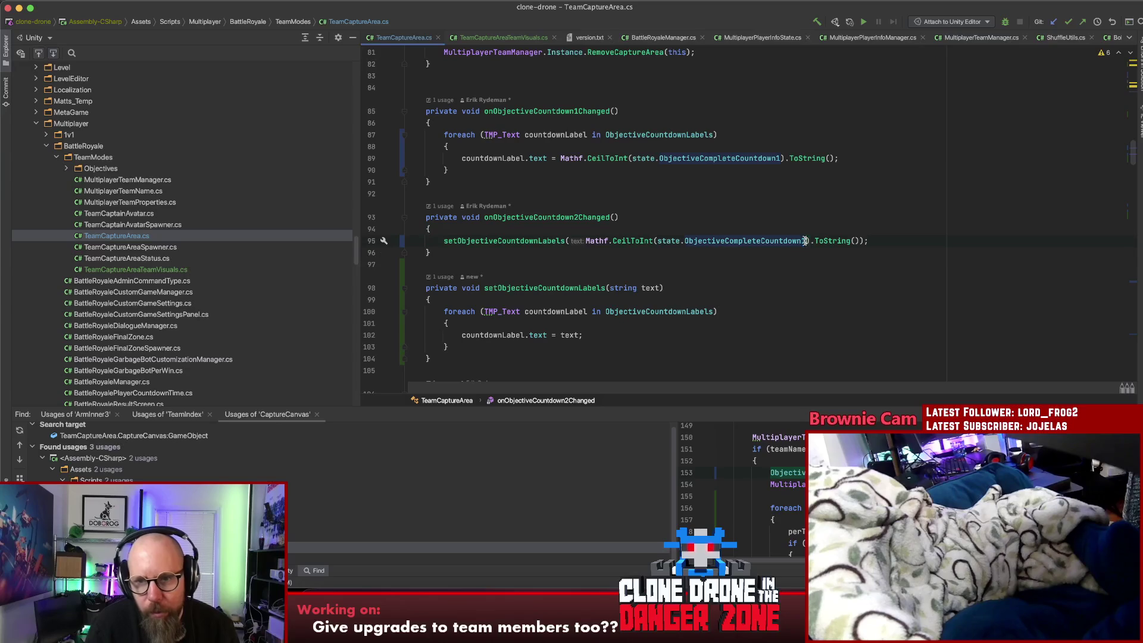
drag(441, 240, 917, 236)
key(super+c)
click(548, 171)
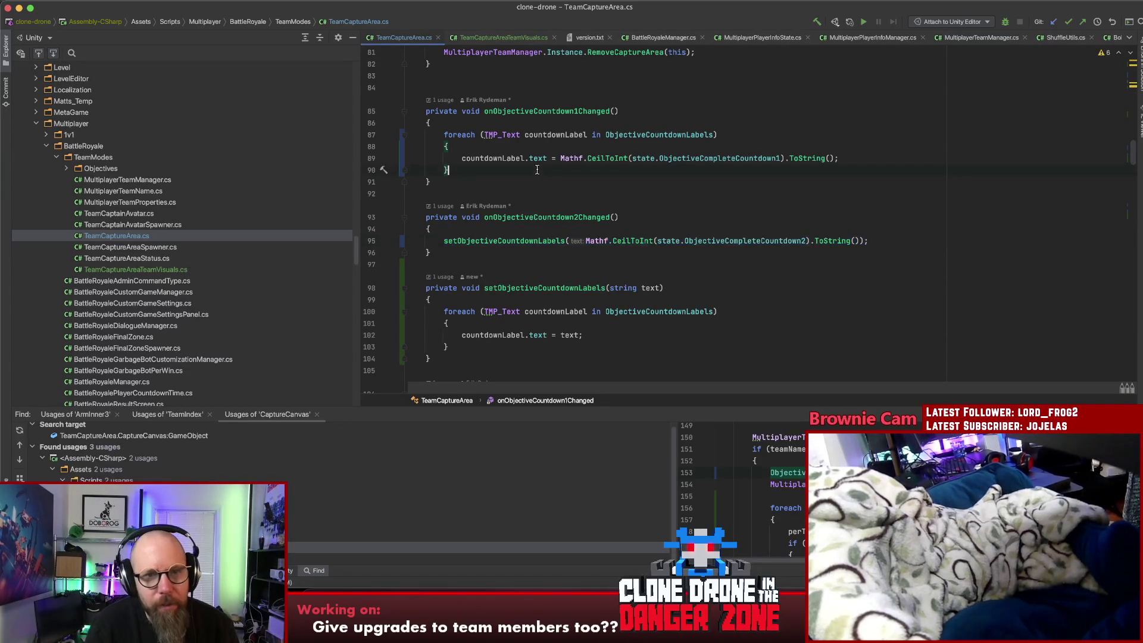
key(Return)
key(super+v)
key(BackSpace)
text(1)
Delete the old foreach loop from onObjectiveCountdown1Changed
drag(500, 176, 319, 135)
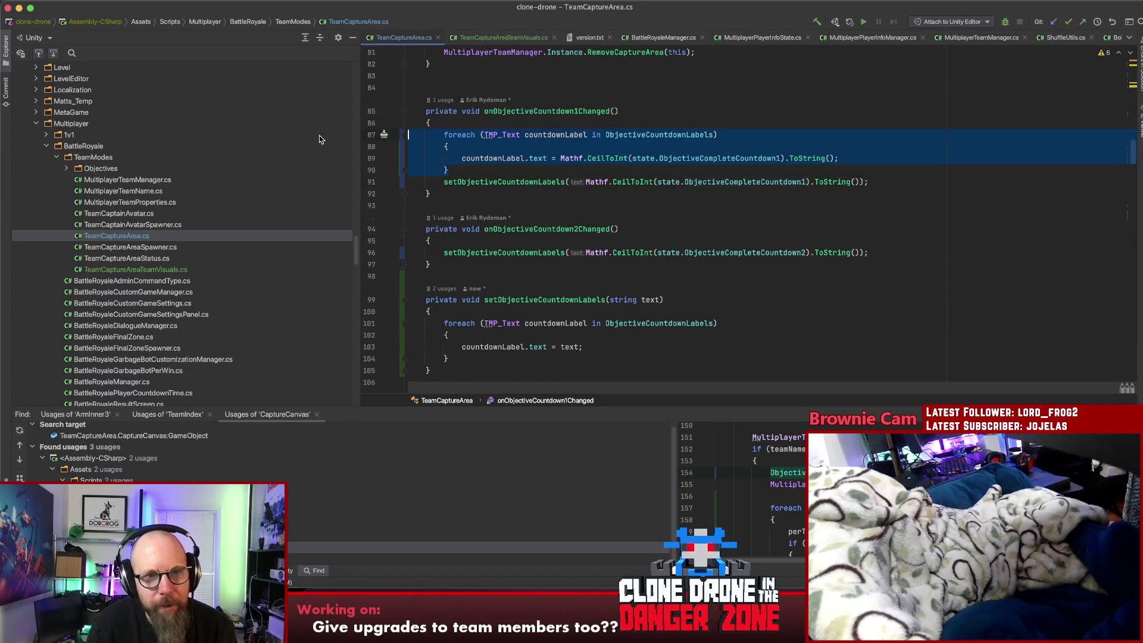
key(BackSpace)
click(605, 145)
mouse_move(411, 135)
mouse_down()
mouse_move(938, 144)
mouse_move(432, 134)
mouse_move(441, 135)
mouse_up()
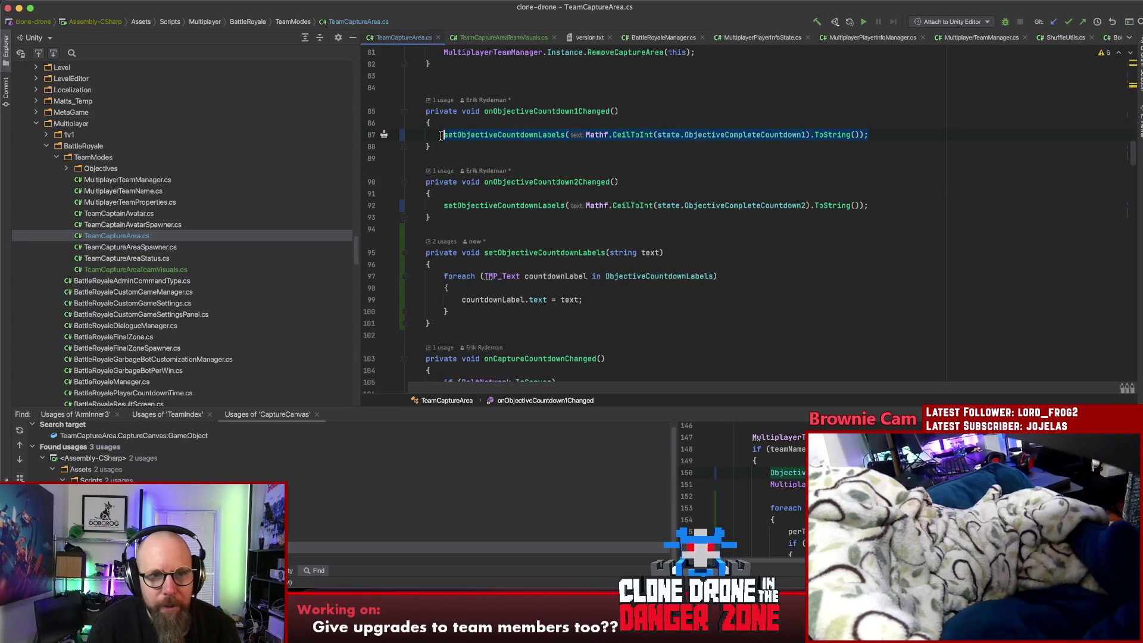
scroll(536, 161, down, 5)
scroll(615, 168, up, 1)
scroll(615, 172, up, 6)
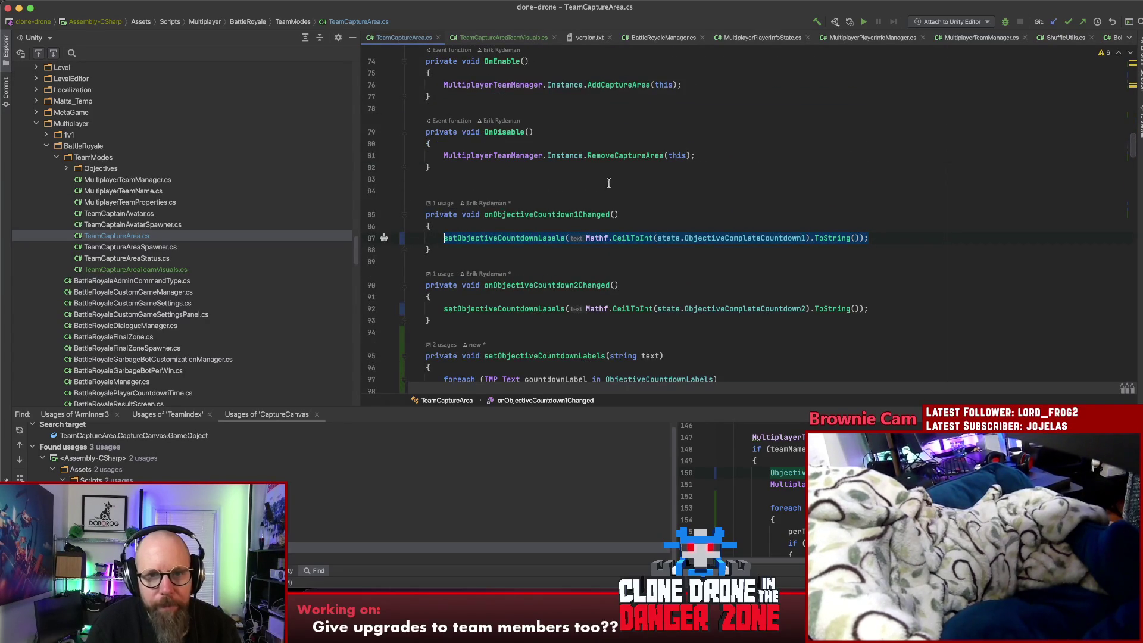
scroll(607, 183, up, 3)
scroll(604, 175, down, 15)
Below the Claiming check, add an if (IsStatus(TeamCaptureAreaStatus.Contested)) condition
click(591, 183)
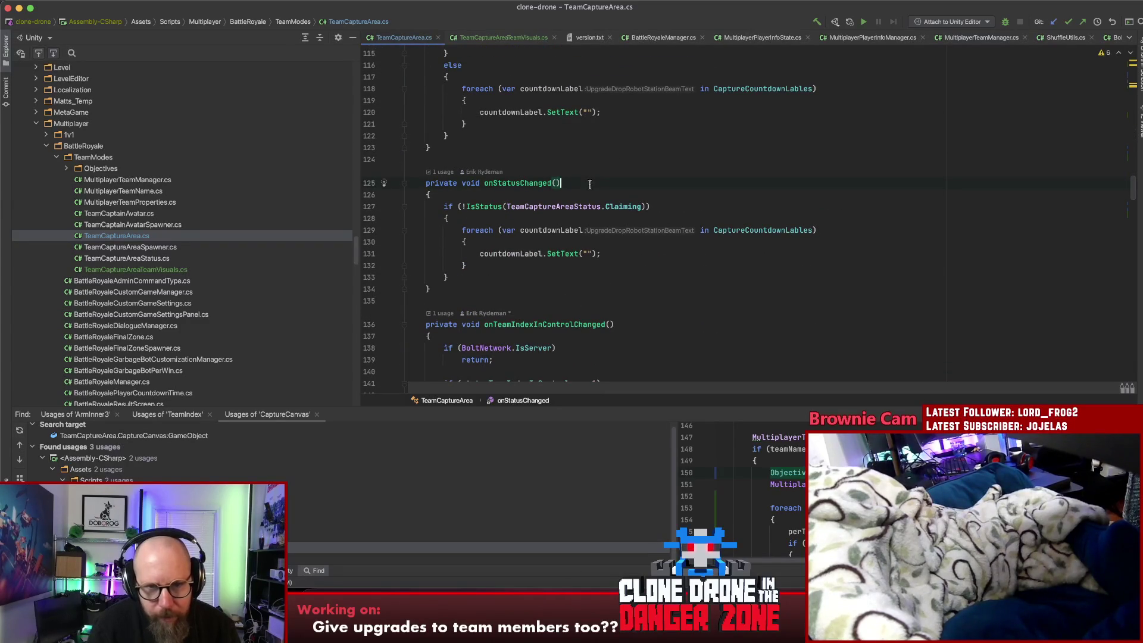
click(516, 182)
click(678, 188)
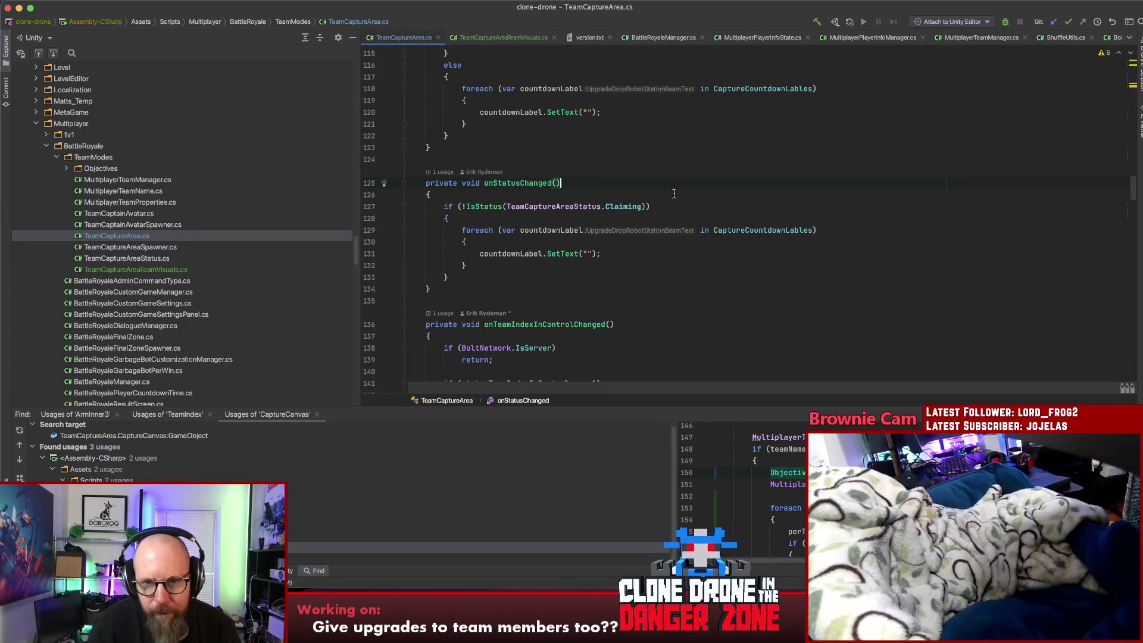
click(524, 275)
key(Return)
key(Return)
text(if()
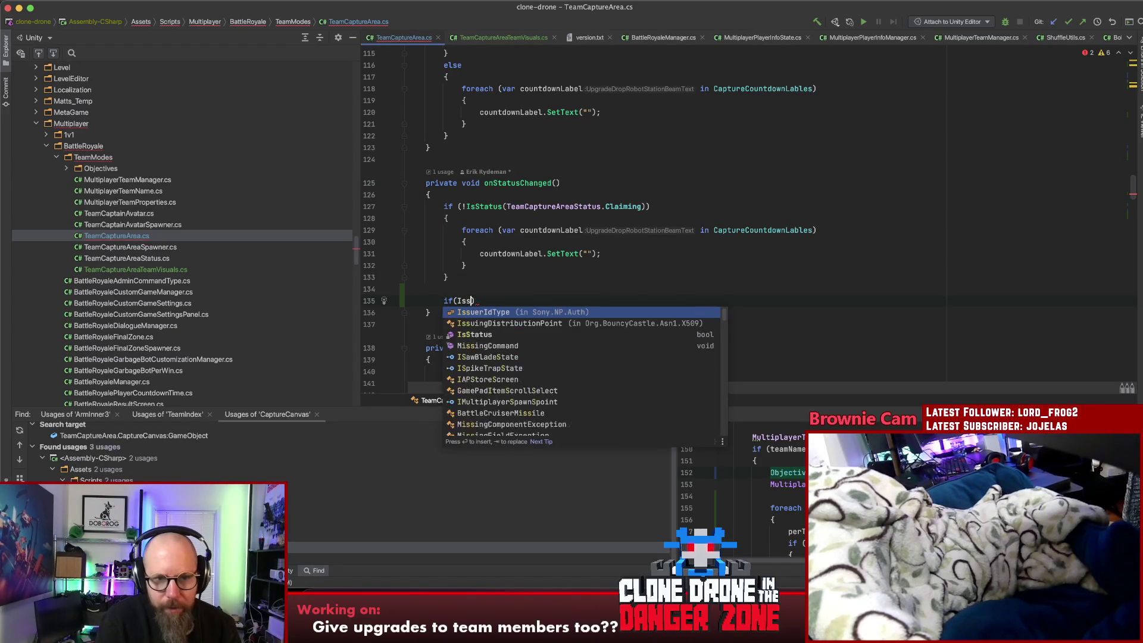
text(IsStatus(Cop)
key(BackSpace)
text(n)
key(Return)
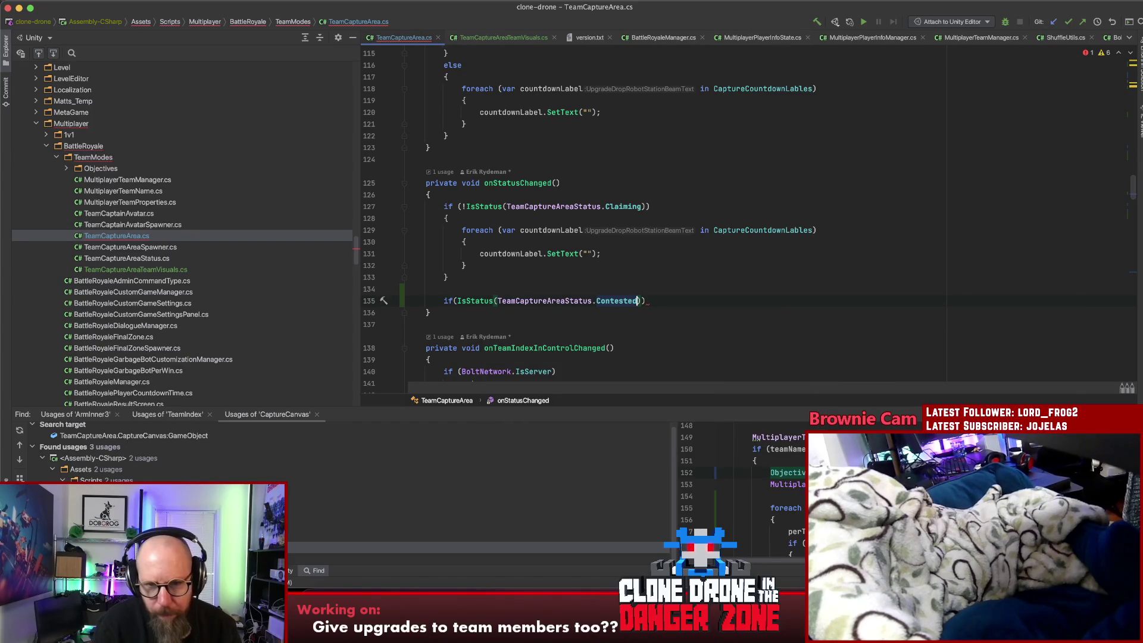
key(Return)
Give the Contested branch a setObjectiveCountdownLabels("!!!") call
text({)
key(Return)
key(super+v)
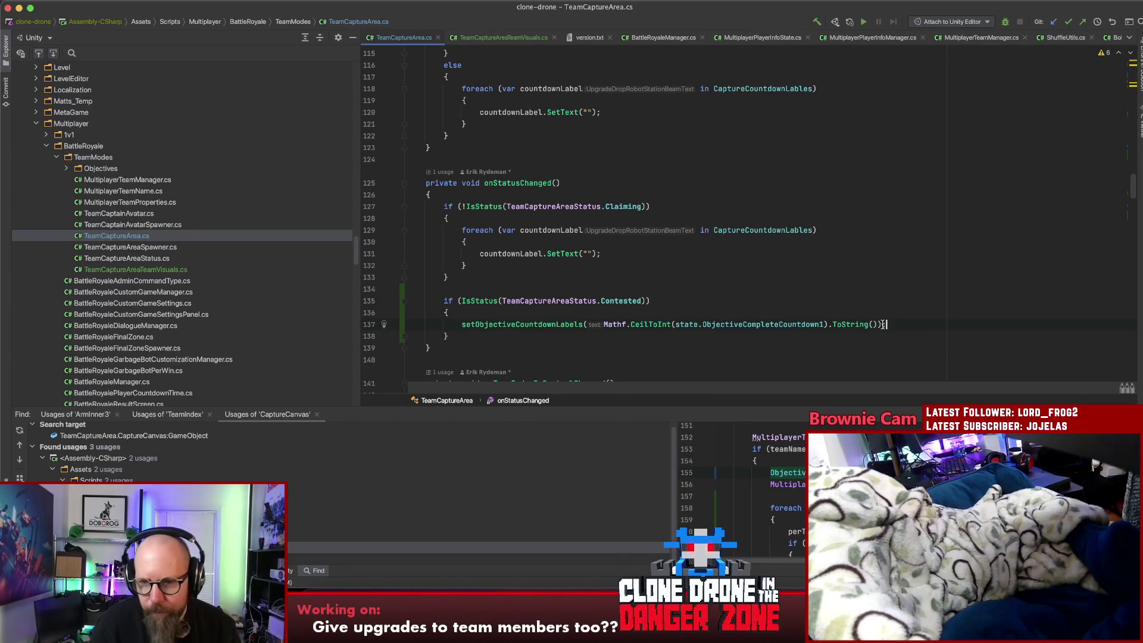
drag(881, 324, 603, 324)
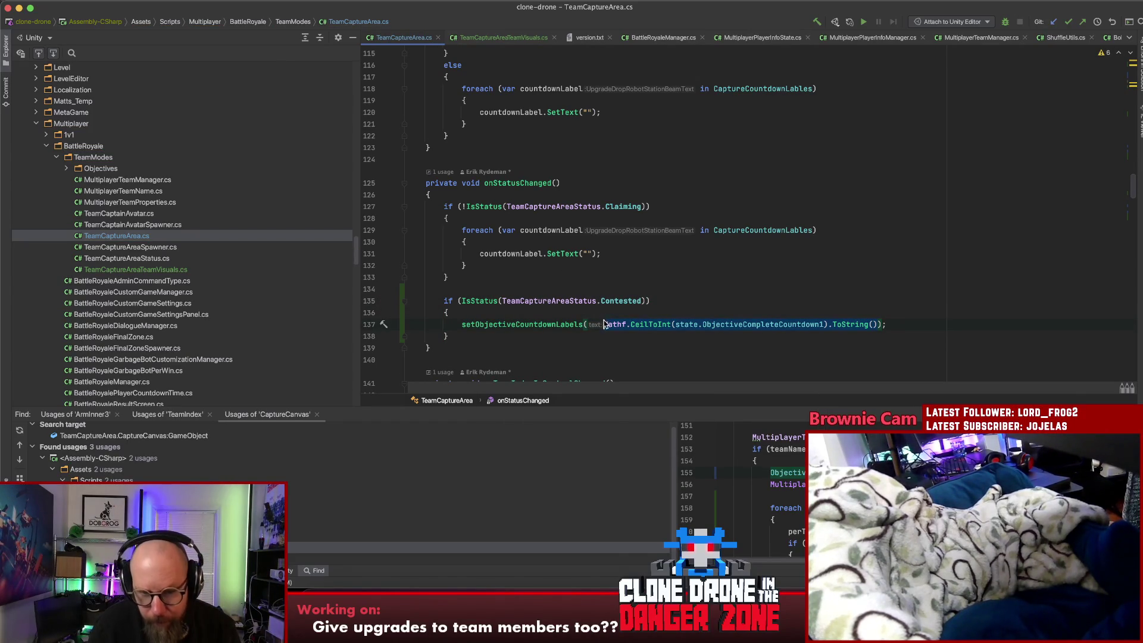
text(")
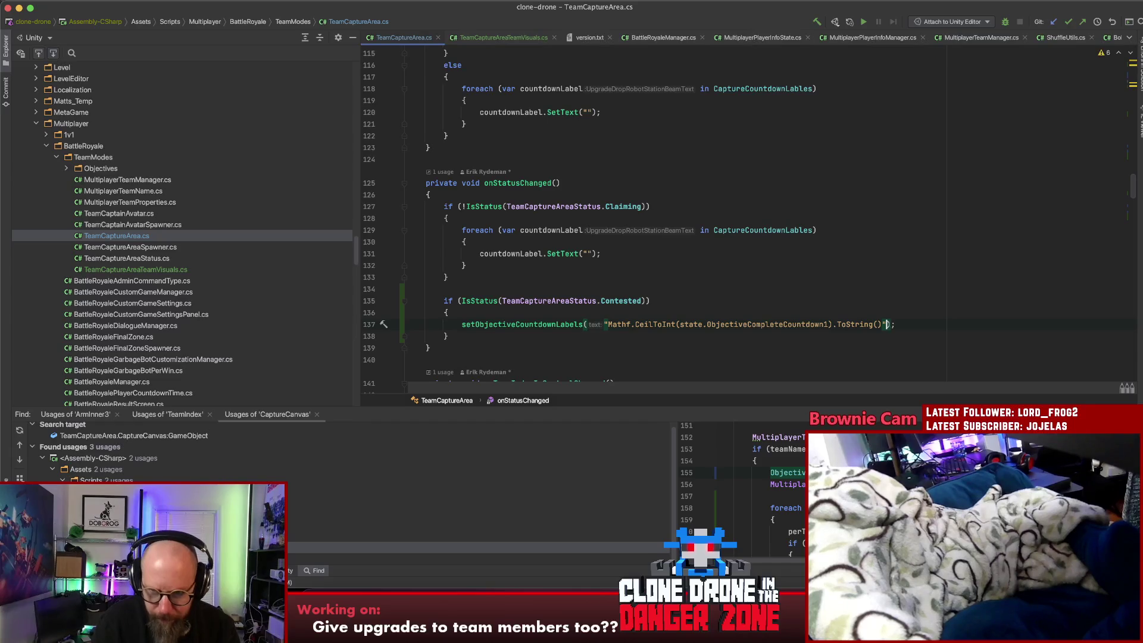
drag(609, 325, 887, 325)
text(!!!)
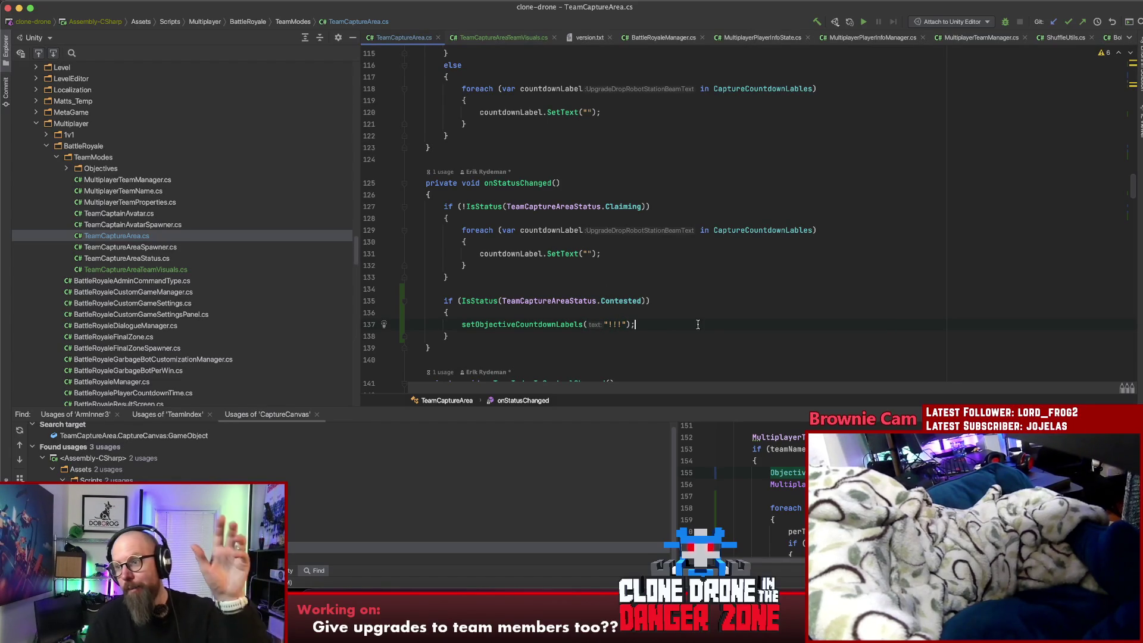
key(Return)
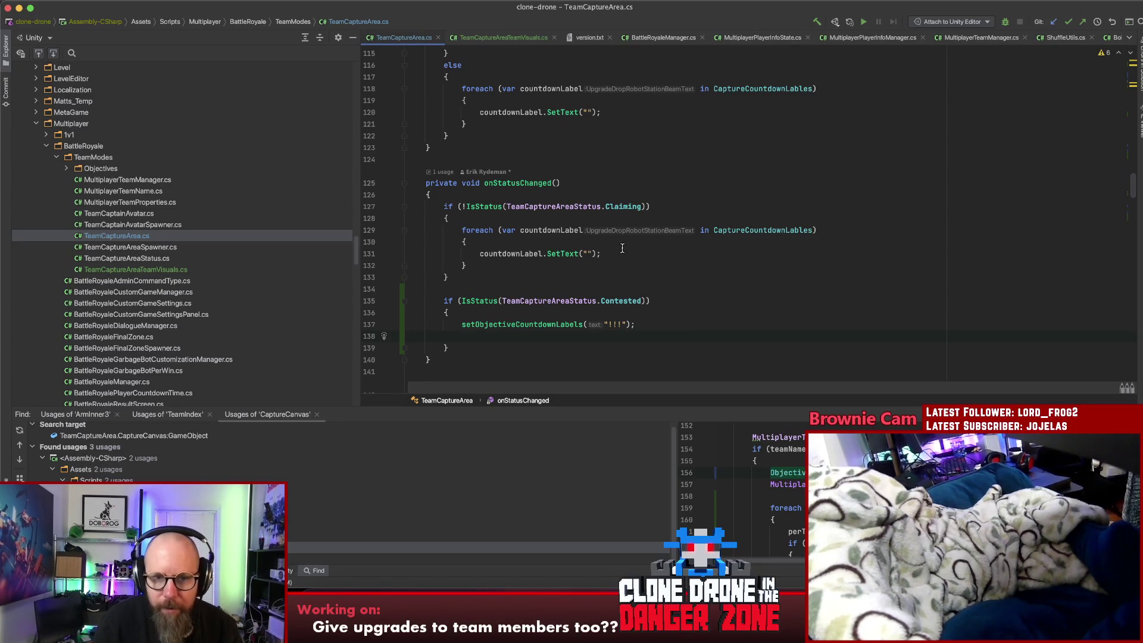
scroll(530, 292, up, 20)
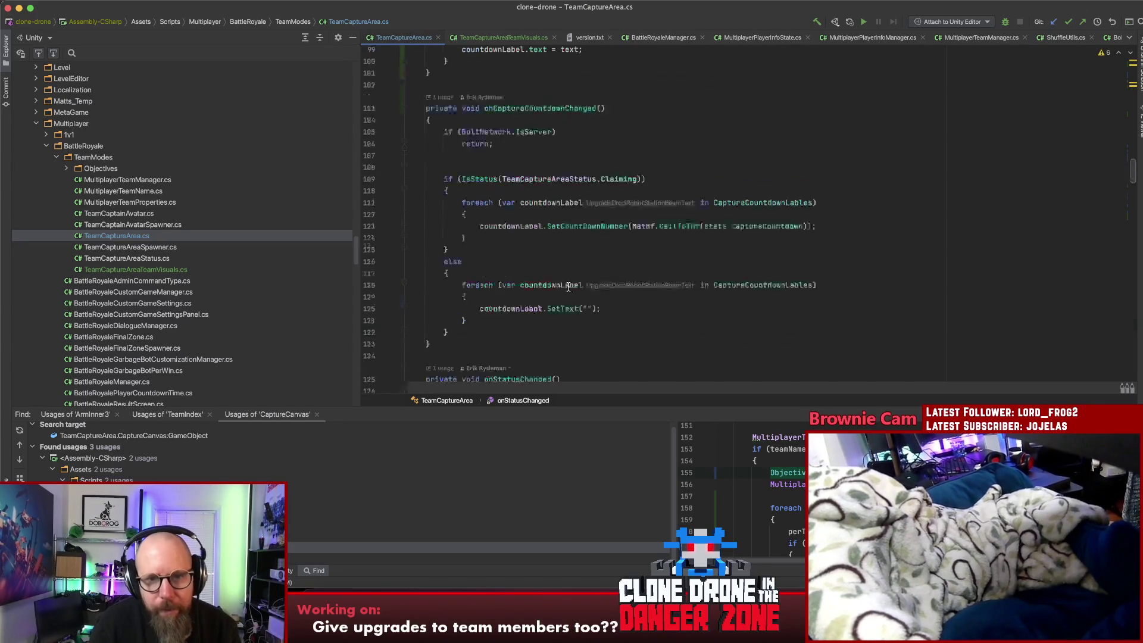
scroll(649, 277, down, 3)
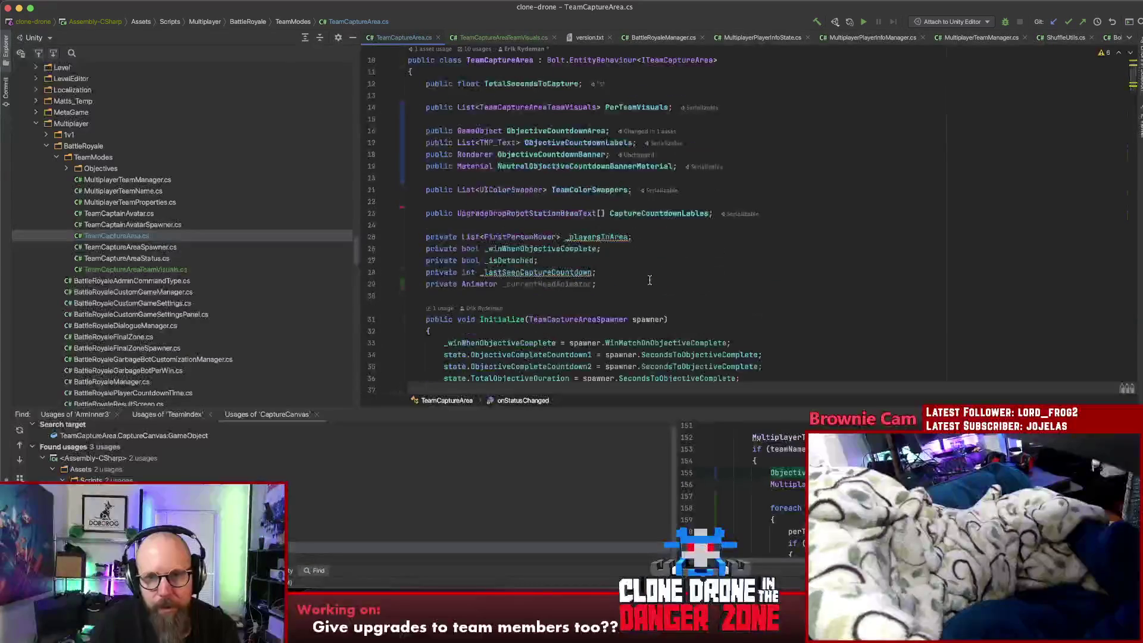
scroll(649, 278, down, 1)
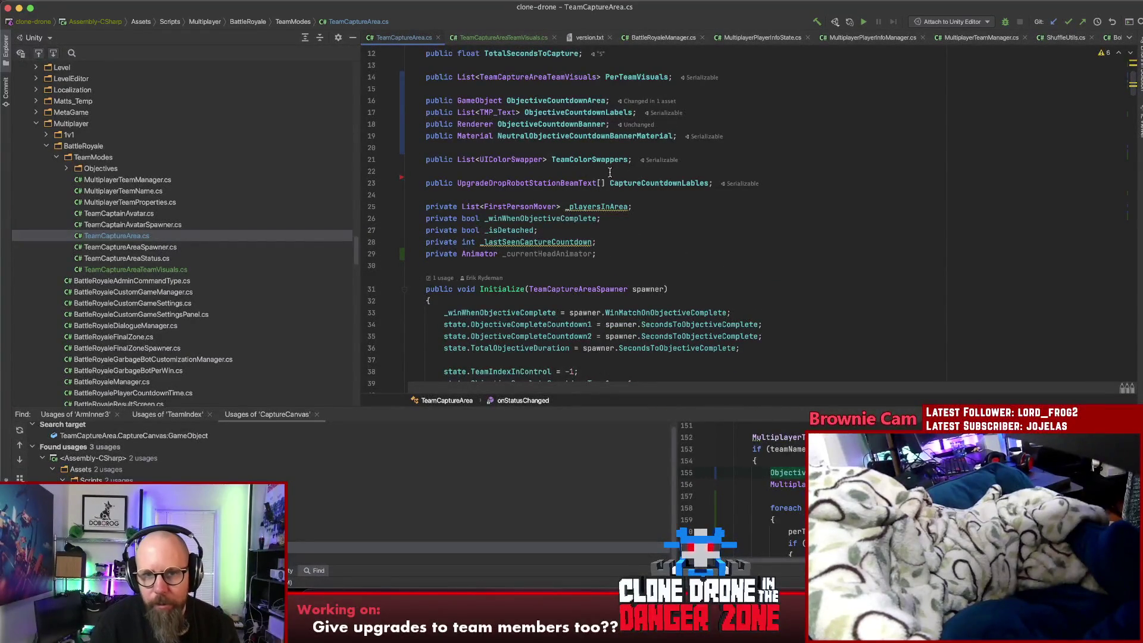
click(606, 123)
scroll(538, 191, down, 20)
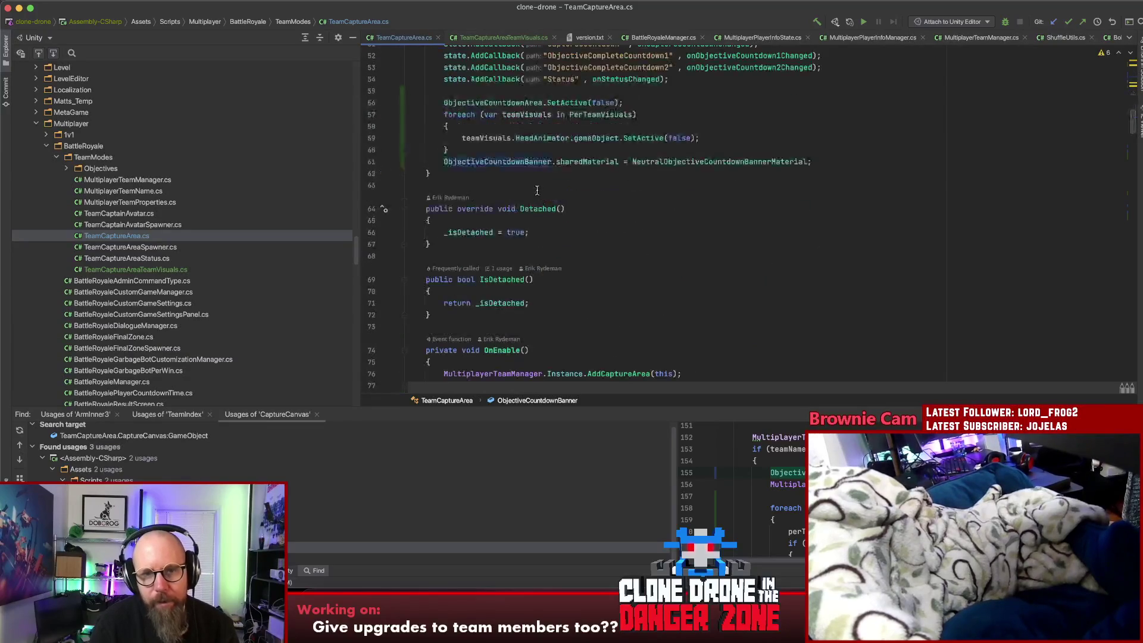
scroll(538, 192, down, 5)
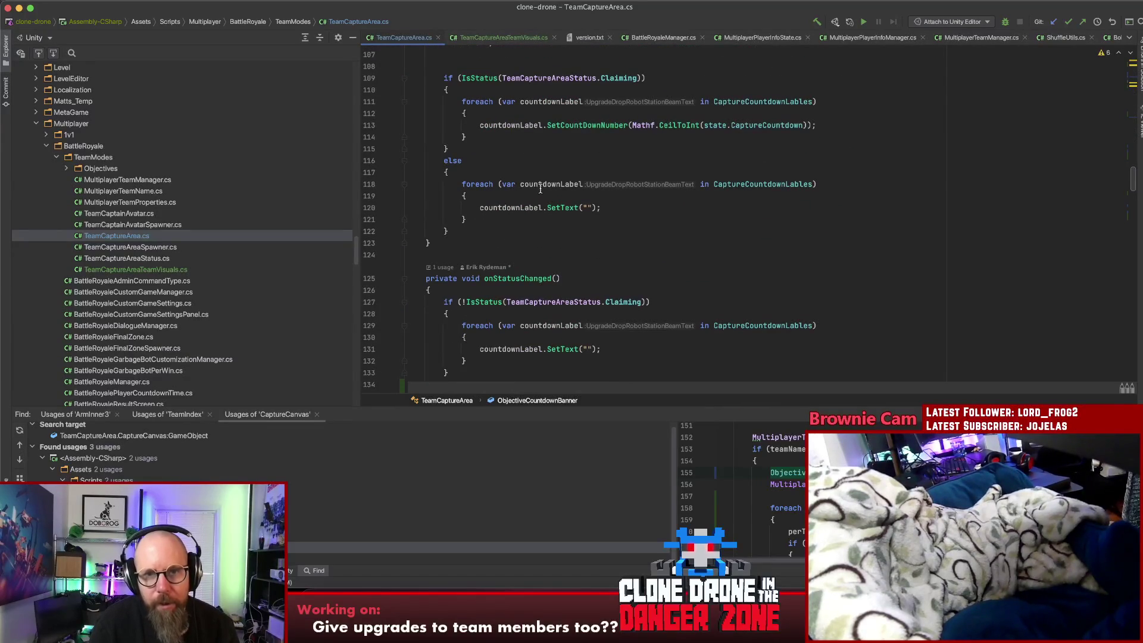
scroll(556, 190, up, 20)
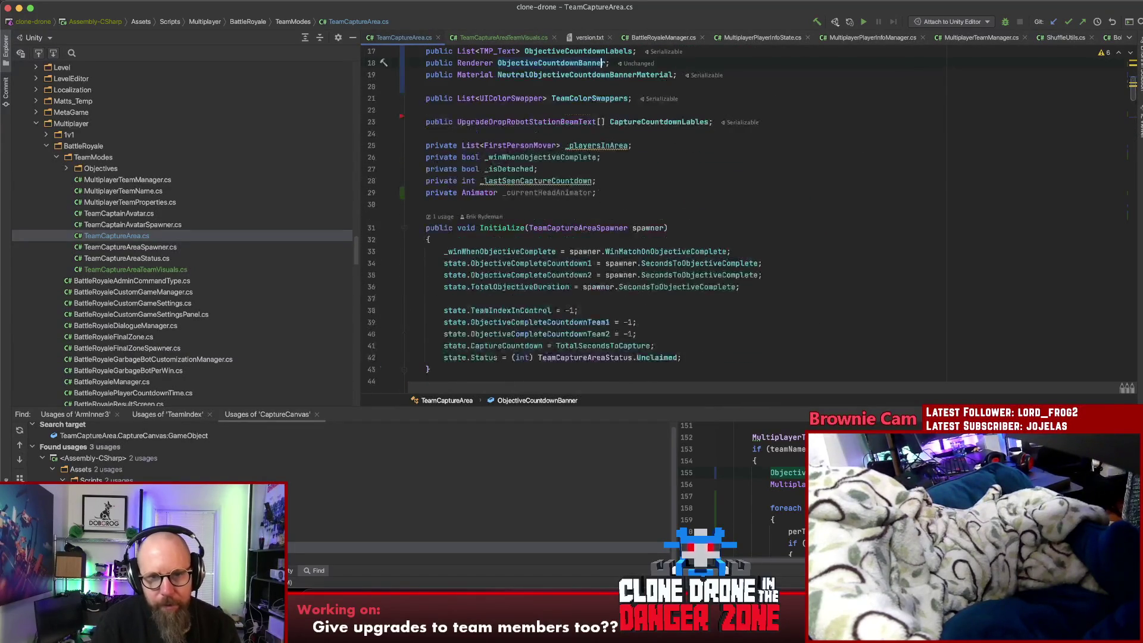
scroll(593, 173, down, 20)
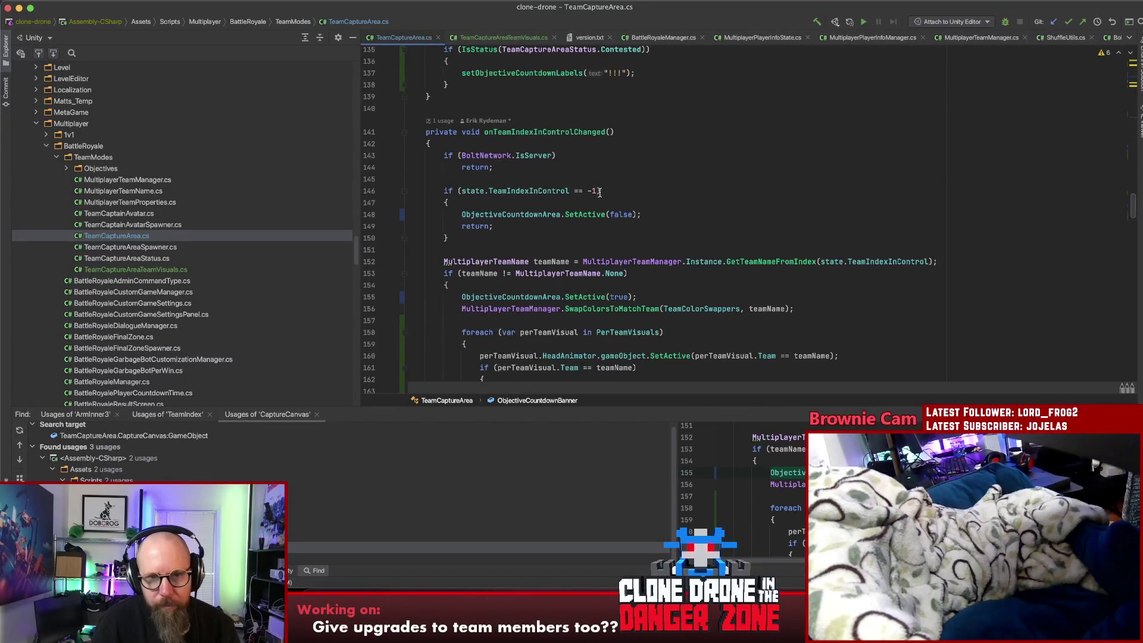
scroll(599, 191, down, 3)
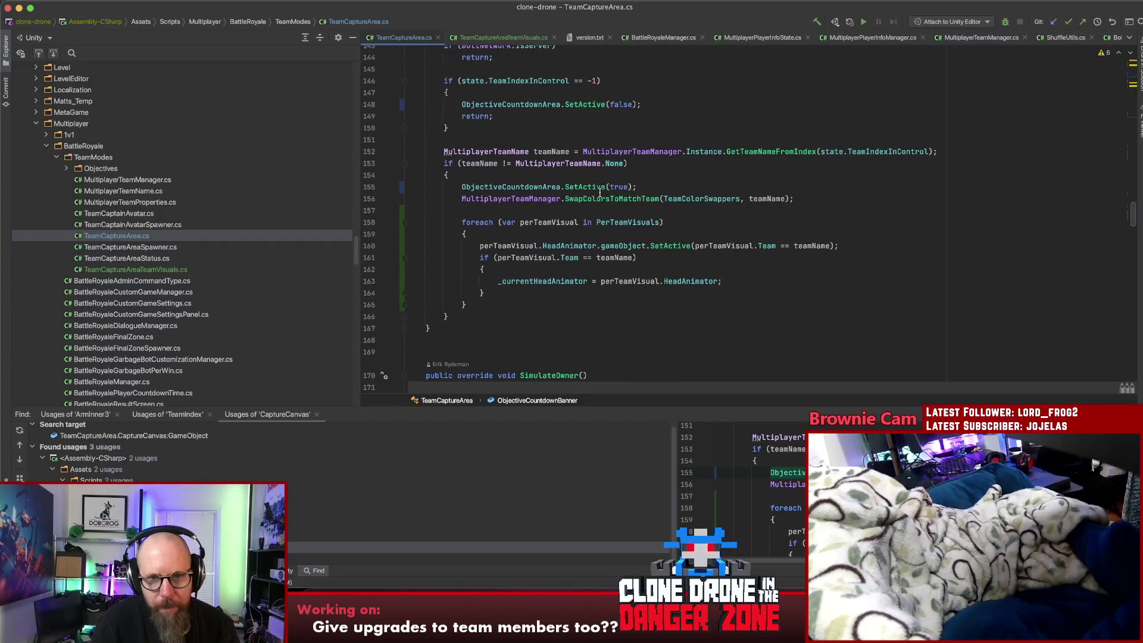
scroll(600, 191, up, 2)
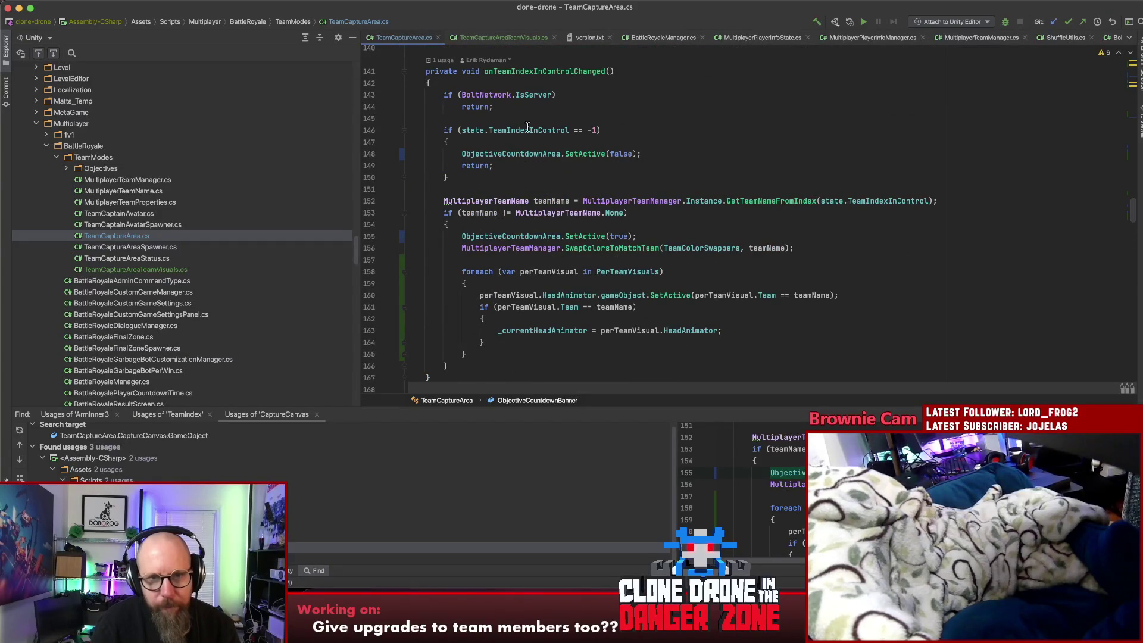
click(540, 71)
In the per-team loop, add ObjectiveCountdownBanner.sharedMaterial = perTeamVisual.ObjectiveCountdownBannnerMaterial;
click(523, 284)
key(Return)
text(ObjectiveCountdownBanner)
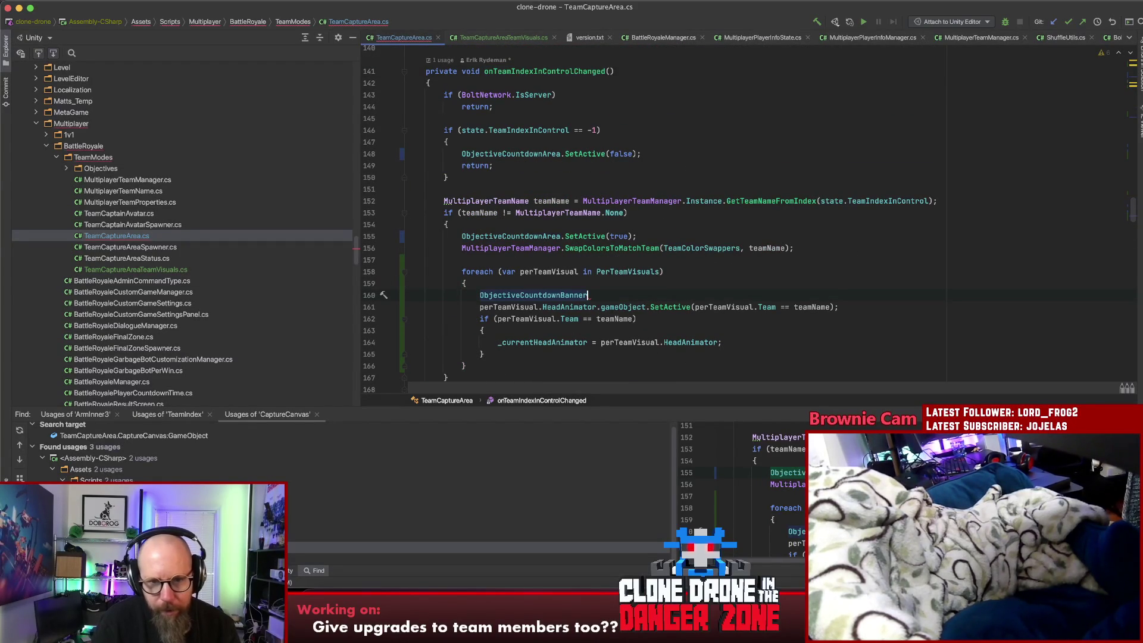
key(alt+BackSpace)
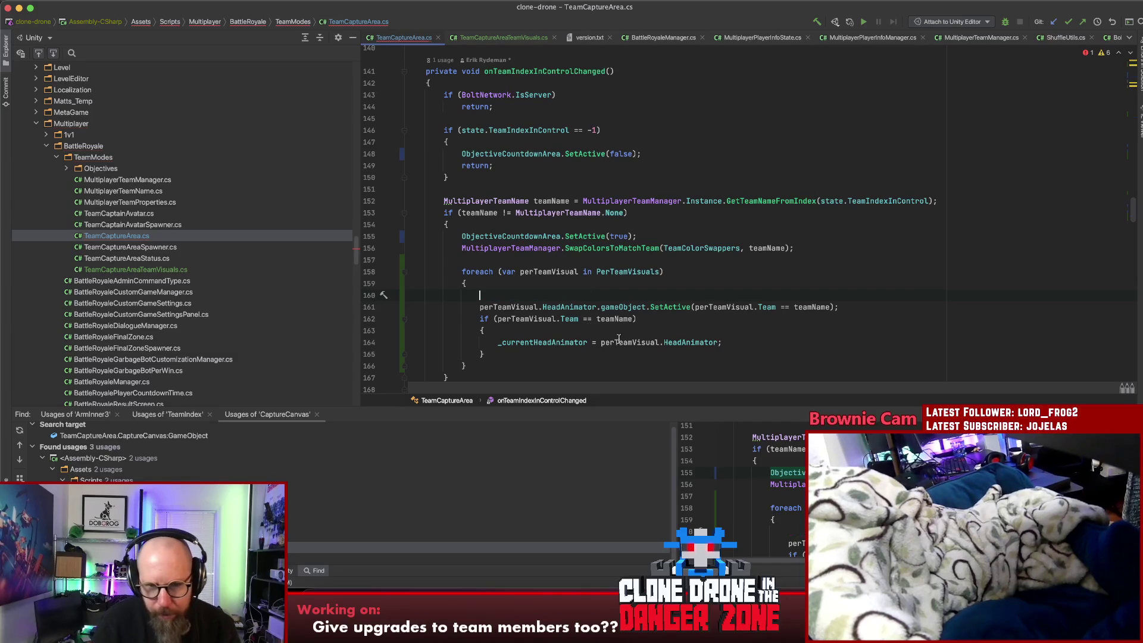
text(ObjectiveCountdownBanner.)
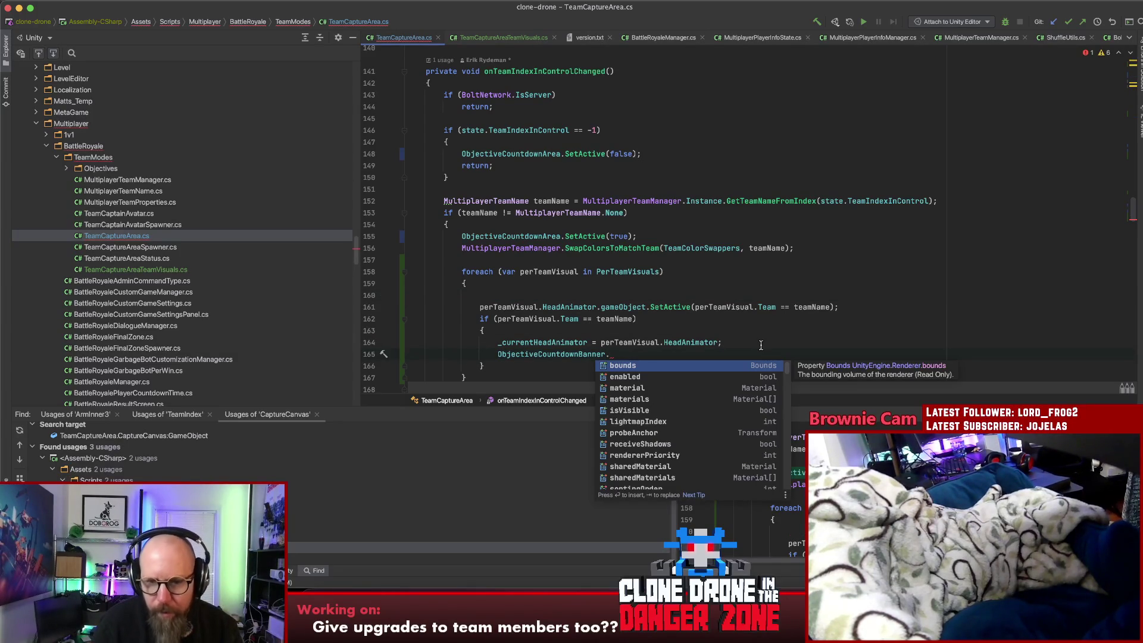
text(share)
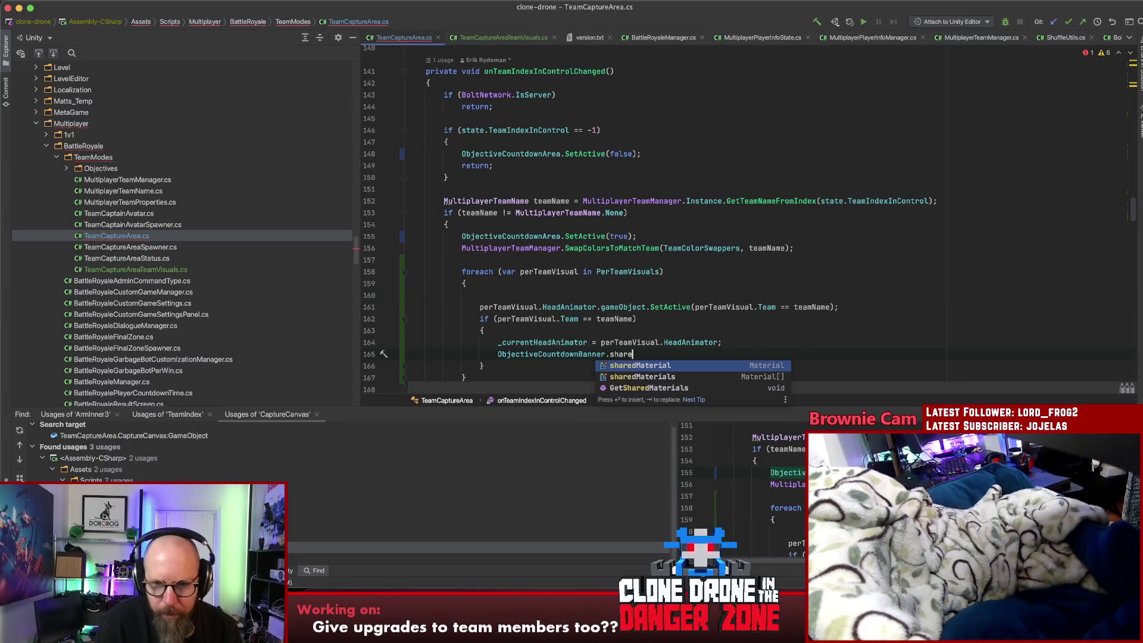
text(dMaterial = perTeamVisual.)
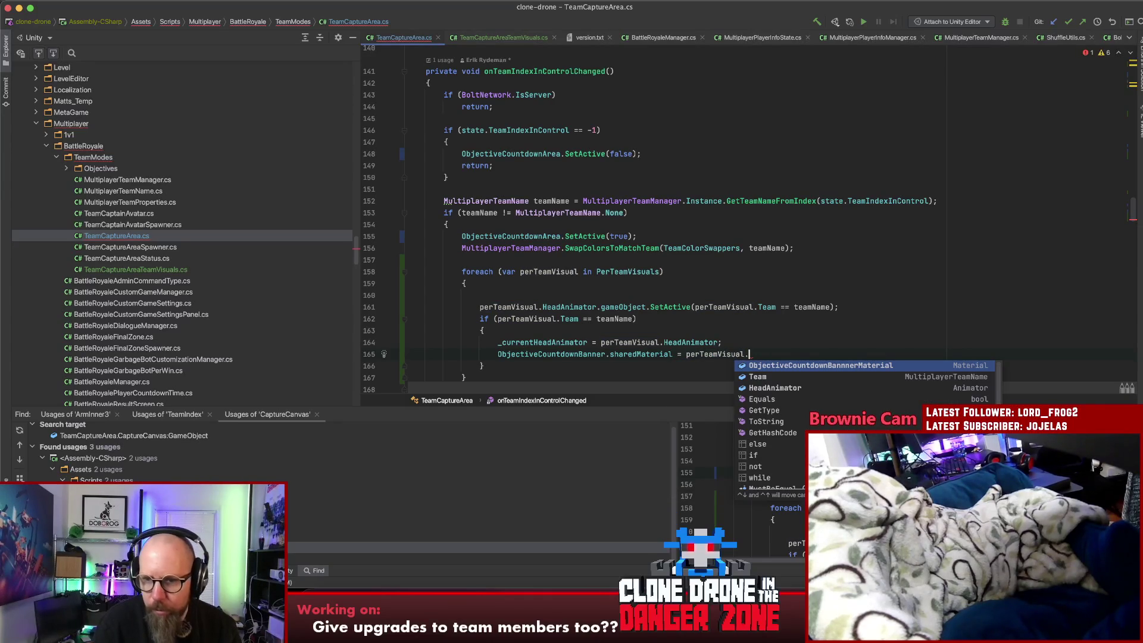
key(Return)
text(;)
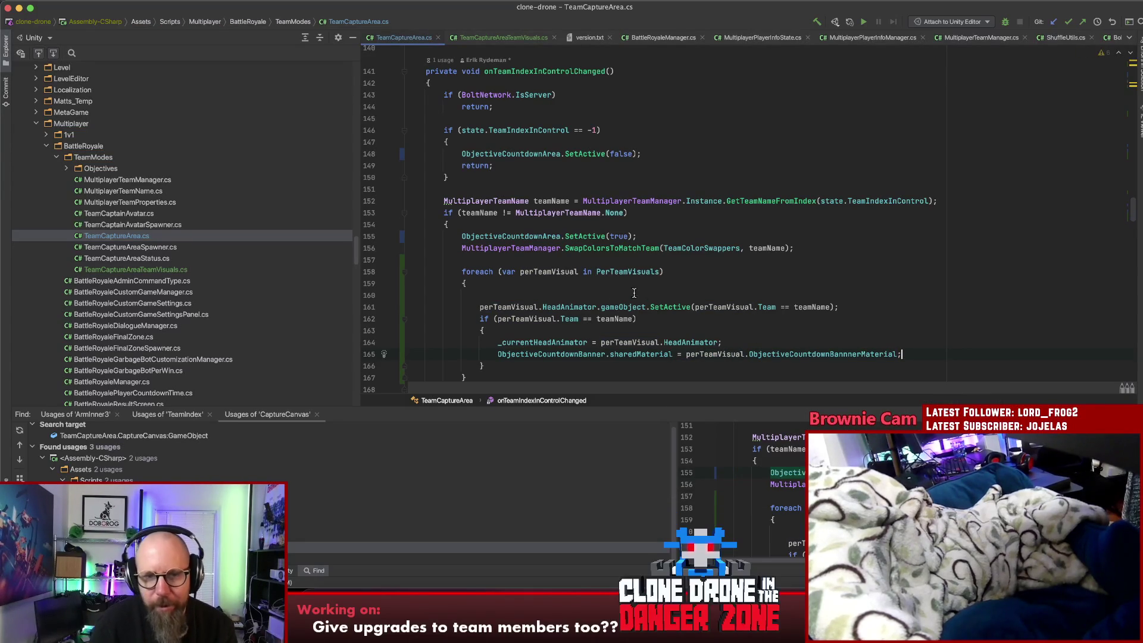
click(649, 294)
key(super+BackSpace)
Select the banner material line and scroll up to onStatusChanged
drag(902, 343, 483, 338)
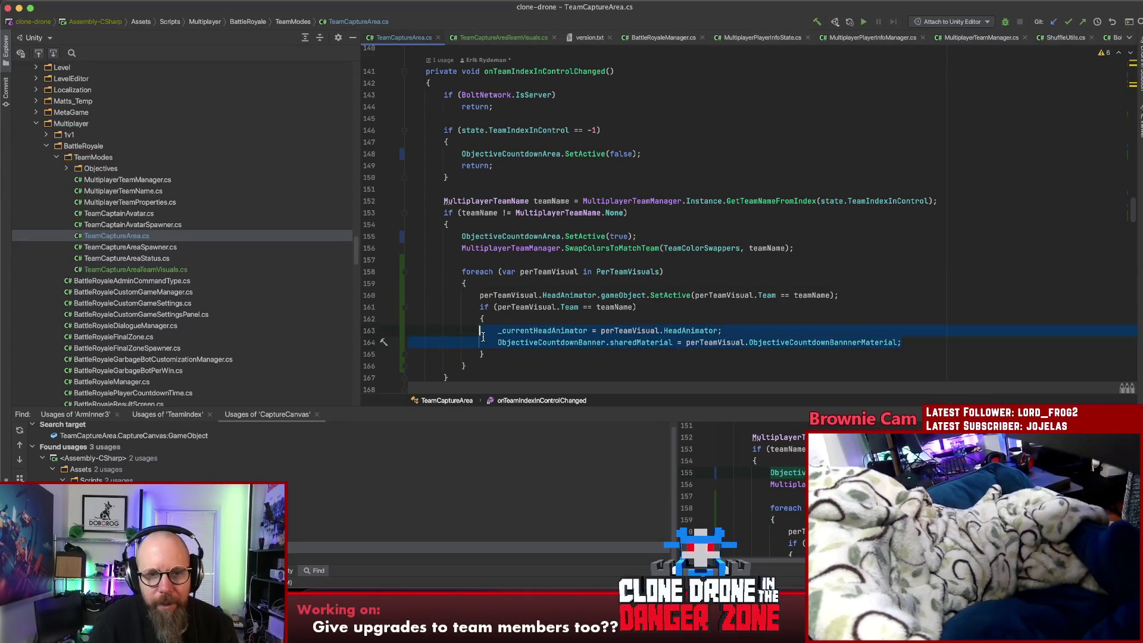
click(862, 334)
drag(902, 343, 485, 341)
key(ctrl+c)
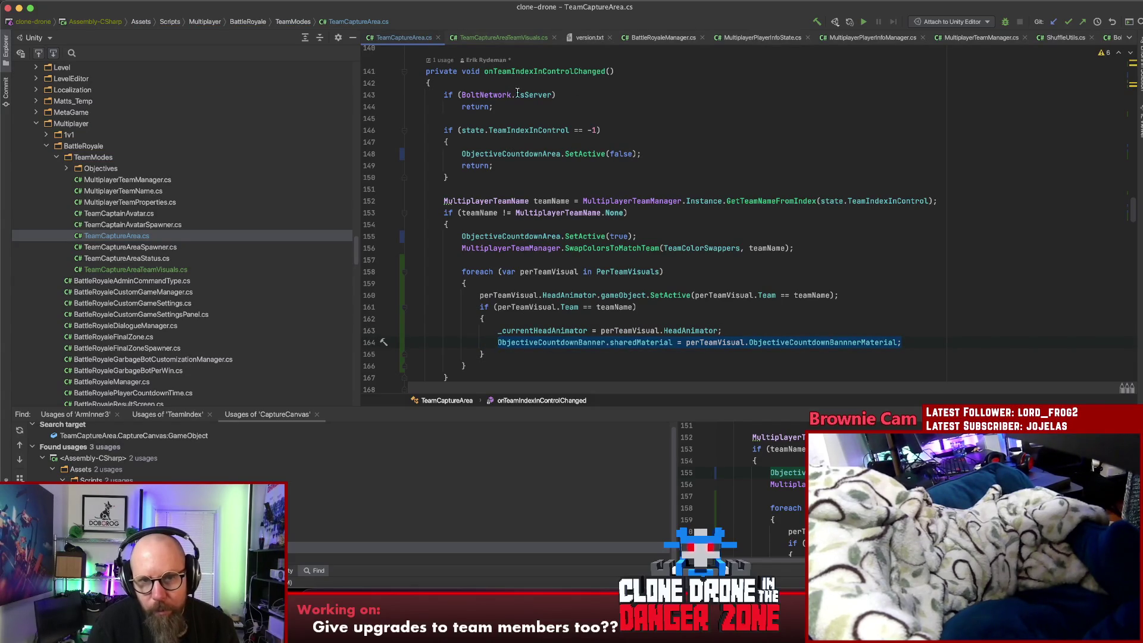
scroll(541, 201, down, 6)
scroll(540, 201, down, 15)
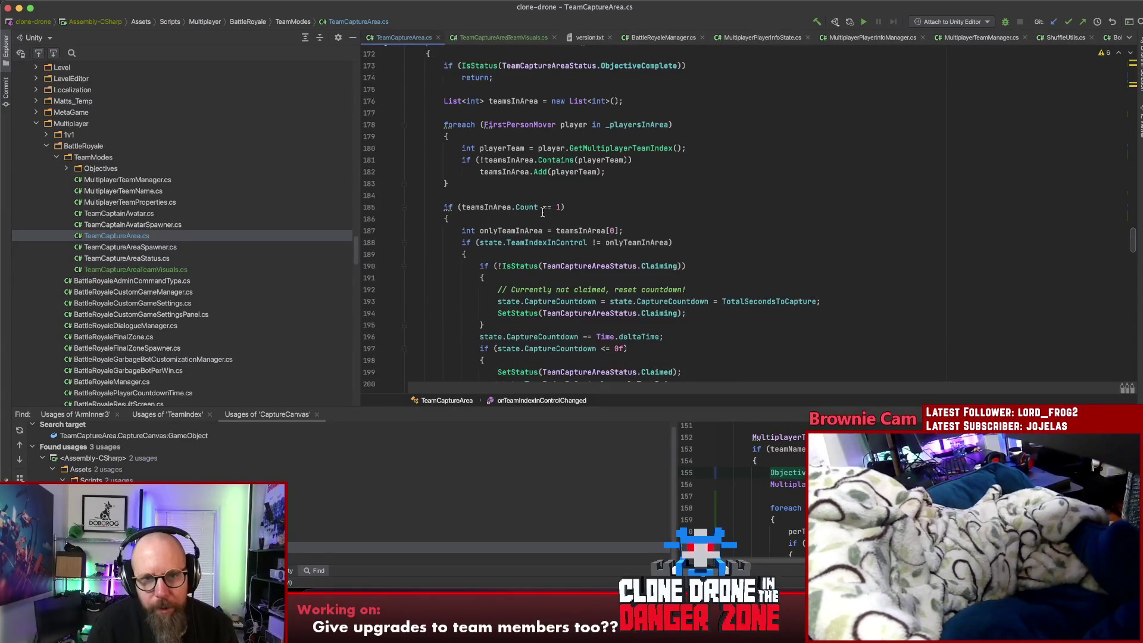
scroll(544, 212, down, 15)
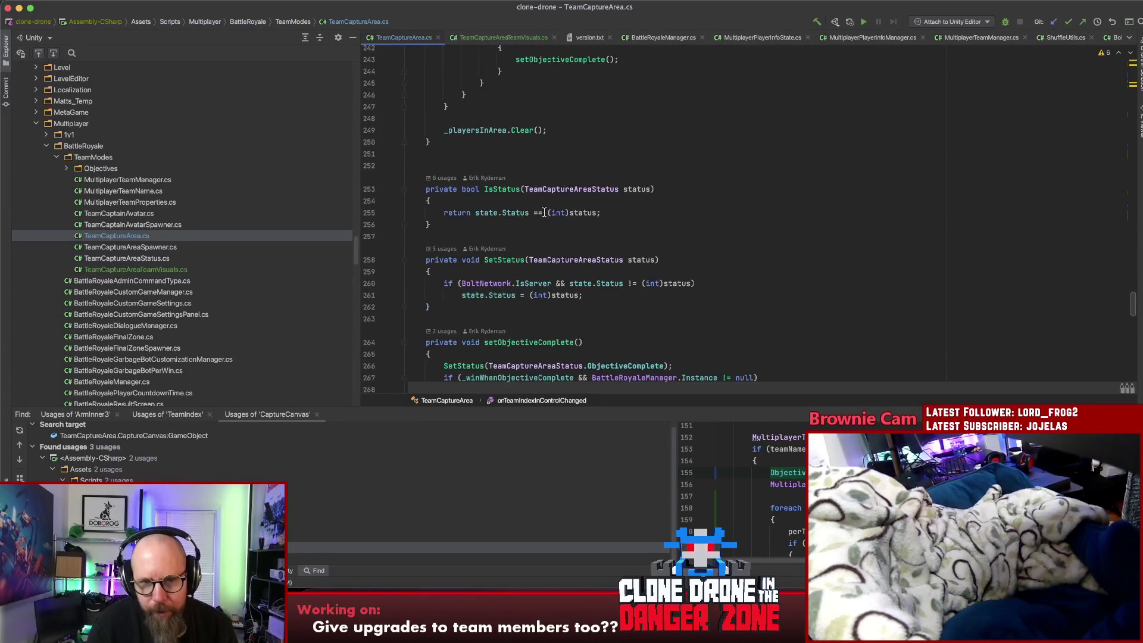
scroll(545, 213, down, 10)
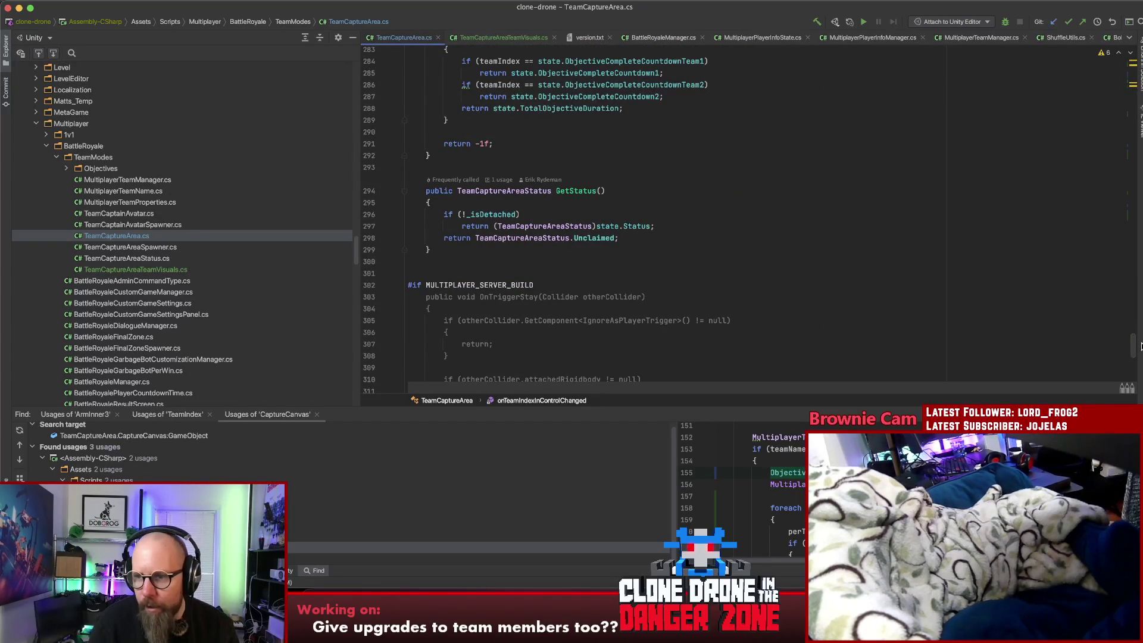
drag(1135, 345, 1124, 187)
Paste the banner line into the Contested branch and assign NeutralObjectiveCountdownBannerMaterial
click(654, 262)
key(Return)
key(ctrl+v)
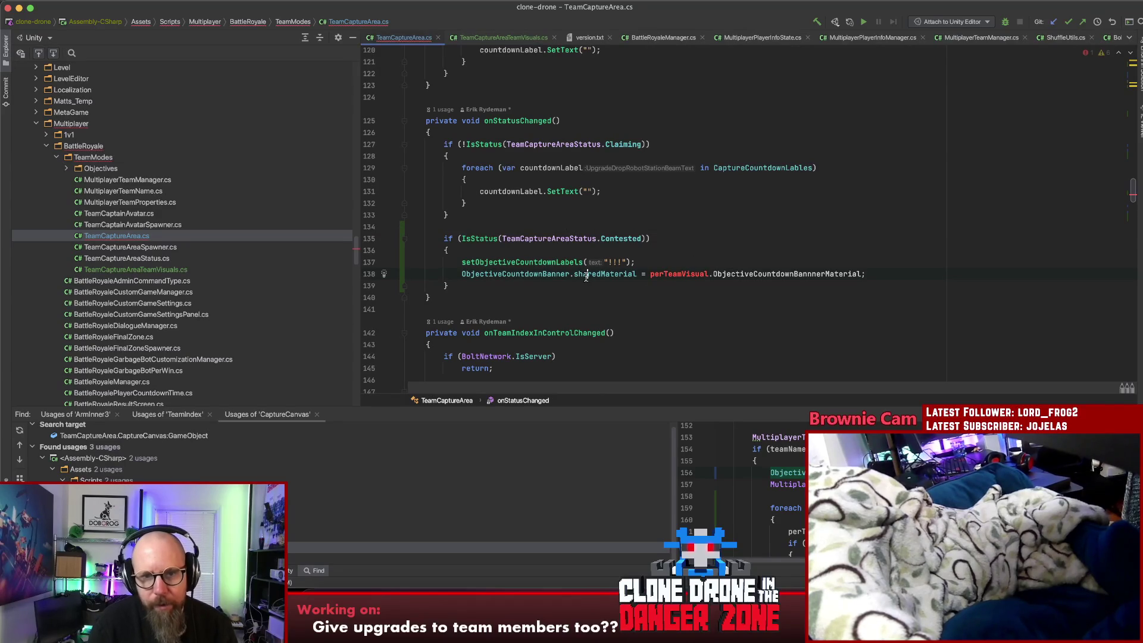
drag(875, 274, 655, 274)
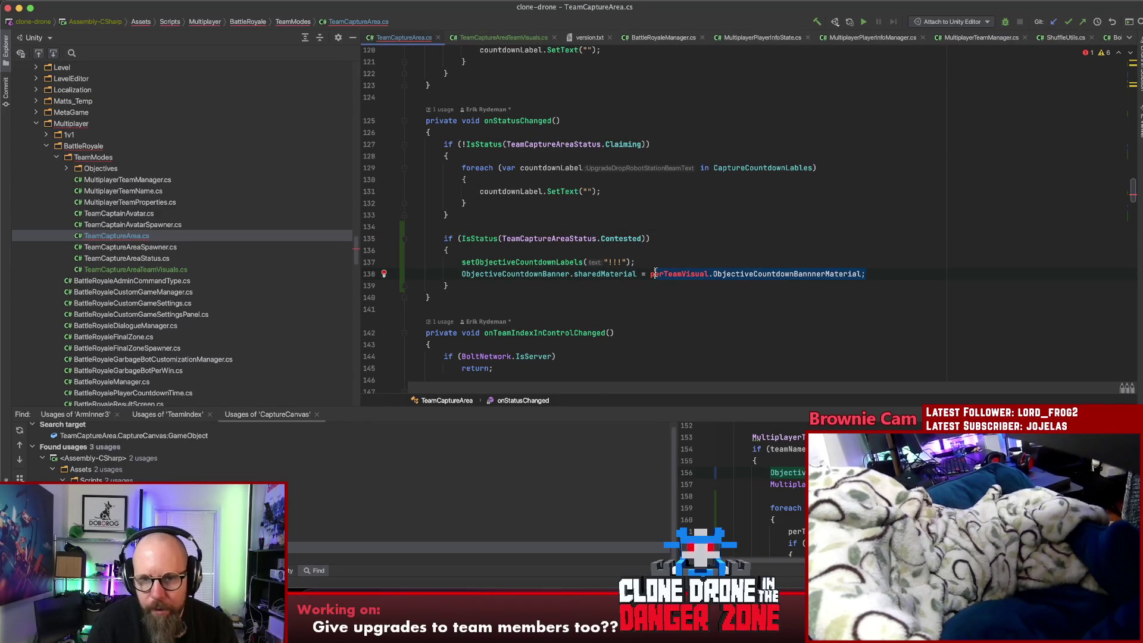
text(O)
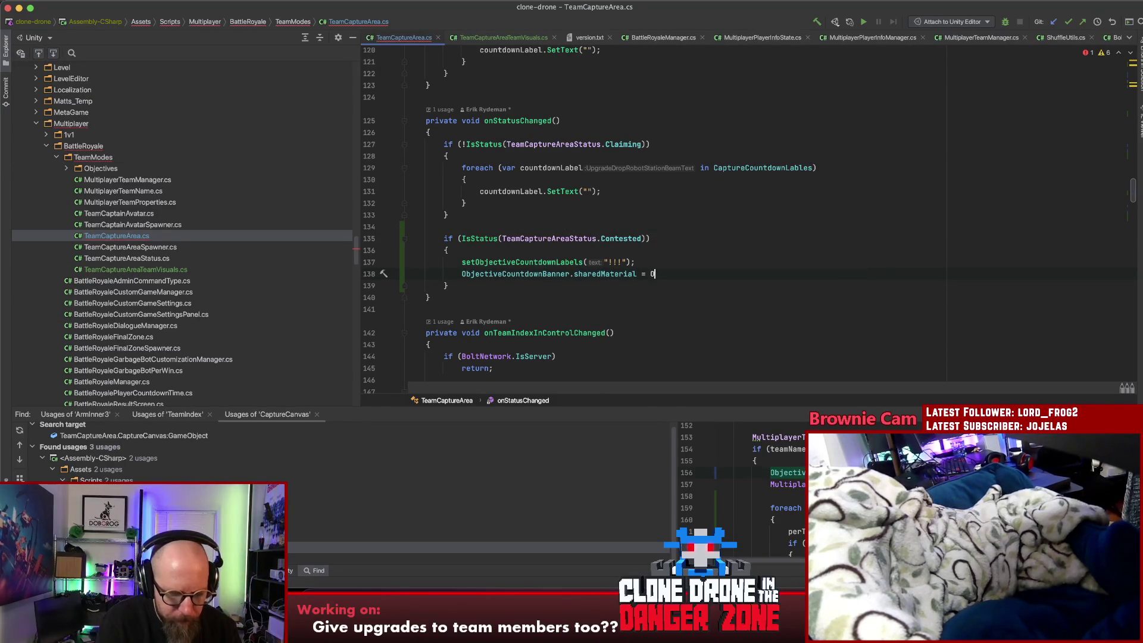
text(bejctive)
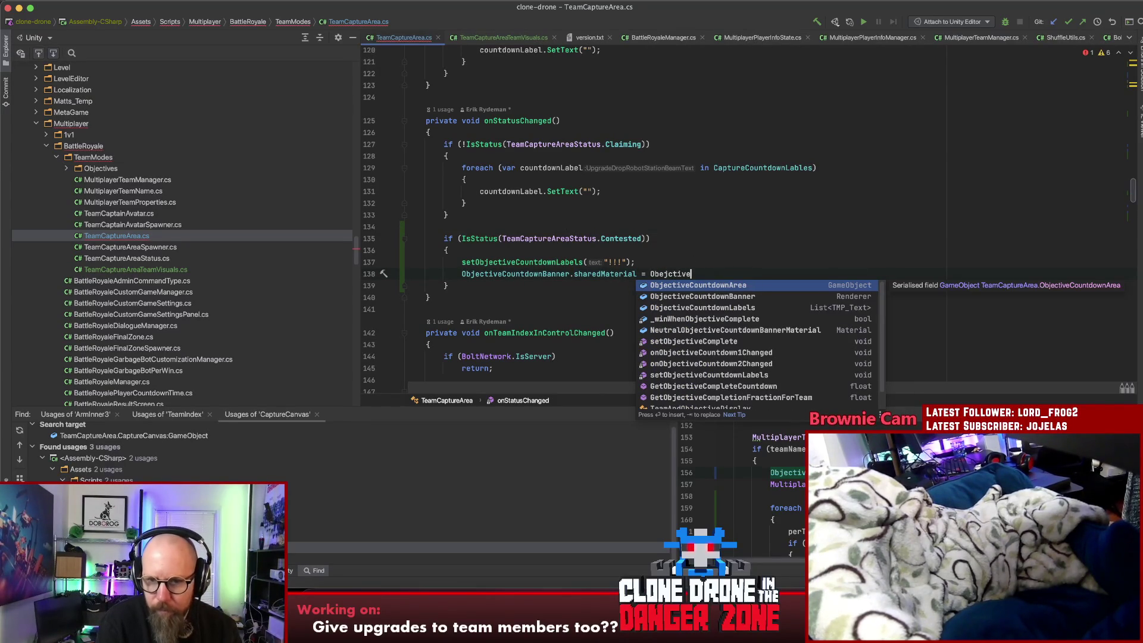
click(688, 331)
text(;)
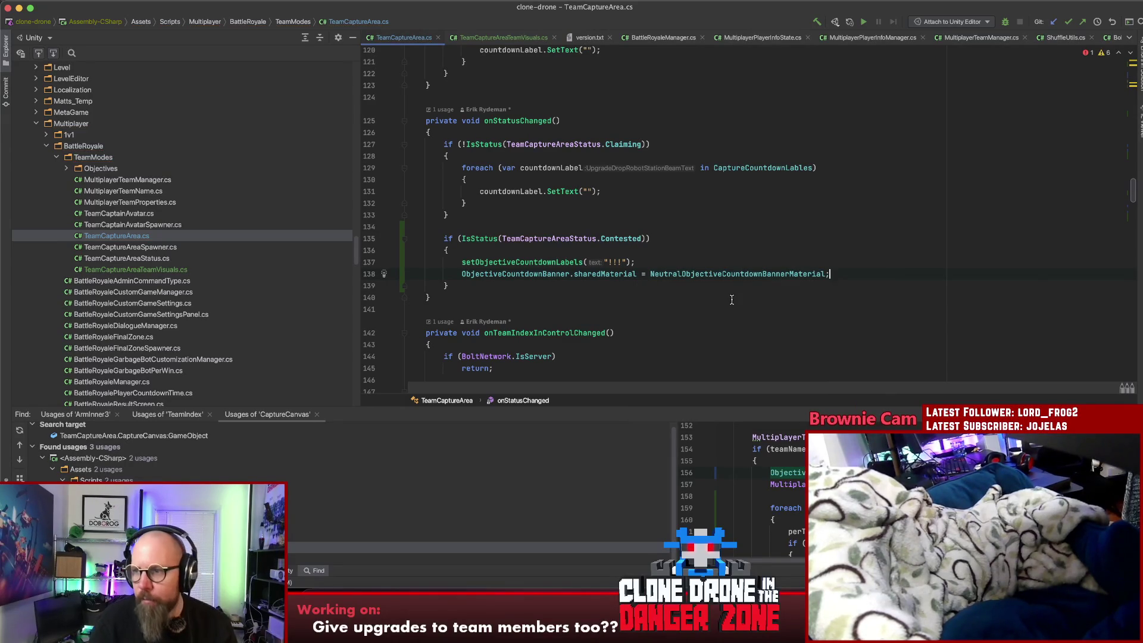
Add a '// TODO; Animate the head!' comment below the banner assignment
click(695, 256)
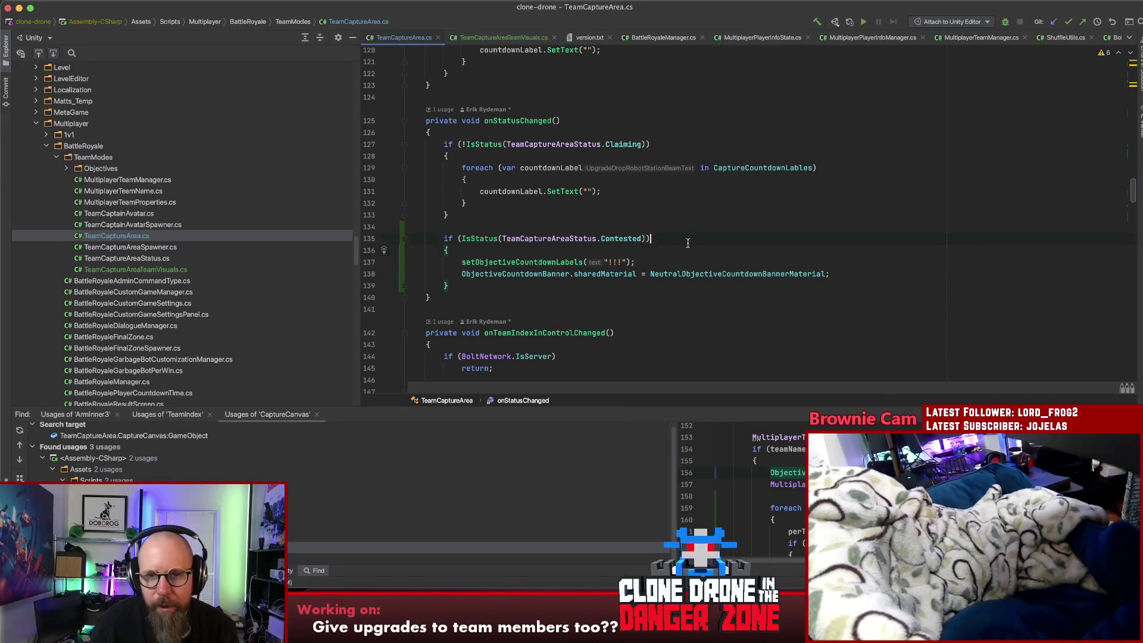
click(853, 278)
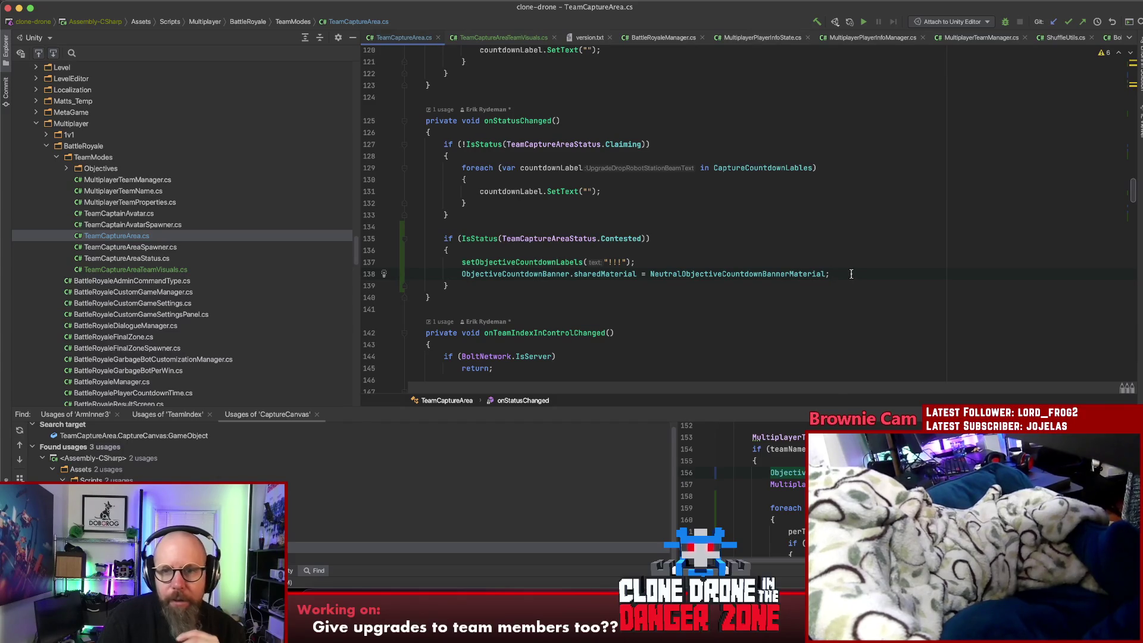
key(Return)
text(// TODO; Animate the head!)
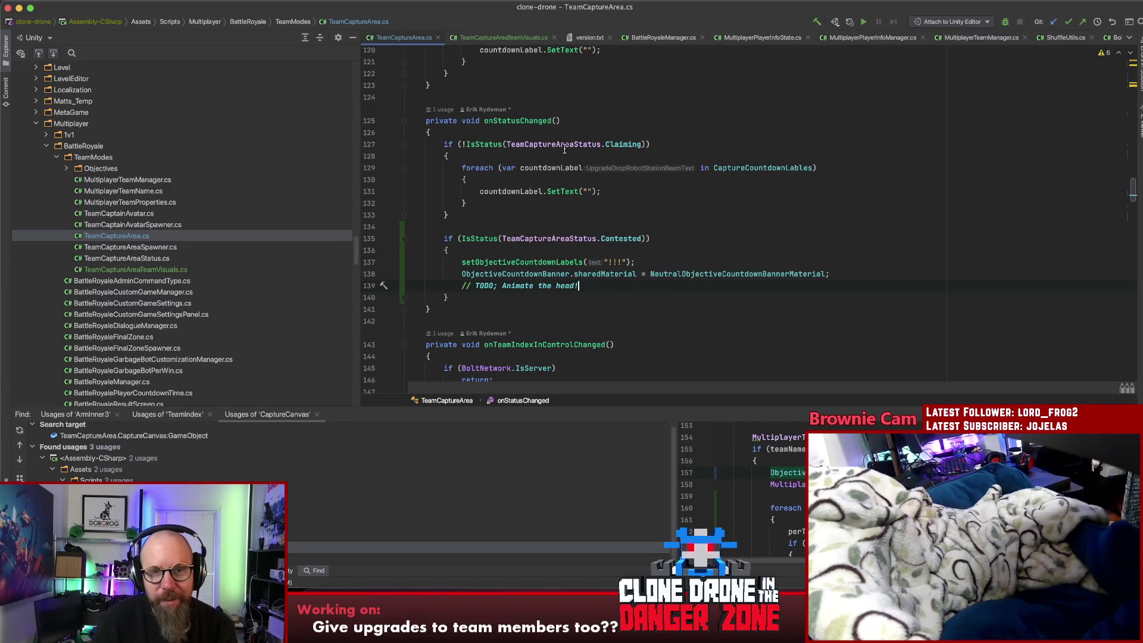
click(697, 143)
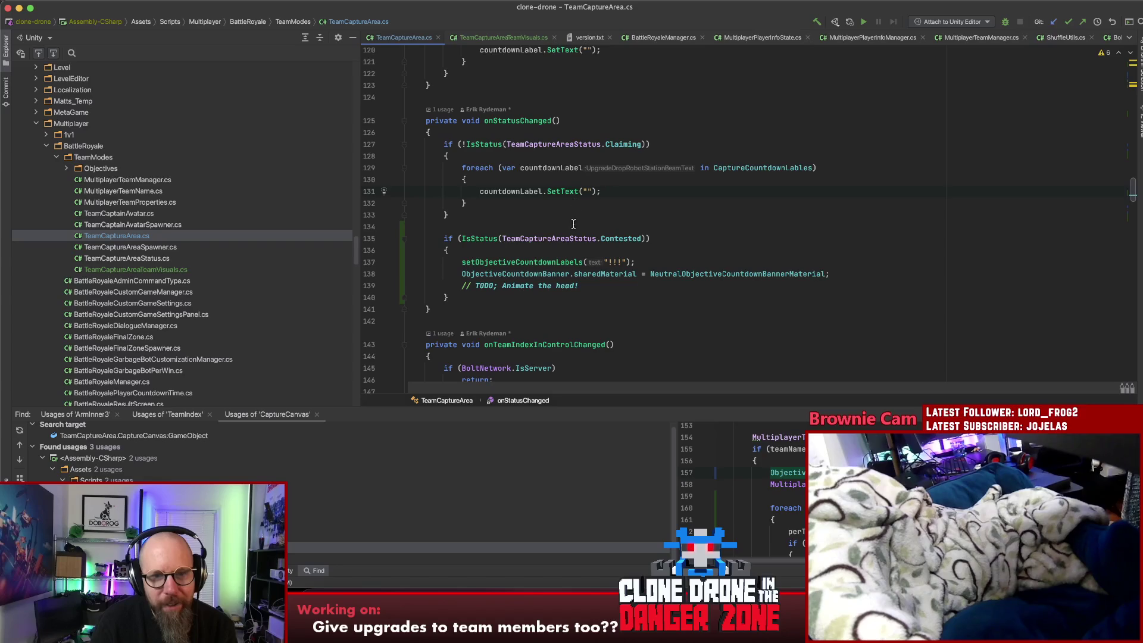
Copy the '// TODO; Animate the head!' comment into the Claiming branch and open a line after the Contested branch
drag(578, 286, 464, 288)
key(super+c)
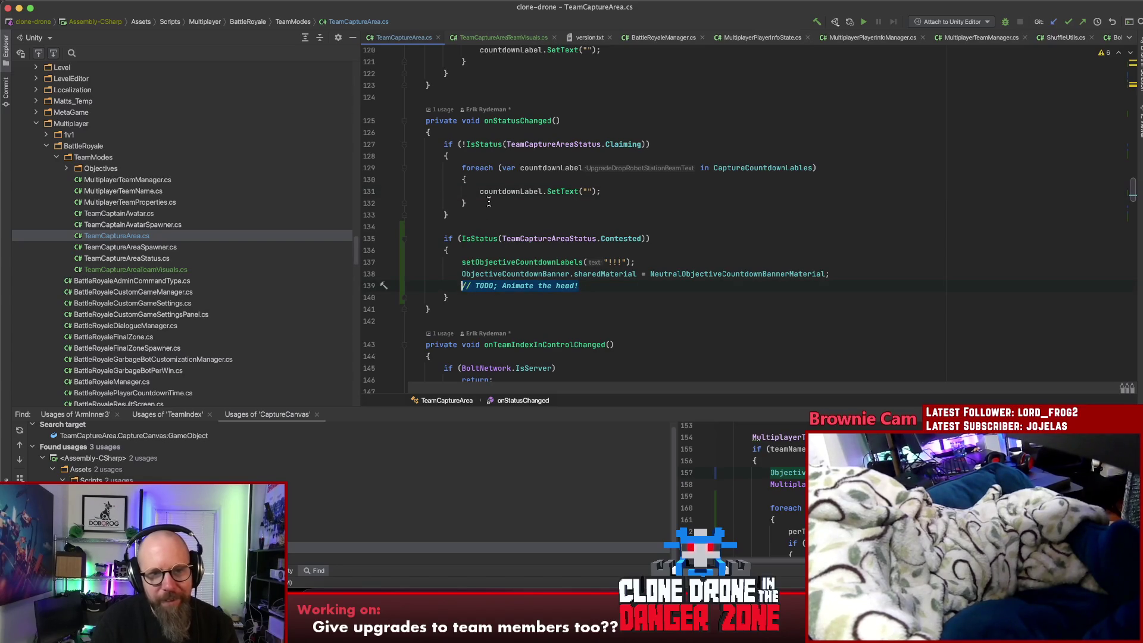
key(Return)
key(super+v)
click(461, 306)
key(Return)
key(Return)
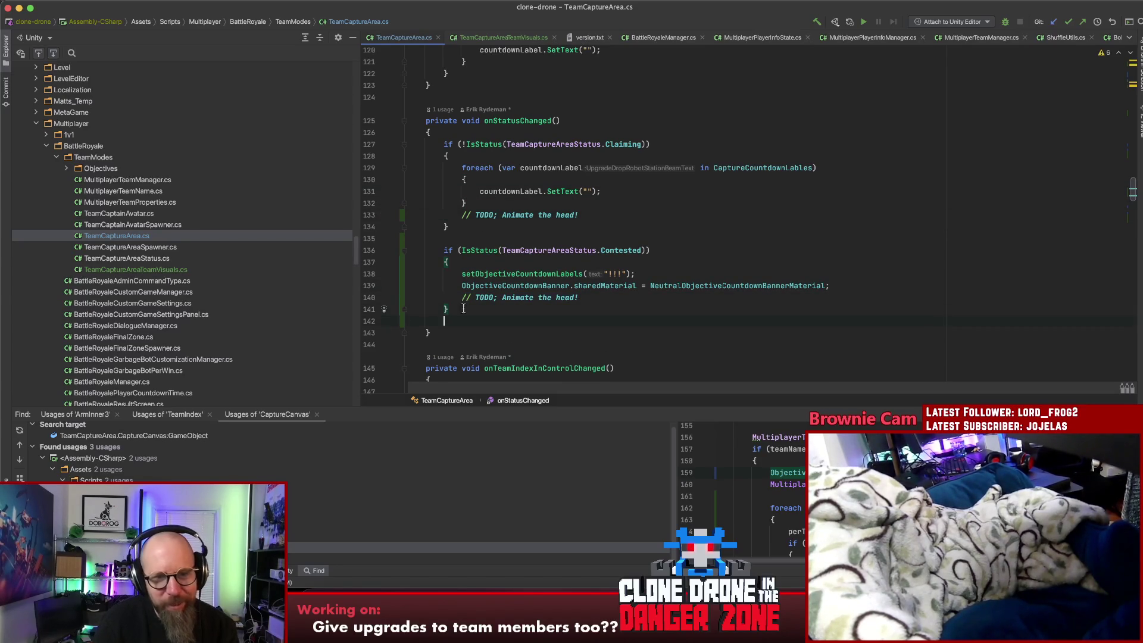
drag(438, 250, 450, 268)
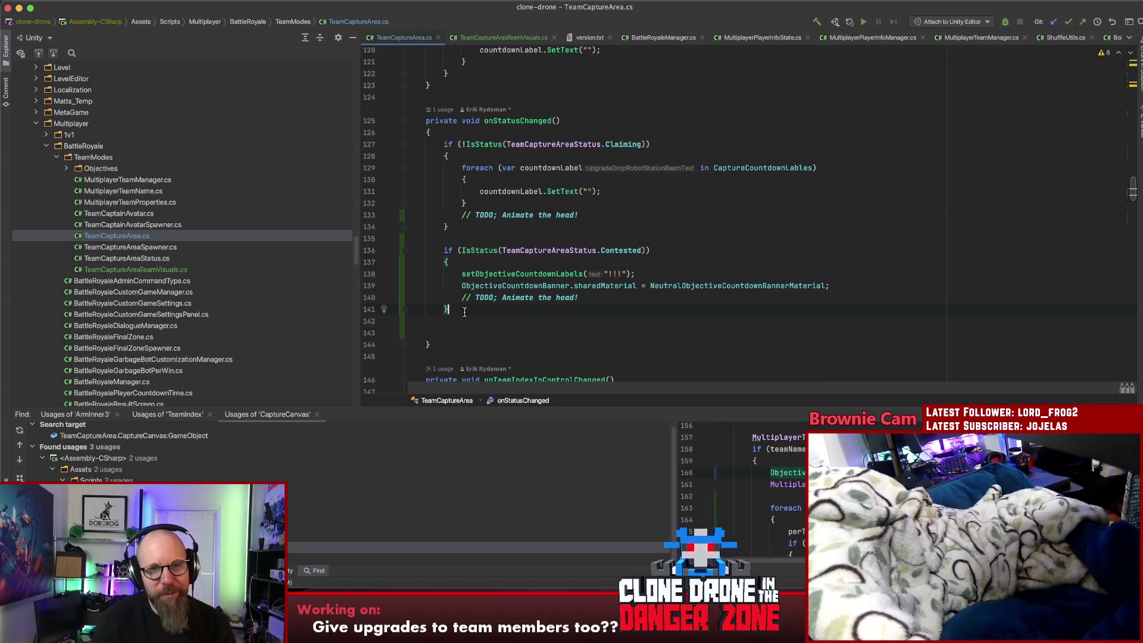
Add an else if (IsStatus(TeamCaptureAreaStatus.Claimed)) branch after the Contested block
text(else)
key(Return)
text({)
key(Return)
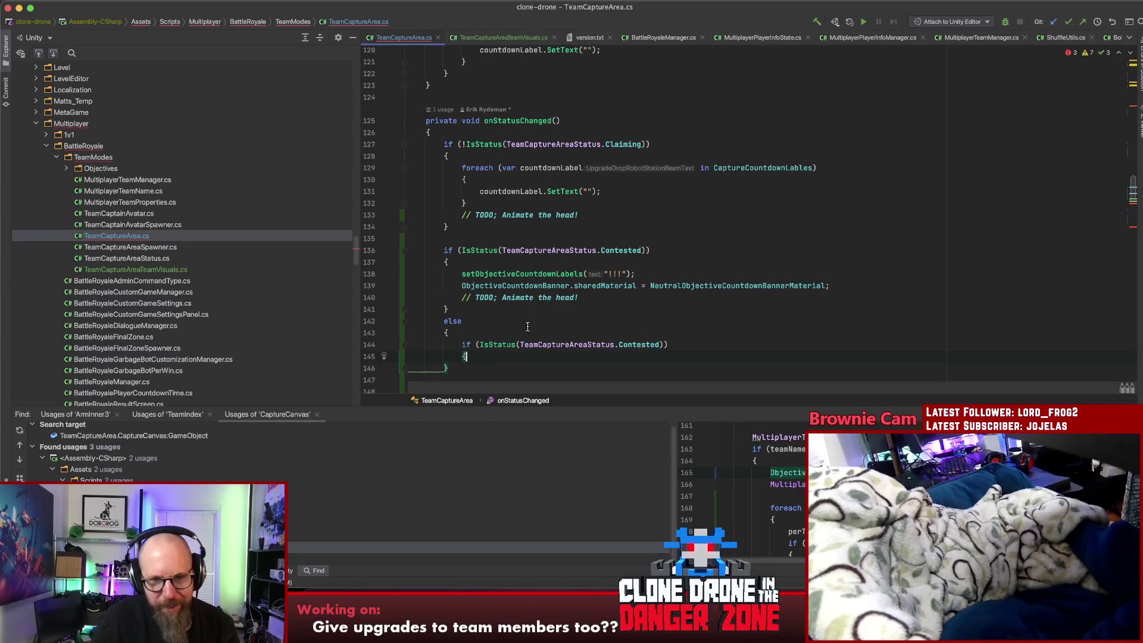
key(Tab)
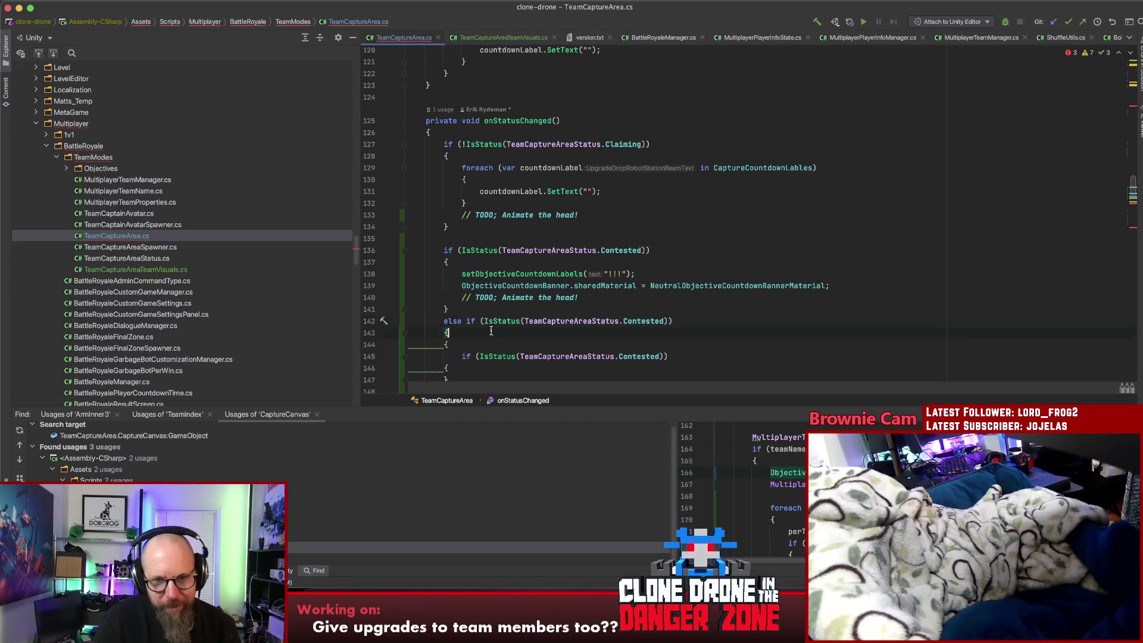
key(super+BackSpace)
key(super+BackSpace)
key(alt+BackSpace)
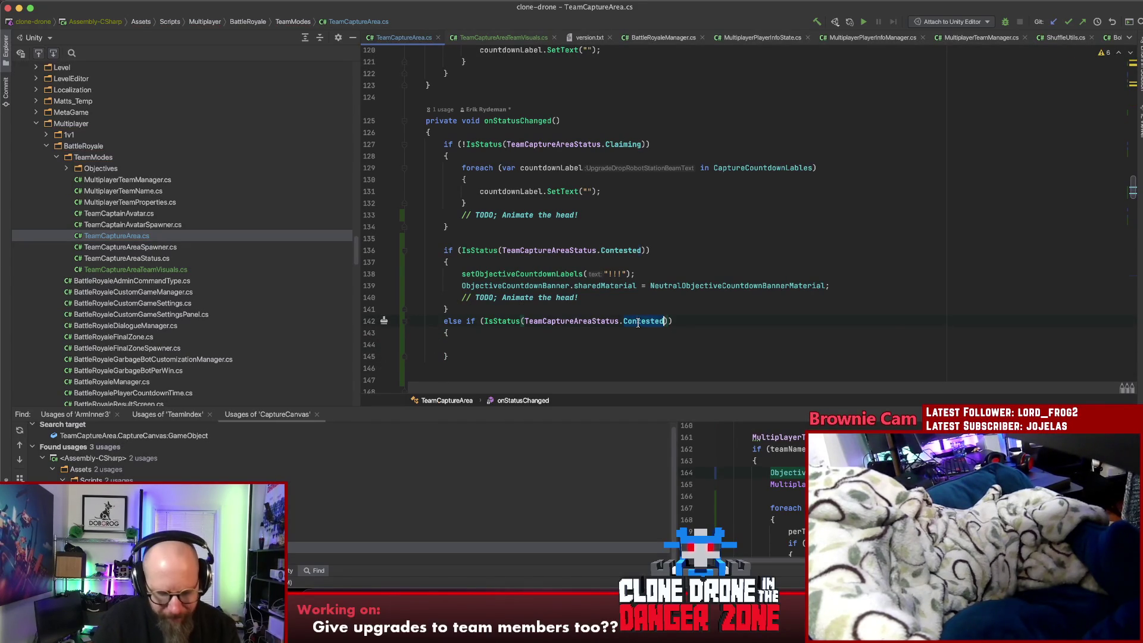
key(ctrl+space)
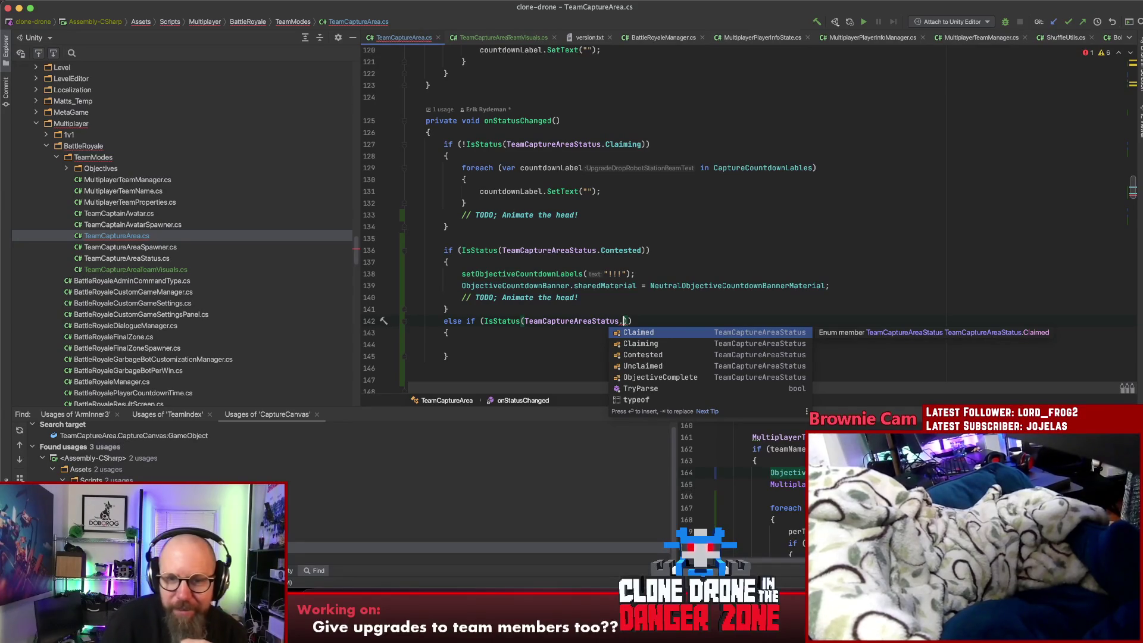
key(Return)
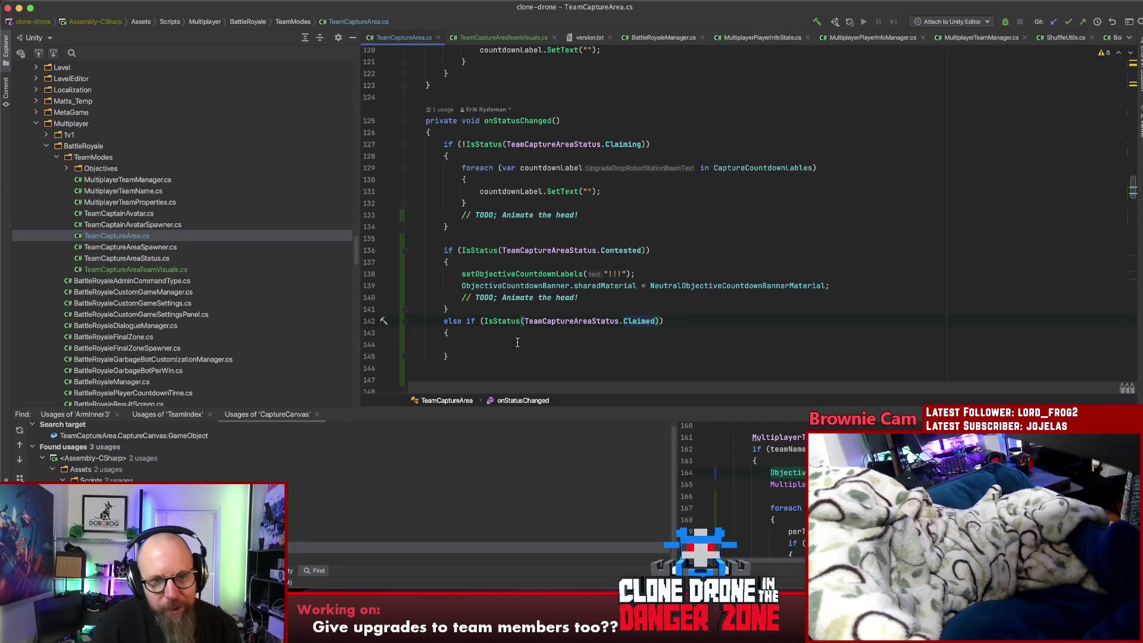
Duplicate the Claimed branch as an ObjectiveComplete else-if branch
drag(443, 321, 469, 361)
key(super+c)
key(Right)
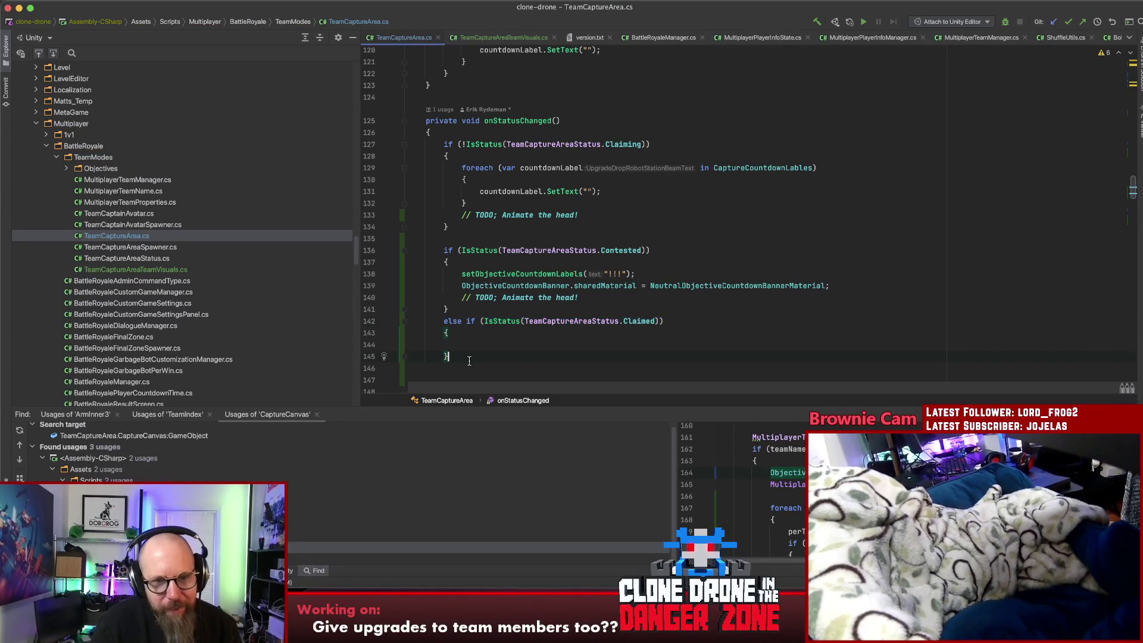
key(super+v)
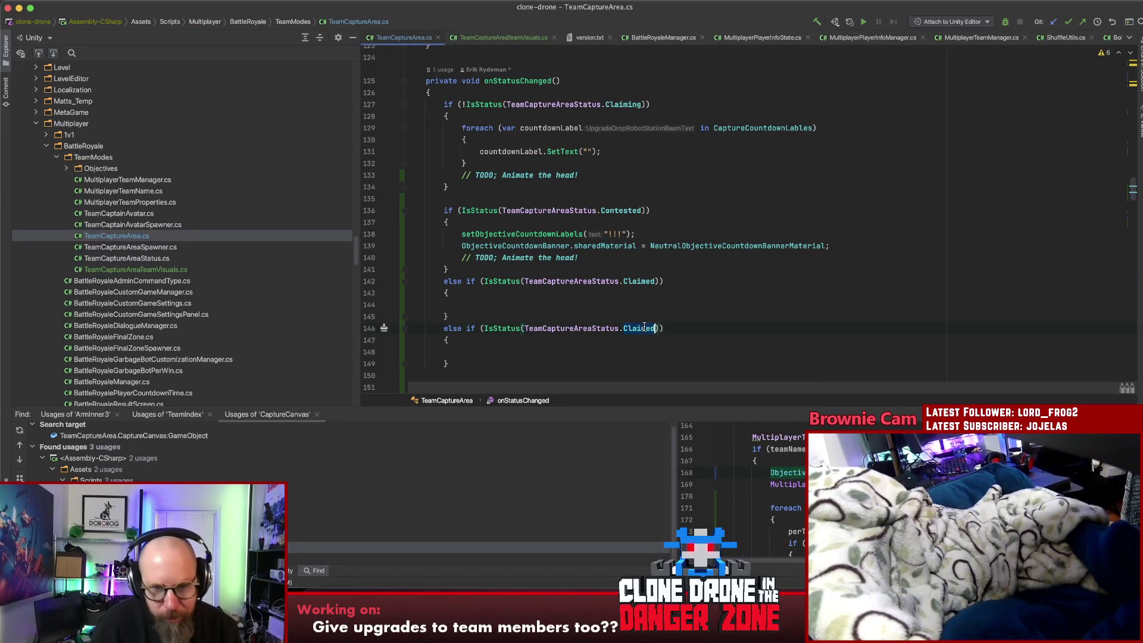
text(Ob)
key(Return)
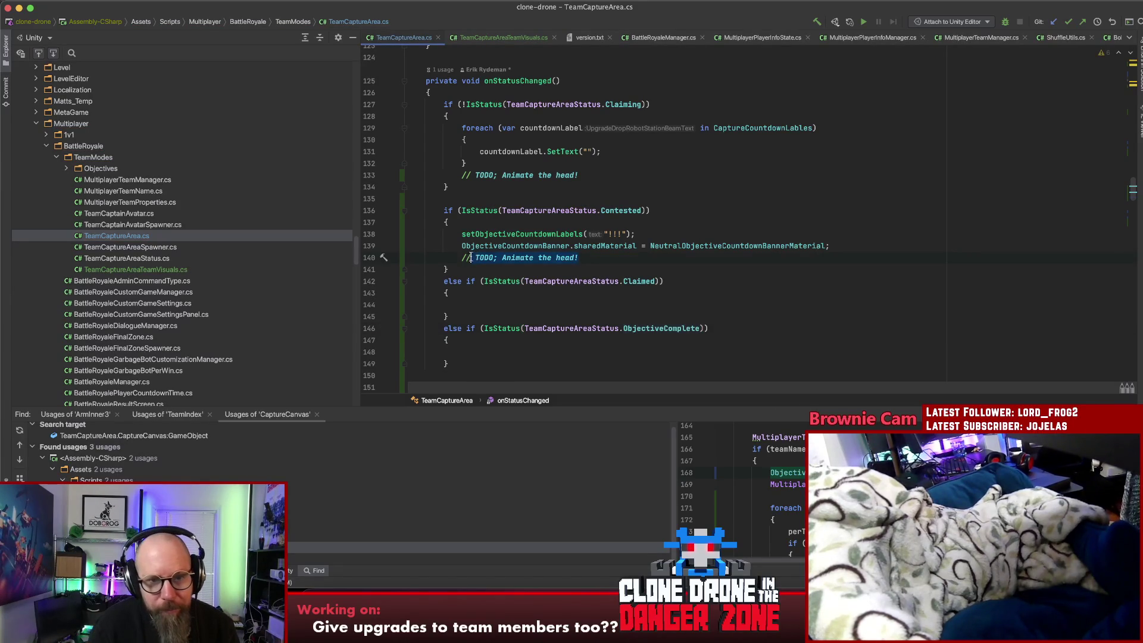
Paste the 'Animate the head' TODO comment into the Claimed and ObjectiveComplete branches
click(482, 299)
key(super+v)
click(491, 351)
key(super+v)
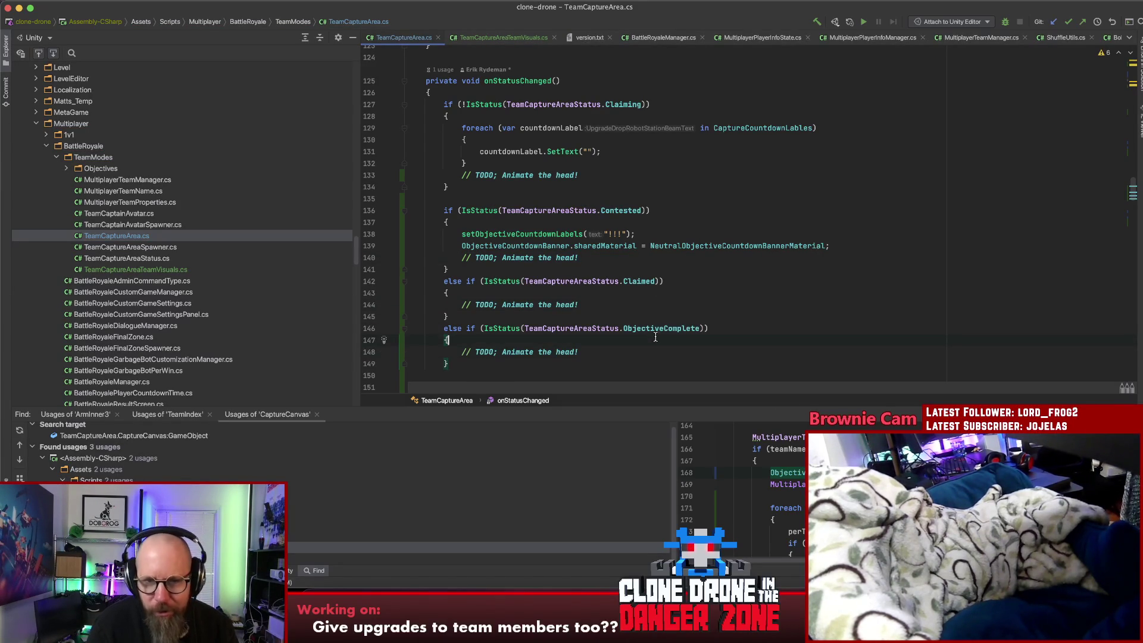
click(665, 184)
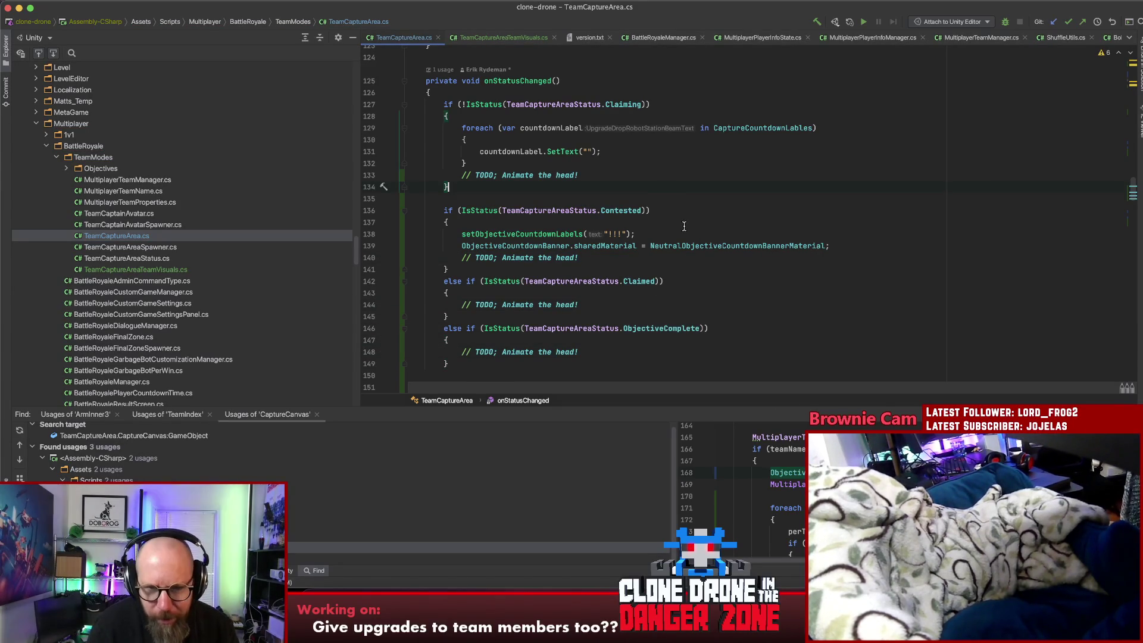
click(657, 186)
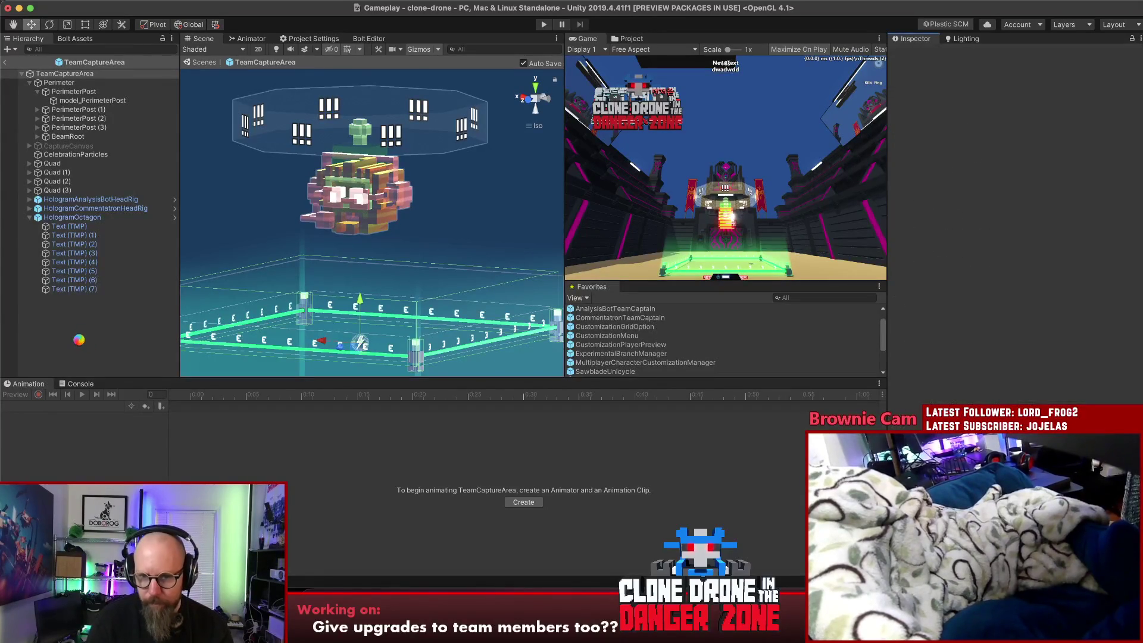
Lower the analysis-bot head, commentatron head and octagon holograms in the scene
click(30, 217)
click(66, 201)
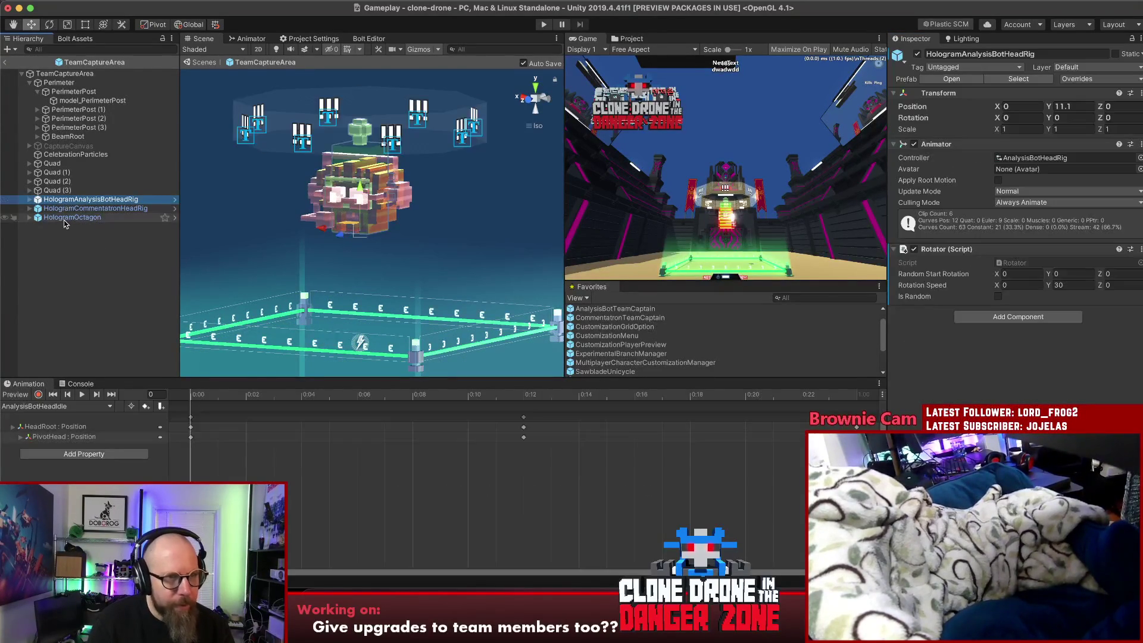
shift+click(66, 218)
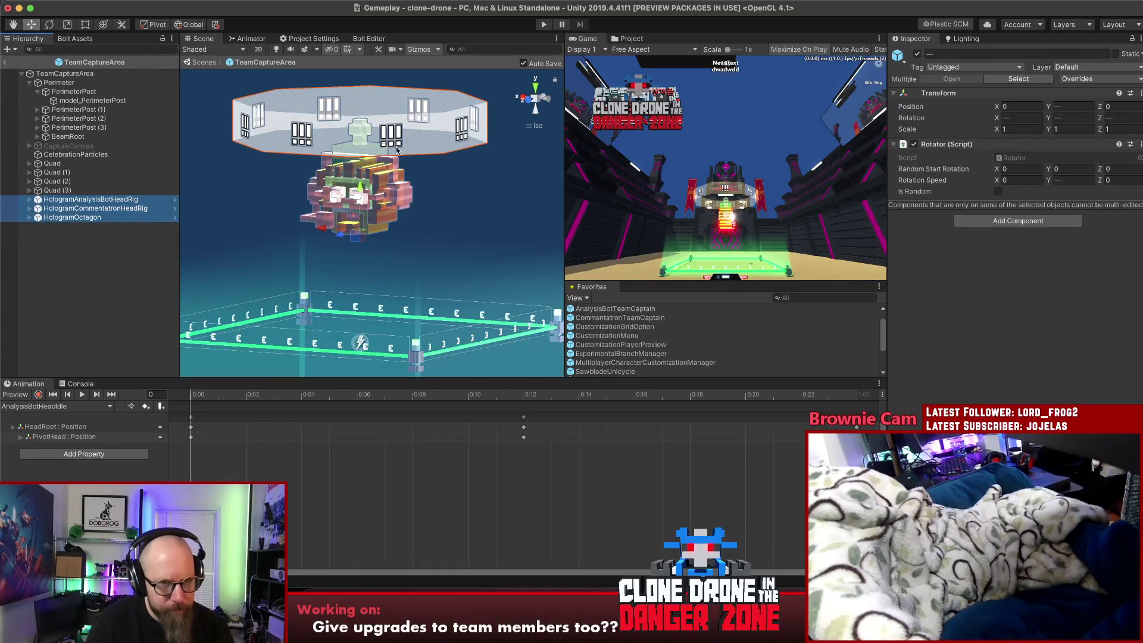
drag(357, 189, 361, 218)
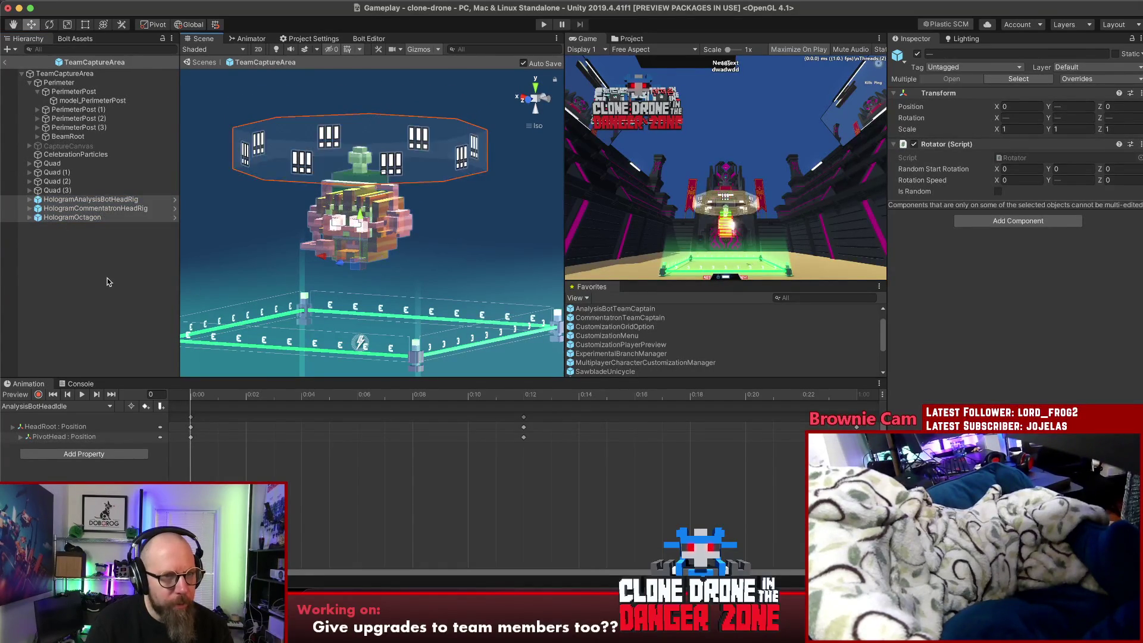
Scale both hologram head rigs to 0.6 on X, Y and Z
click(83, 200)
shift+click(83, 209)
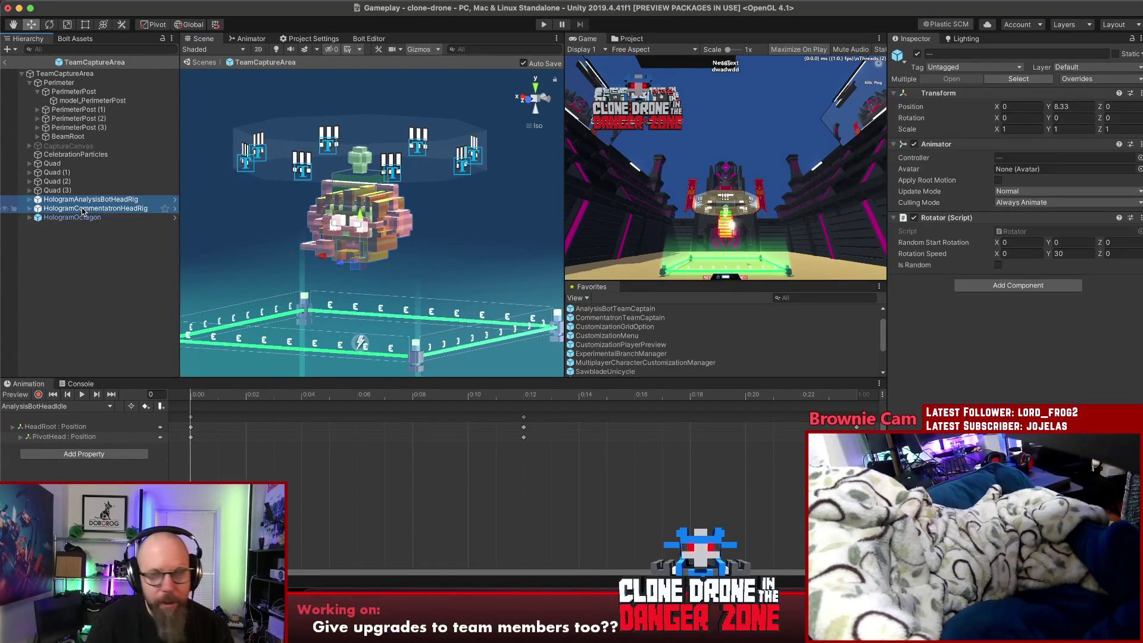
click(1015, 129)
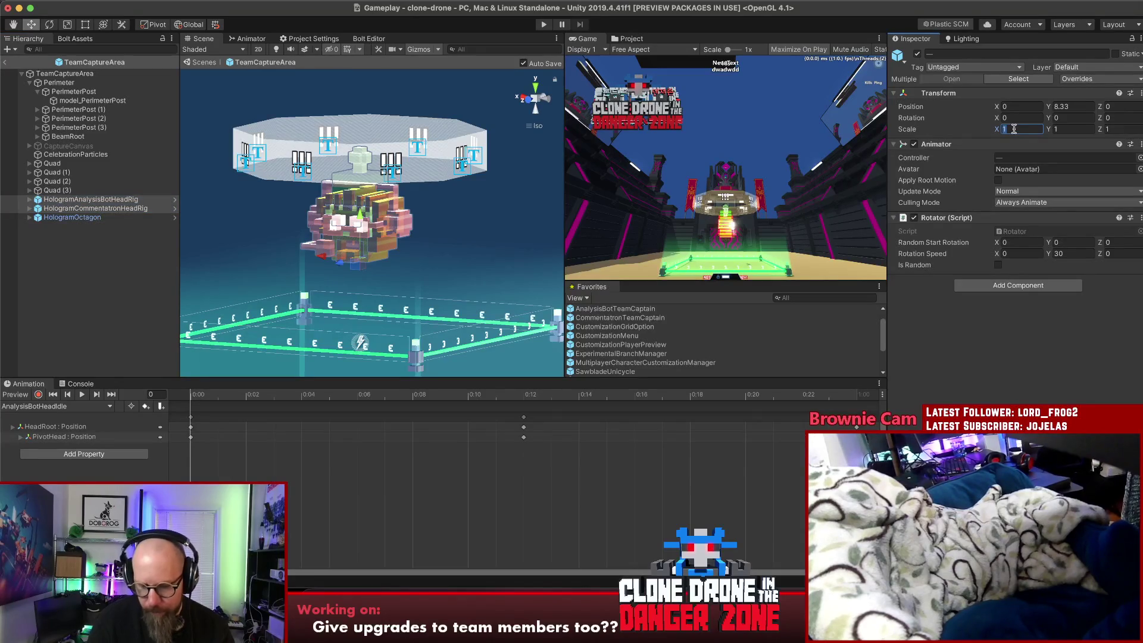
text(0.6)
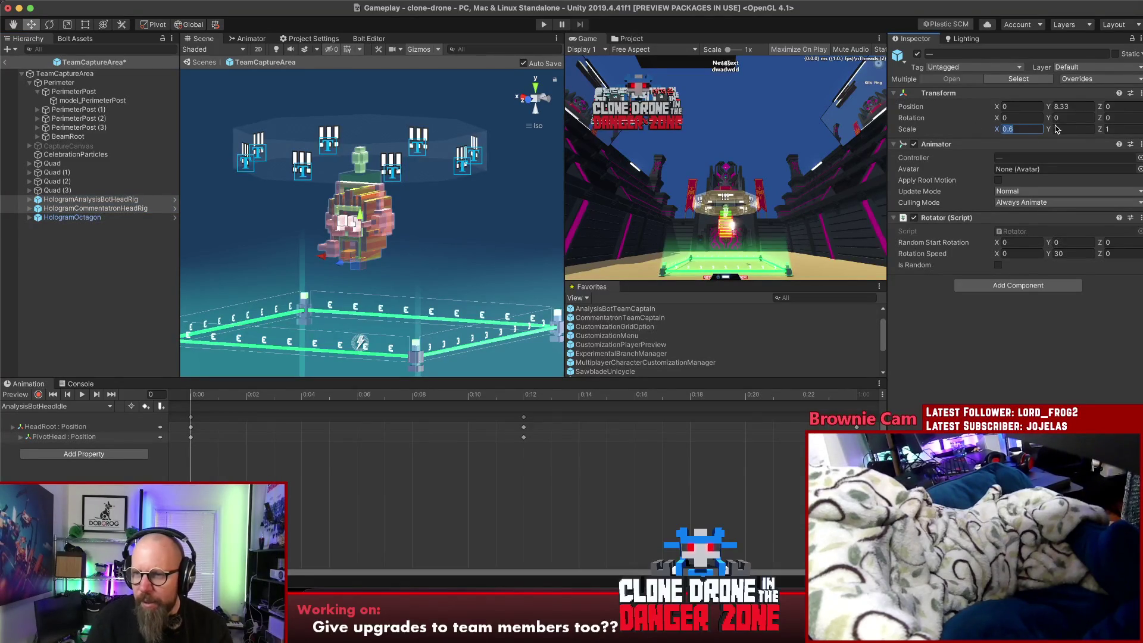
click(1072, 129)
text(0.6)
click(1125, 130)
text(0.6)
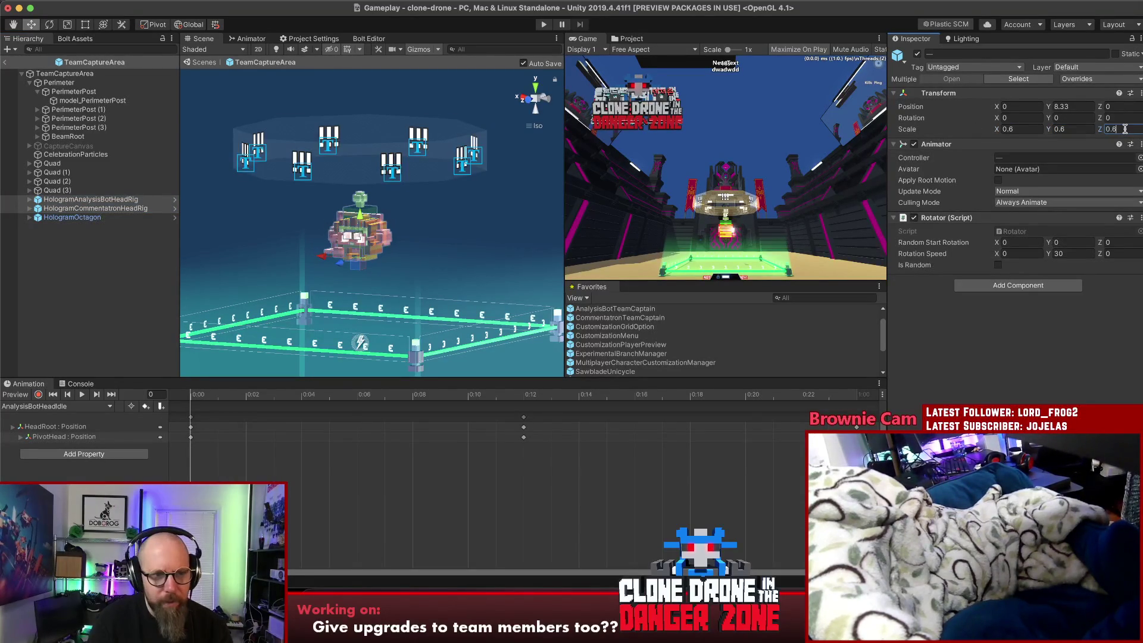
Return both head rigs to scale 1, 1, 1 after viewing them up close
mouse_move(181, 289)
mouse_down()
mouse_move(324, 243)
mouse_move(453, 226)
mouse_up()
click(1015, 129)
text(1)
click(1055, 129)
text(1)
key(Tab)
text(1)
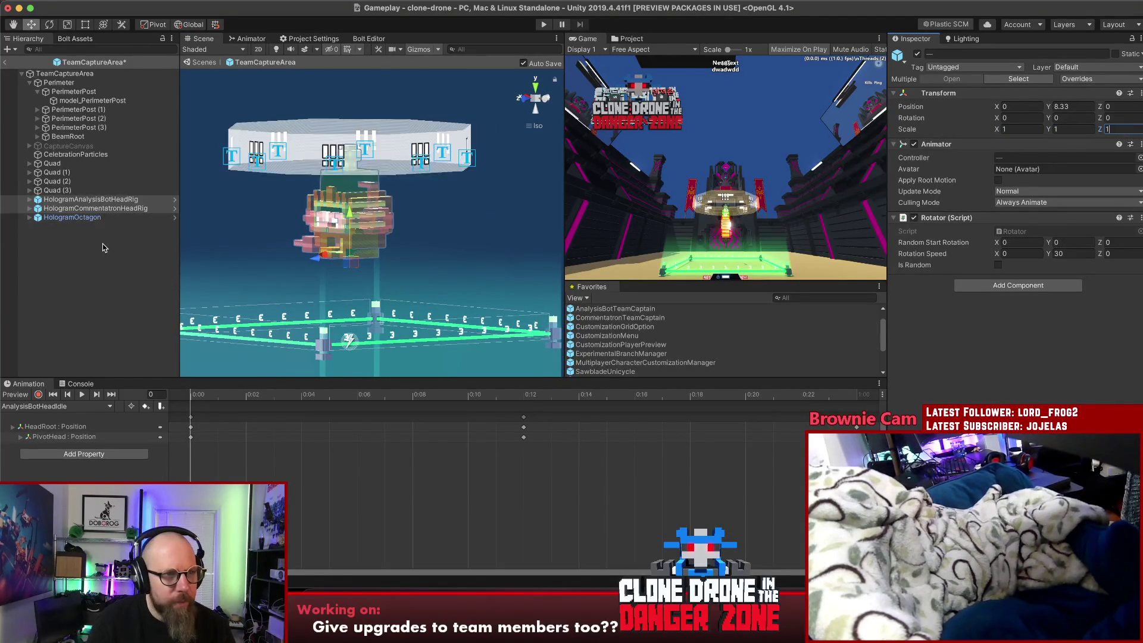
click(74, 217)
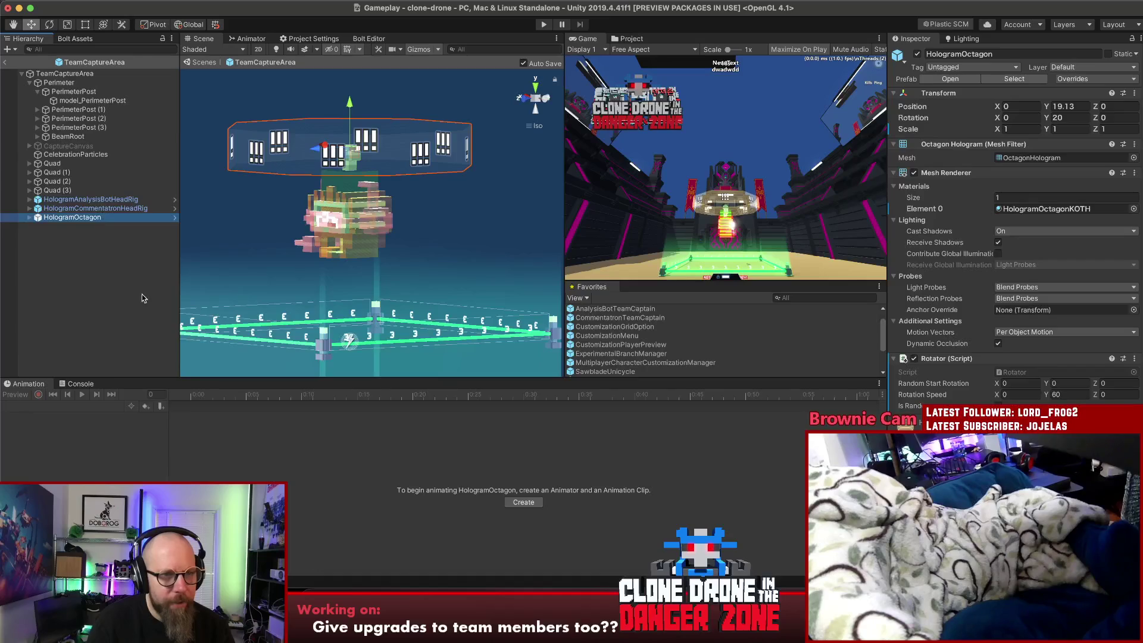
Select HologramOctagon and set its Transform Scale to 0.6 on each axis
right_click(83, 257)
click(80, 257)
right_click(53, 252)
click(68, 219)
click(58, 219)
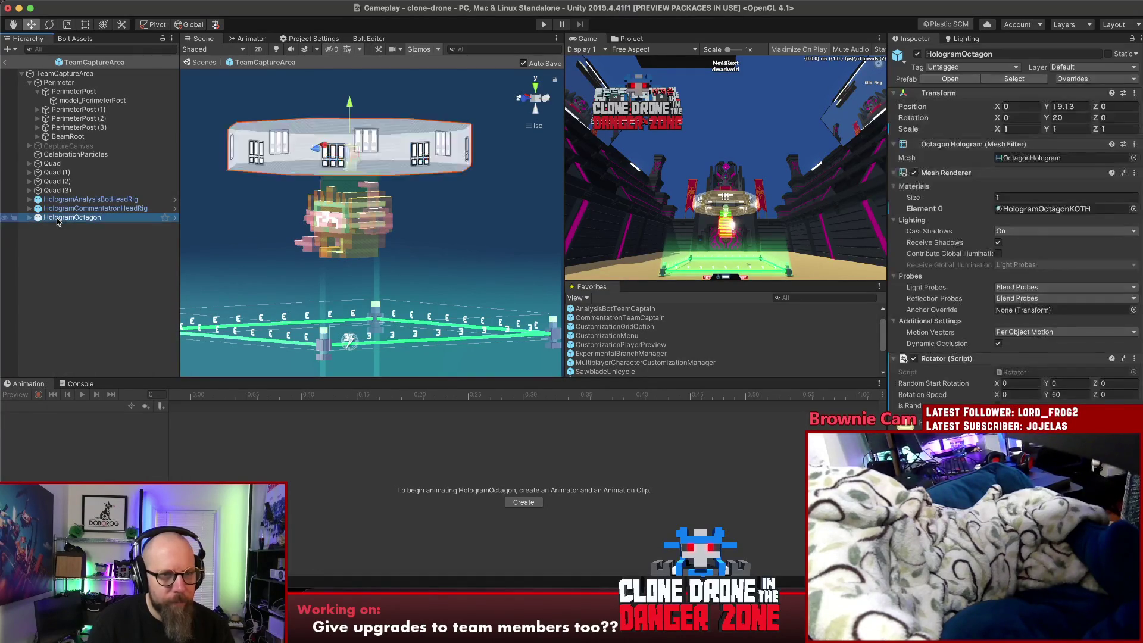
click(1014, 128)
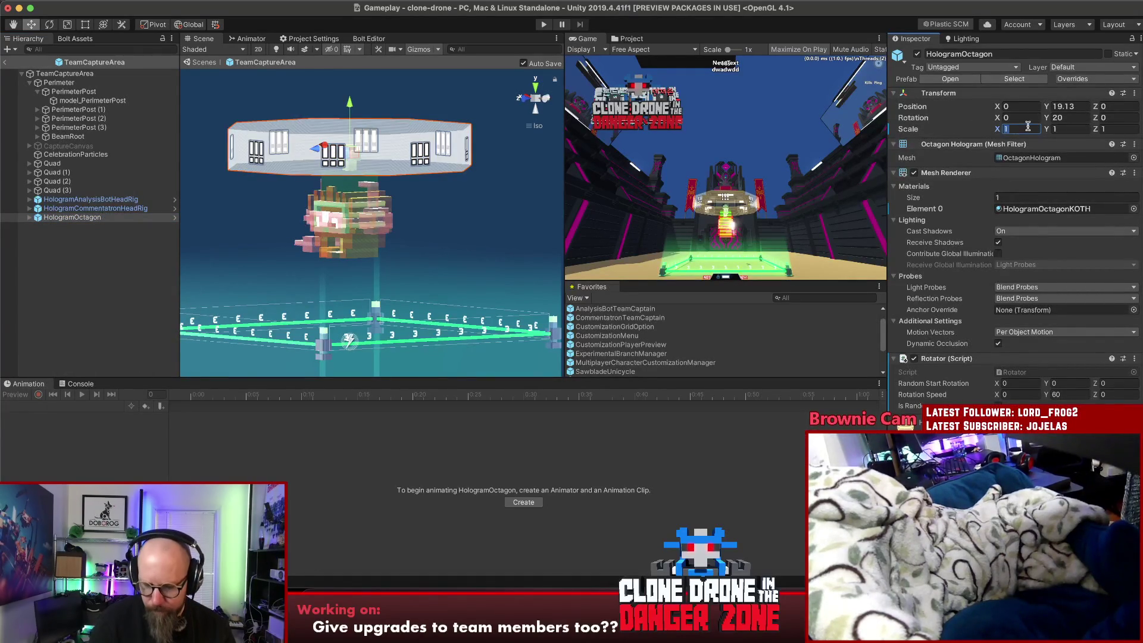
text(0.6)
key(Return)
key(Tab)
text(0.6)
click(1121, 130)
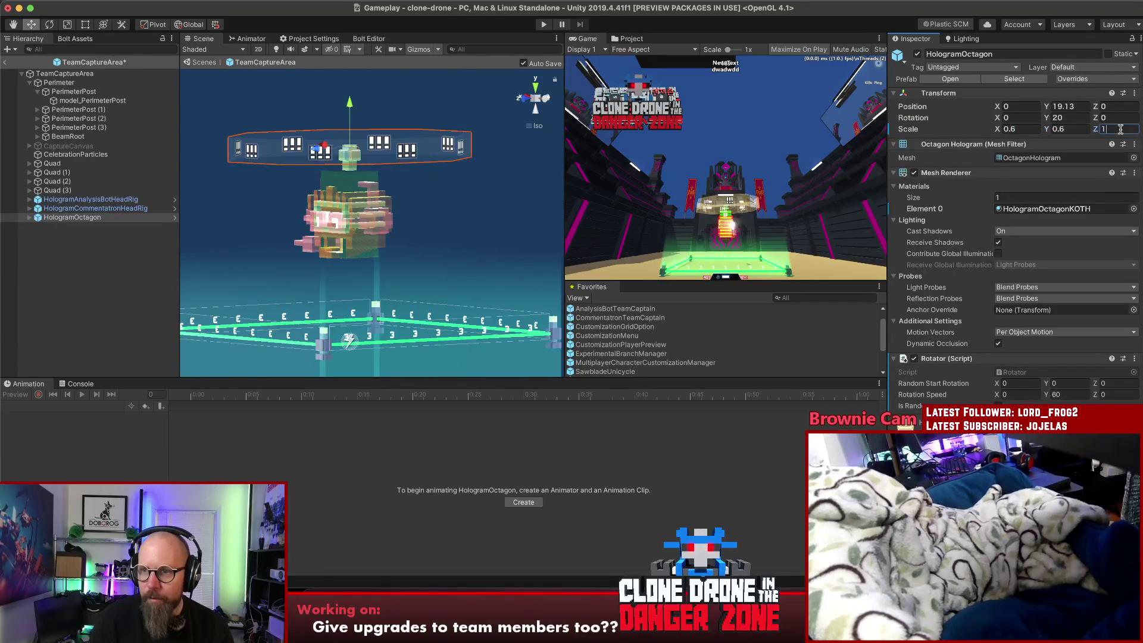
Orbit around the octagon to judge its smaller size, then reselect it
click(125, 263)
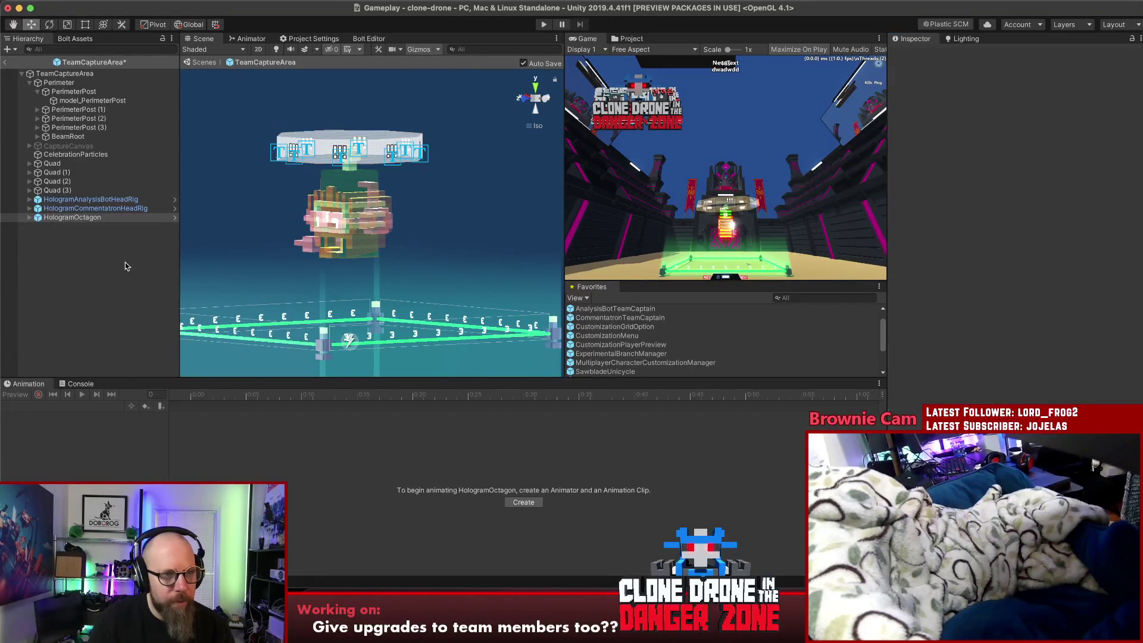
mouse_move(223, 246)
mouse_down()
mouse_move(544, 250)
mouse_move(212, 236)
mouse_move(357, 348)
mouse_up()
click(357, 348)
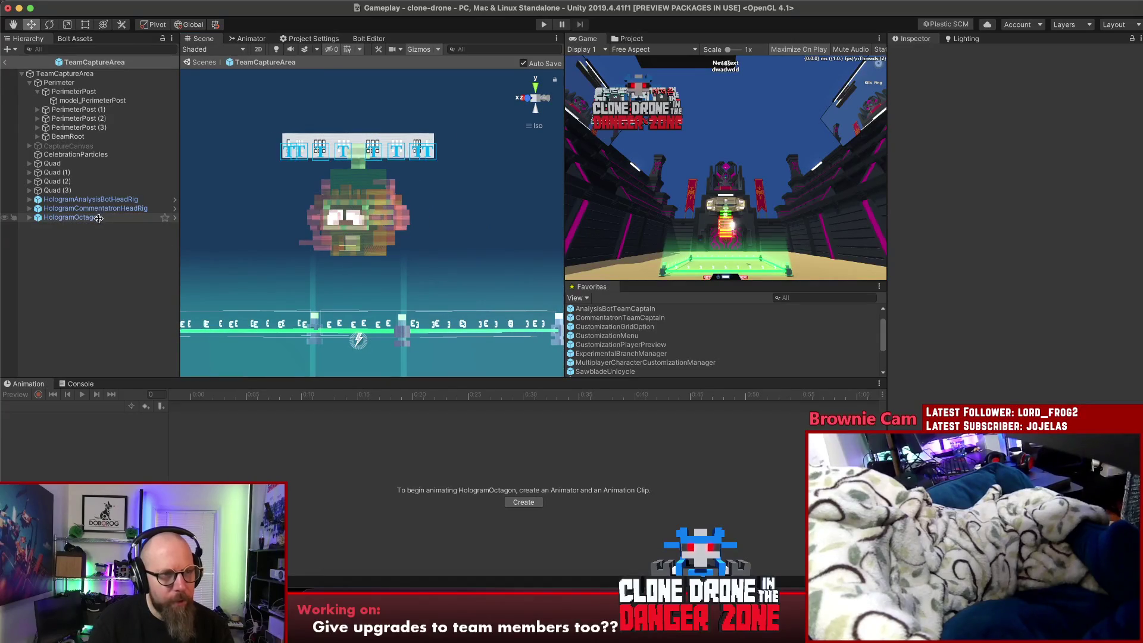
key(super+d)
mouse_move(359, 108)
mouse_down()
mouse_move(384, 236)
mouse_move(389, 225)
mouse_up()
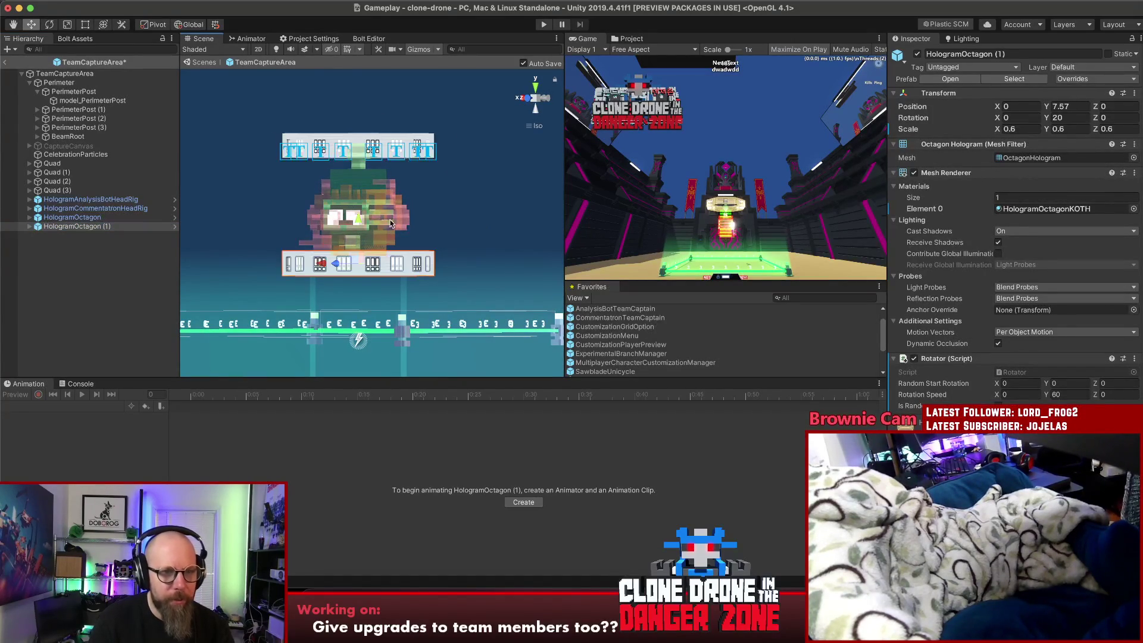
click(68, 227)
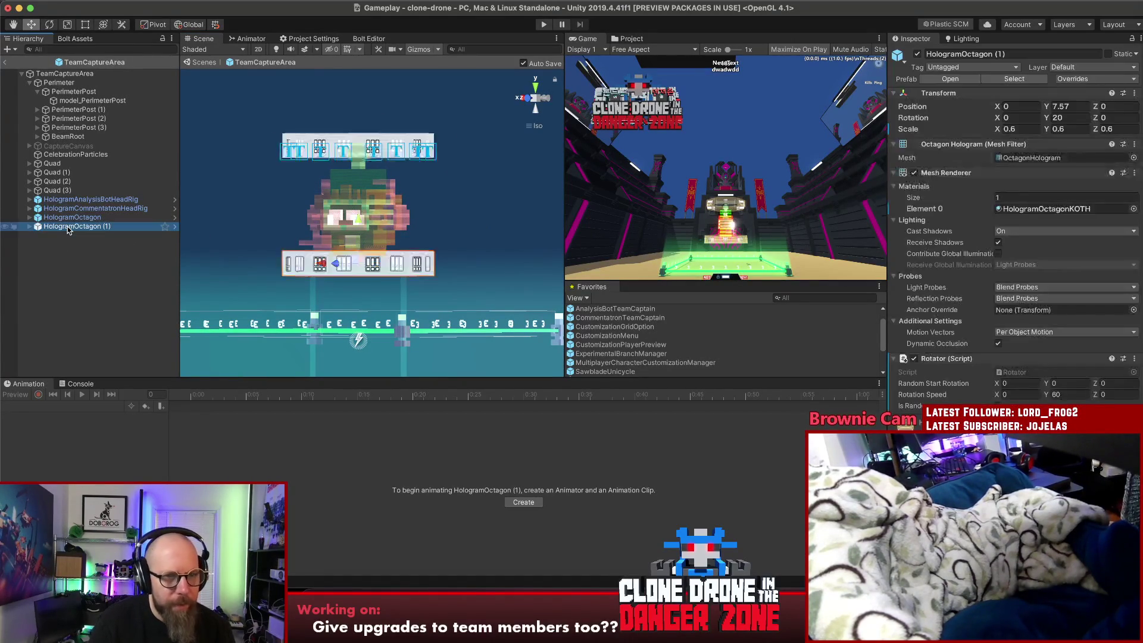
key(Delete)
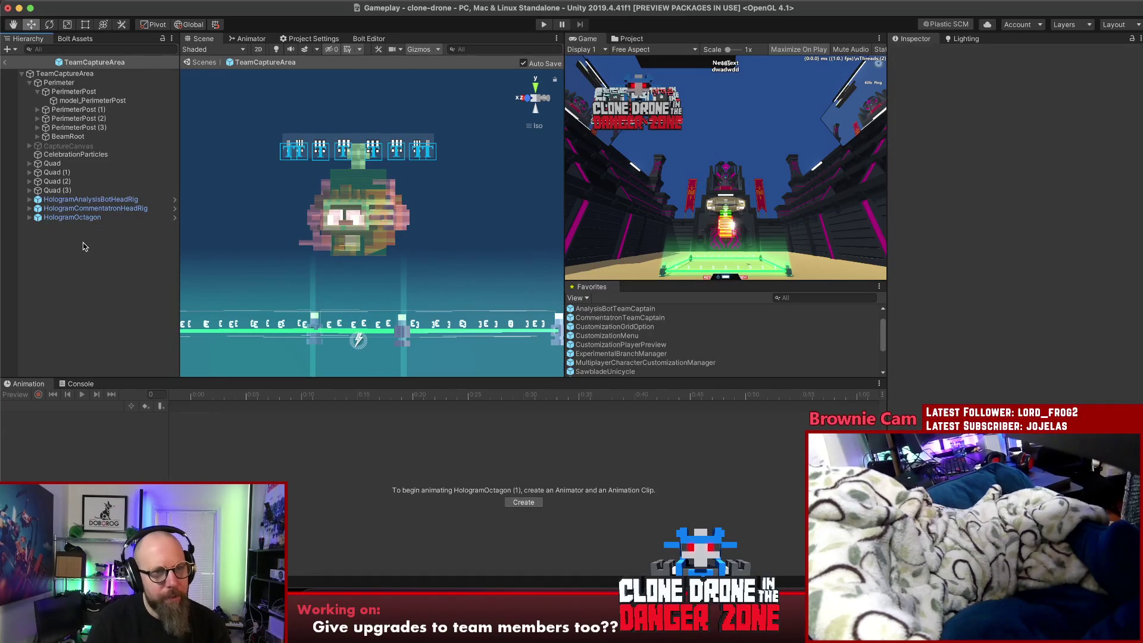
mouse_move(268, 254)
mouse_down()
mouse_move(369, 226)
mouse_move(478, 174)
mouse_move(415, 276)
mouse_move(381, 218)
mouse_up()
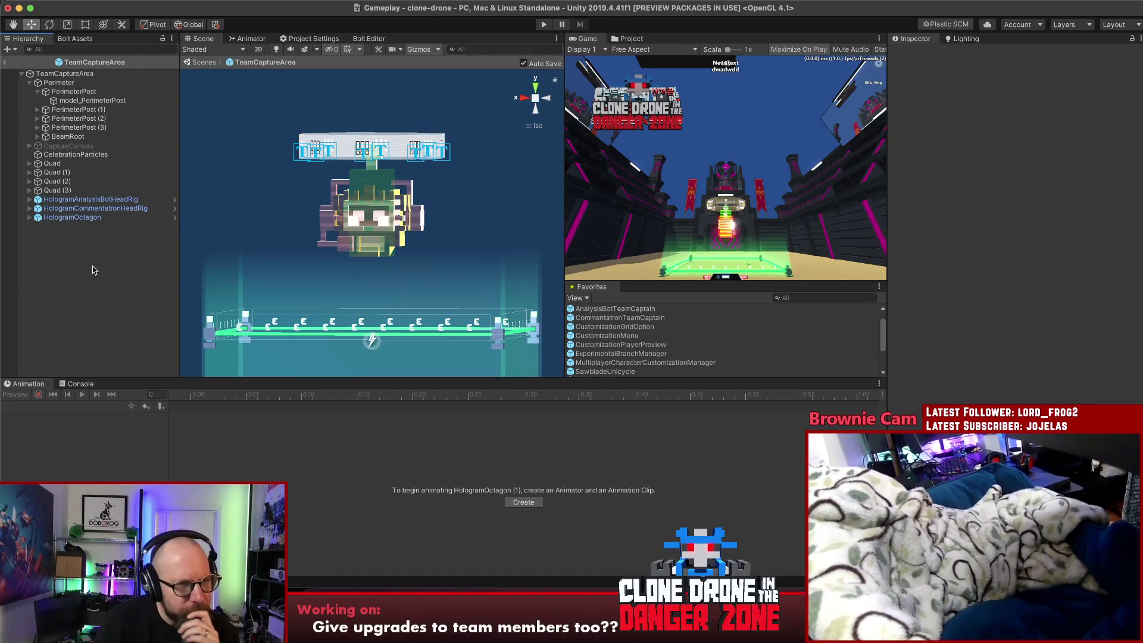
click(308, 334)
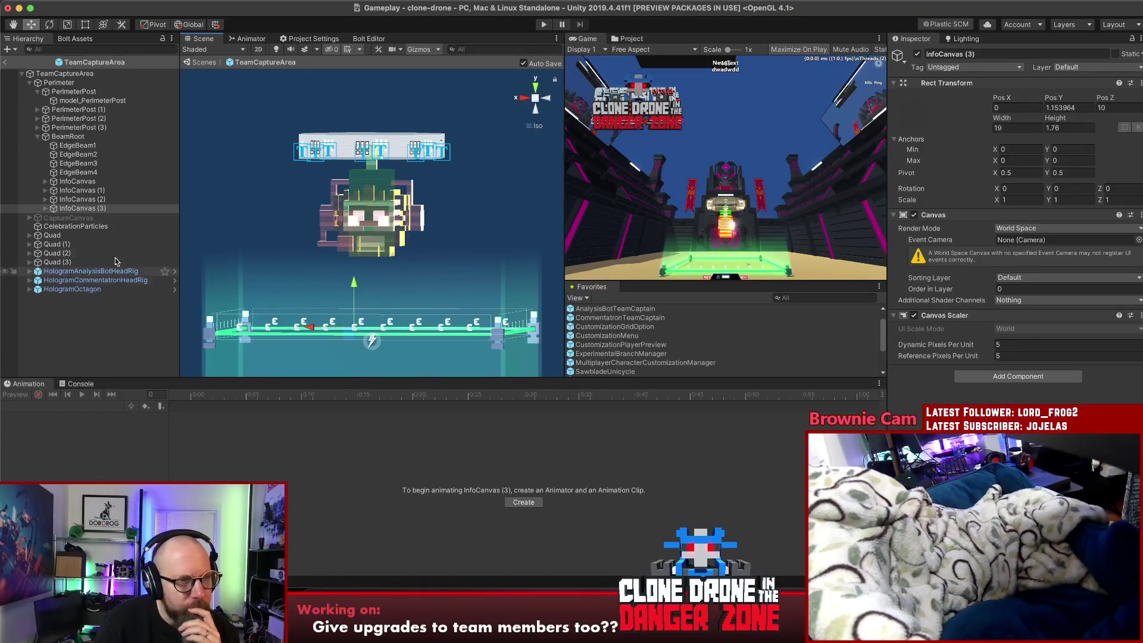
Expand InfoCanvas through InfoCanvas (3) to reveal their upgradeTypeLabel children
mouse_move(250, 250)
mouse_down()
mouse_move(199, 242)
mouse_move(226, 202)
mouse_move(263, 184)
mouse_move(250, 214)
mouse_up()
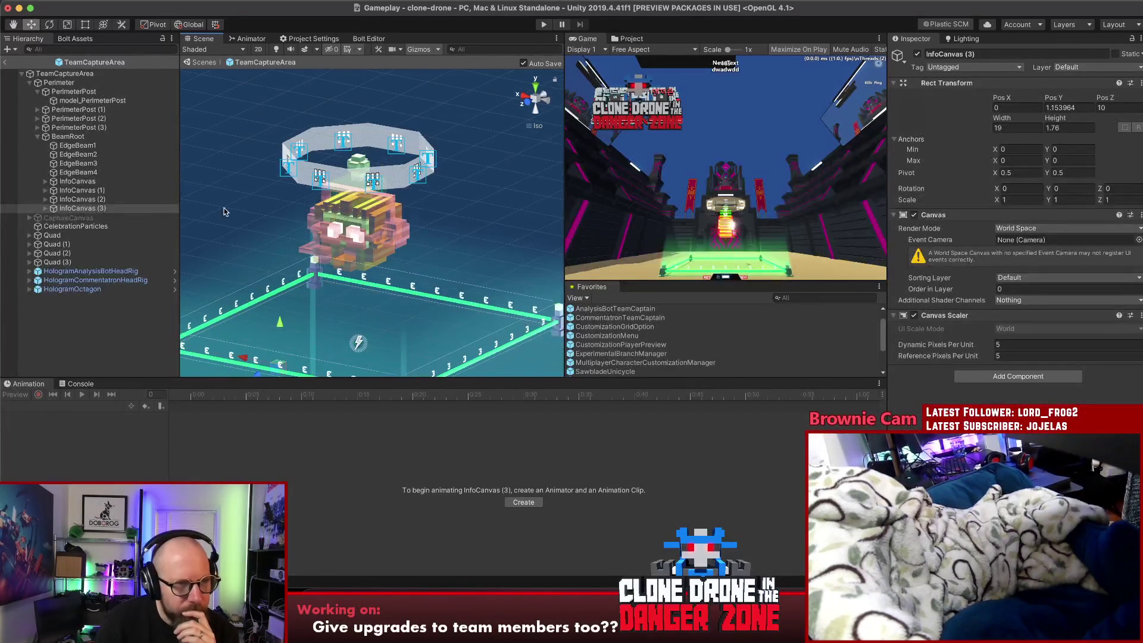
click(78, 181)
click(45, 181)
click(45, 199)
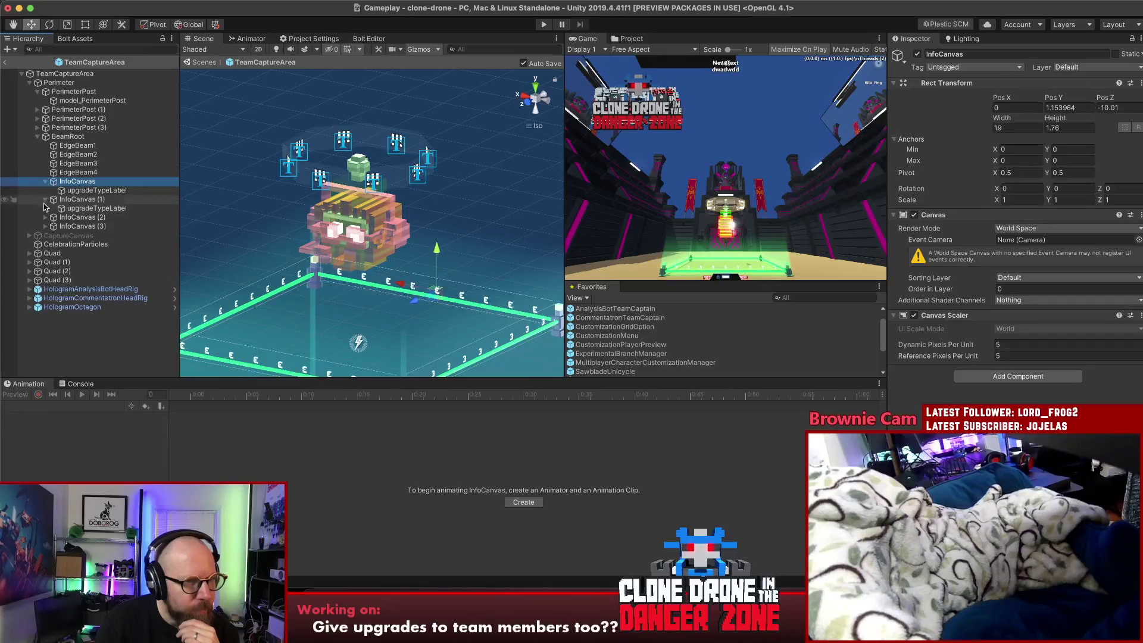
click(45, 217)
click(45, 235)
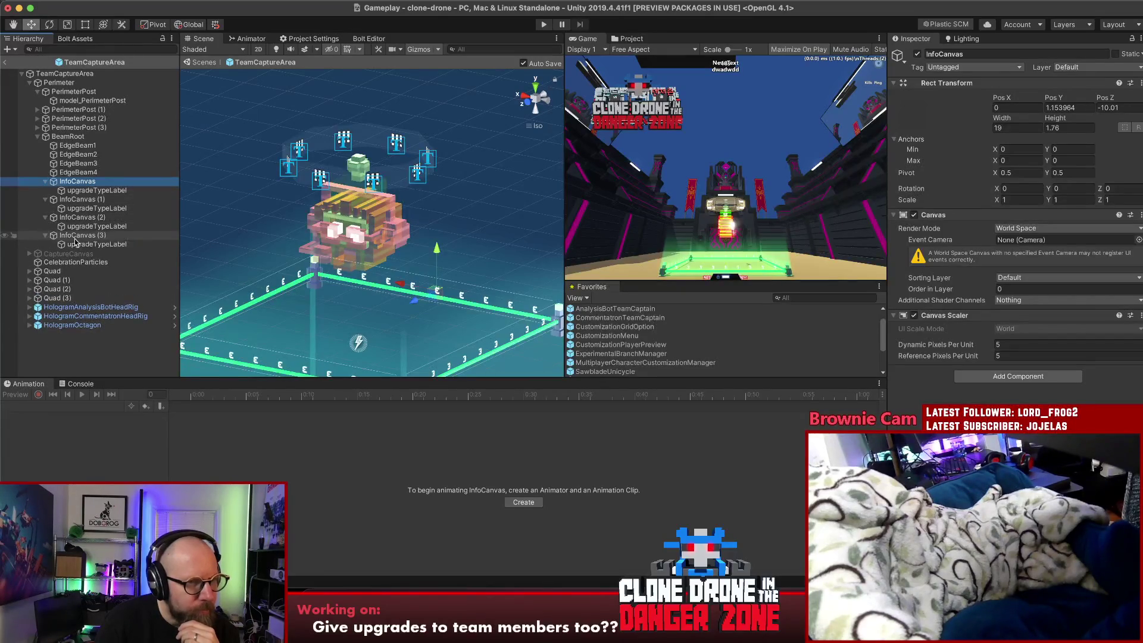
Inspect each upgradeTypeLabel, then each of the four InfoCanvas objects
click(83, 244)
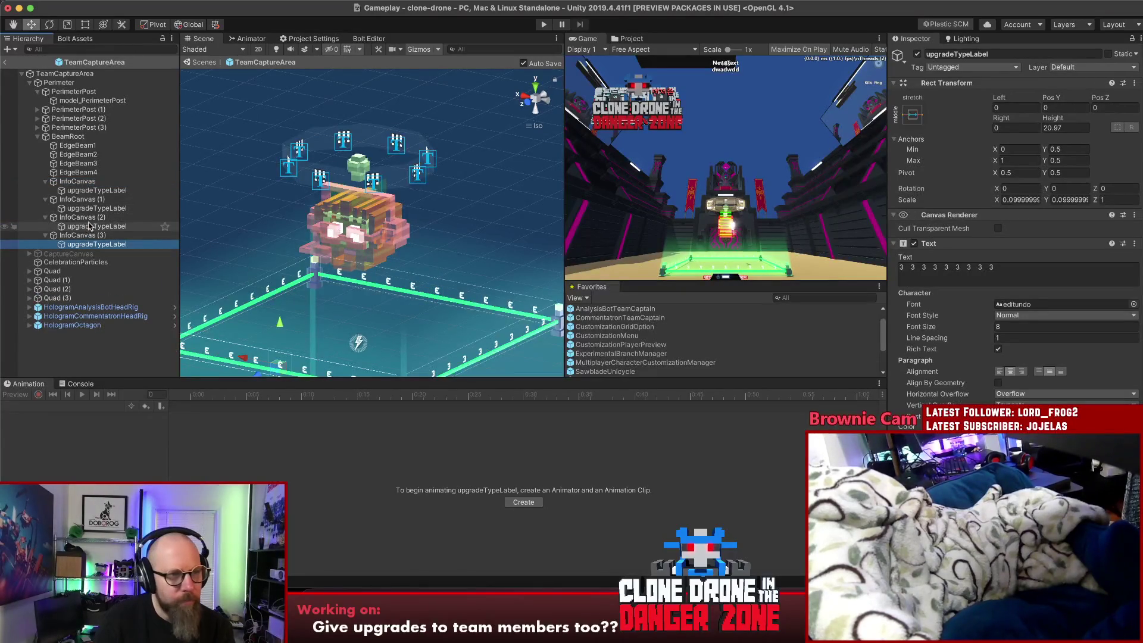
click(88, 227)
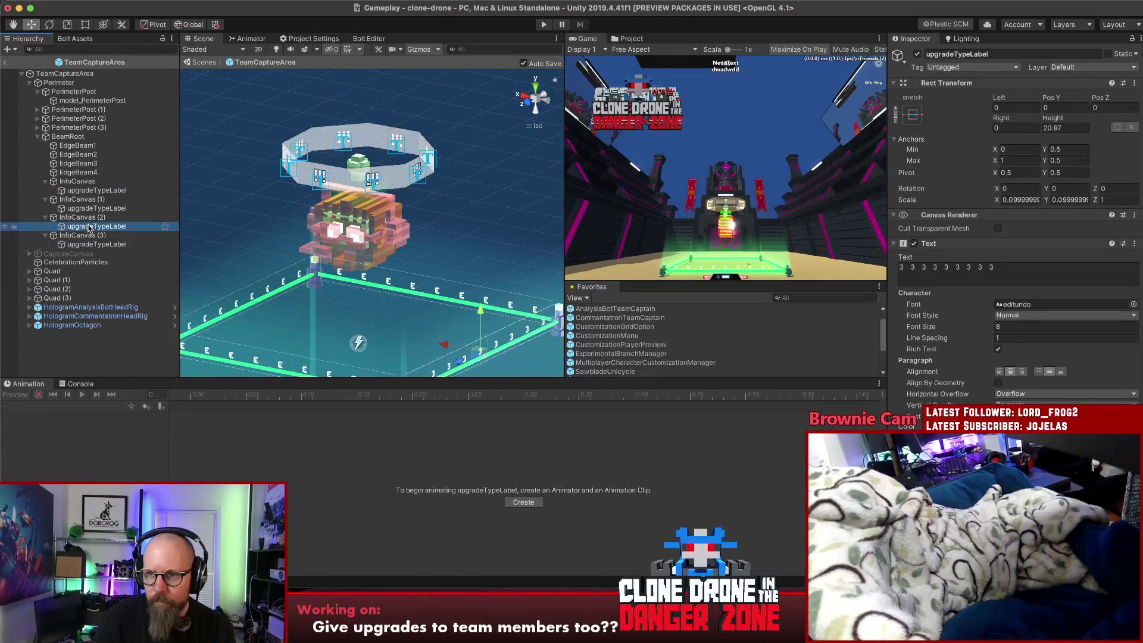
click(87, 209)
click(87, 191)
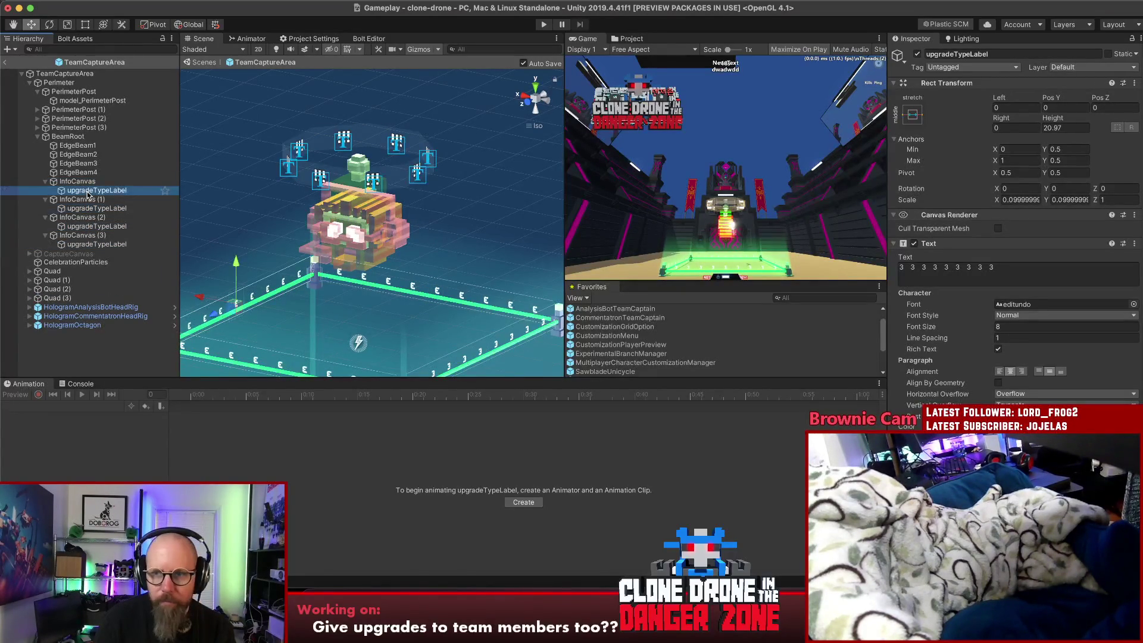
key(Up)
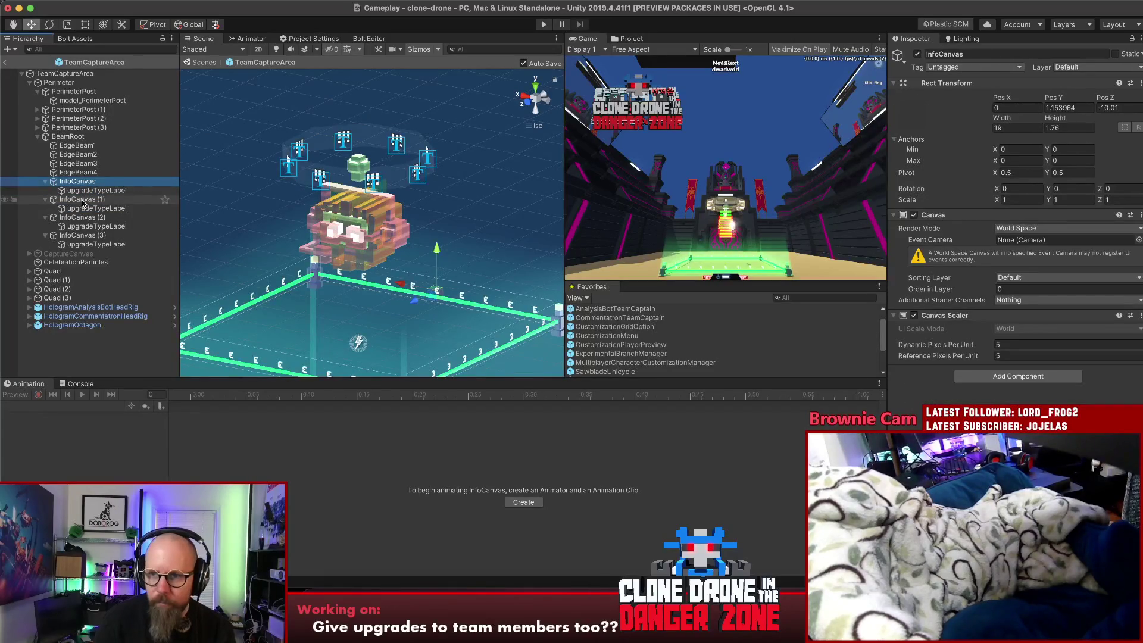
click(83, 201)
click(84, 218)
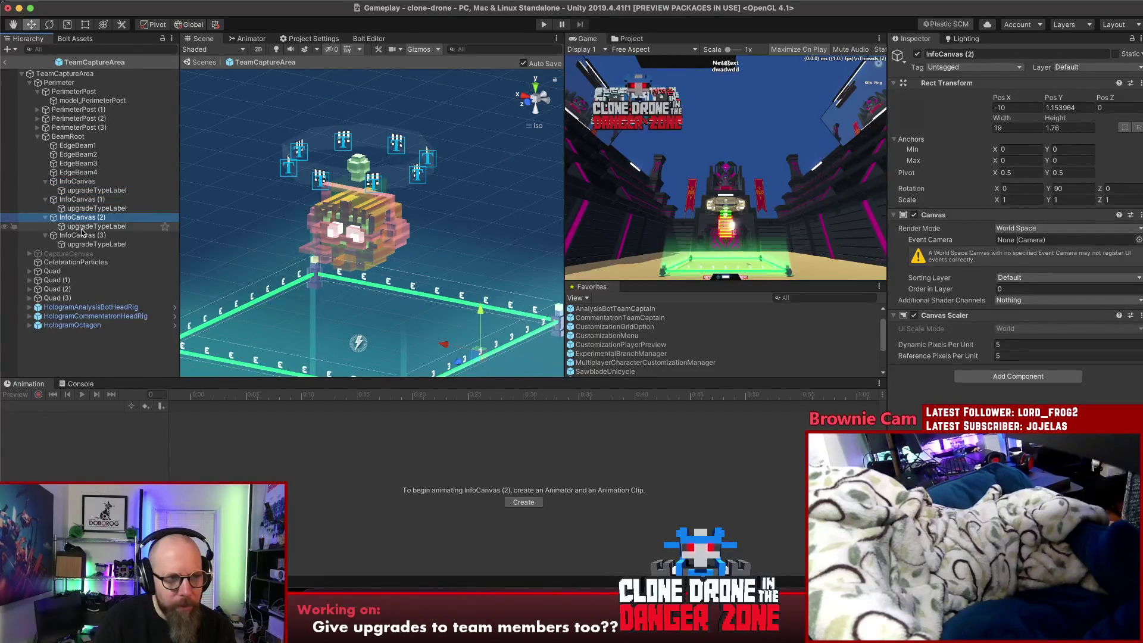
click(82, 237)
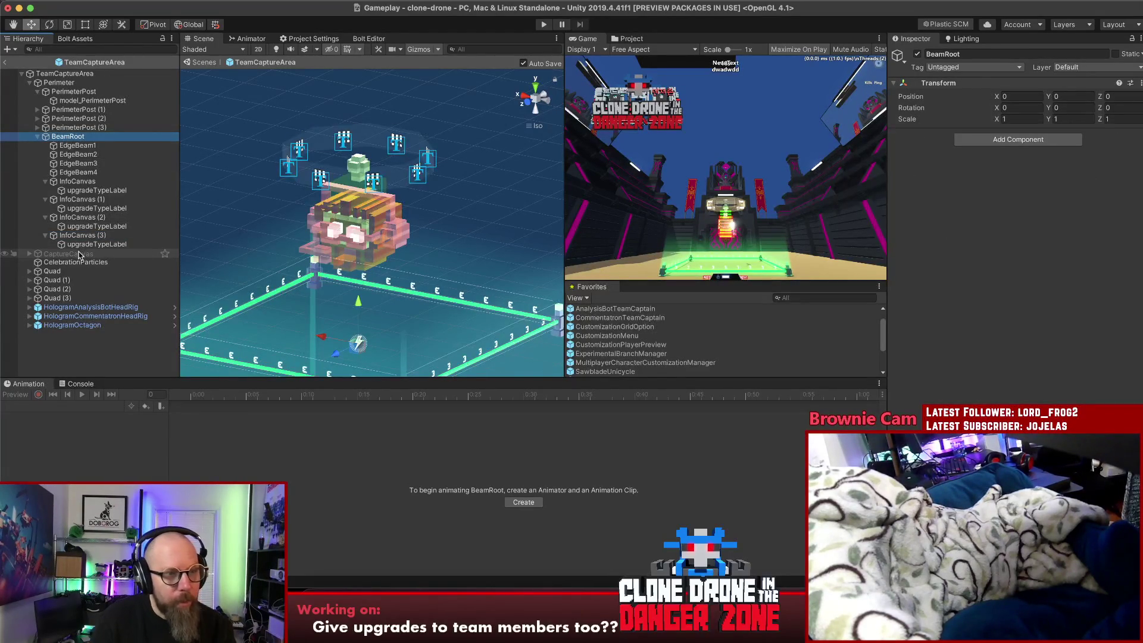
Delete CaptureCanvas and its children from the prefab
click(29, 253)
click(71, 256)
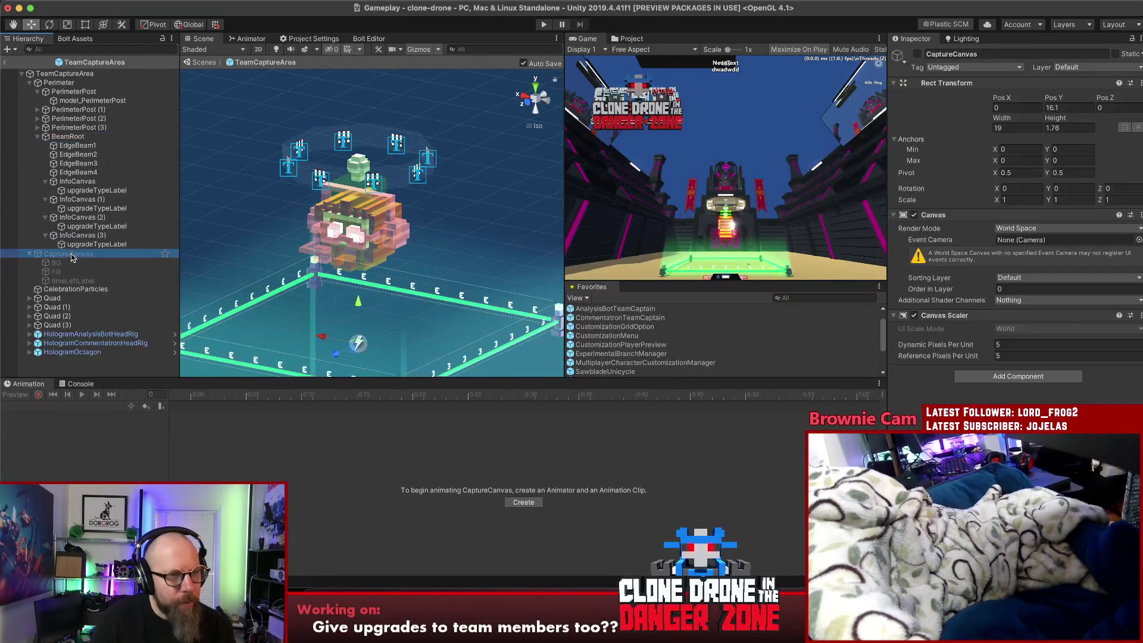
key(Delete)
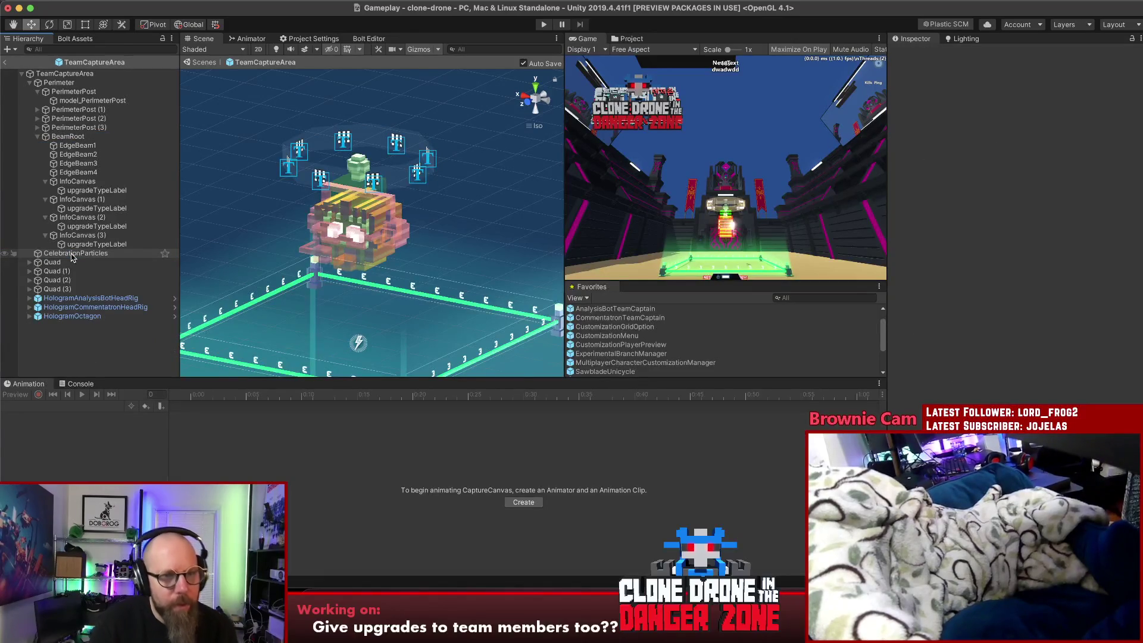
Preview the CelebrationParticles effect from a frontal view of the capture area
click(71, 255)
click(79, 344)
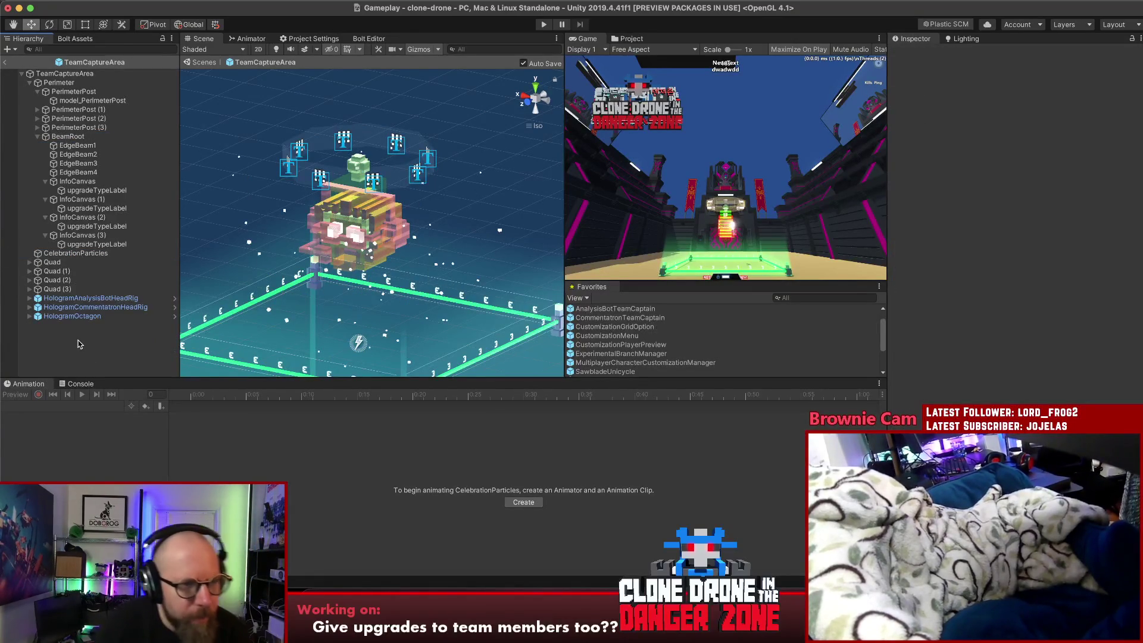
click(76, 253)
alt+drag(243, 314, 439, 273)
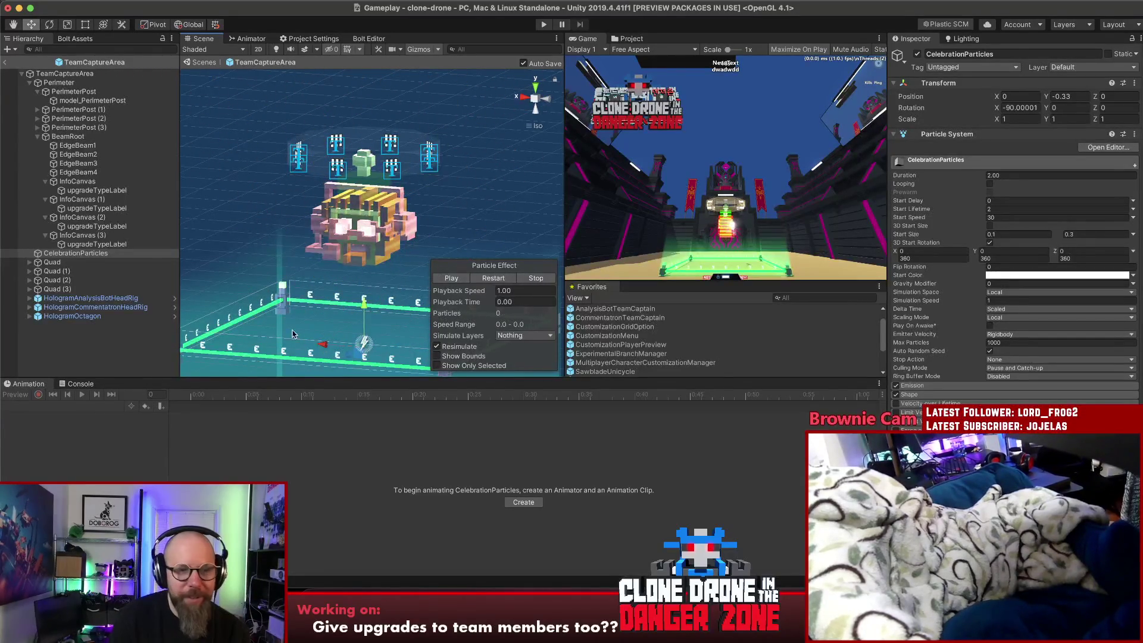
click(173, 335)
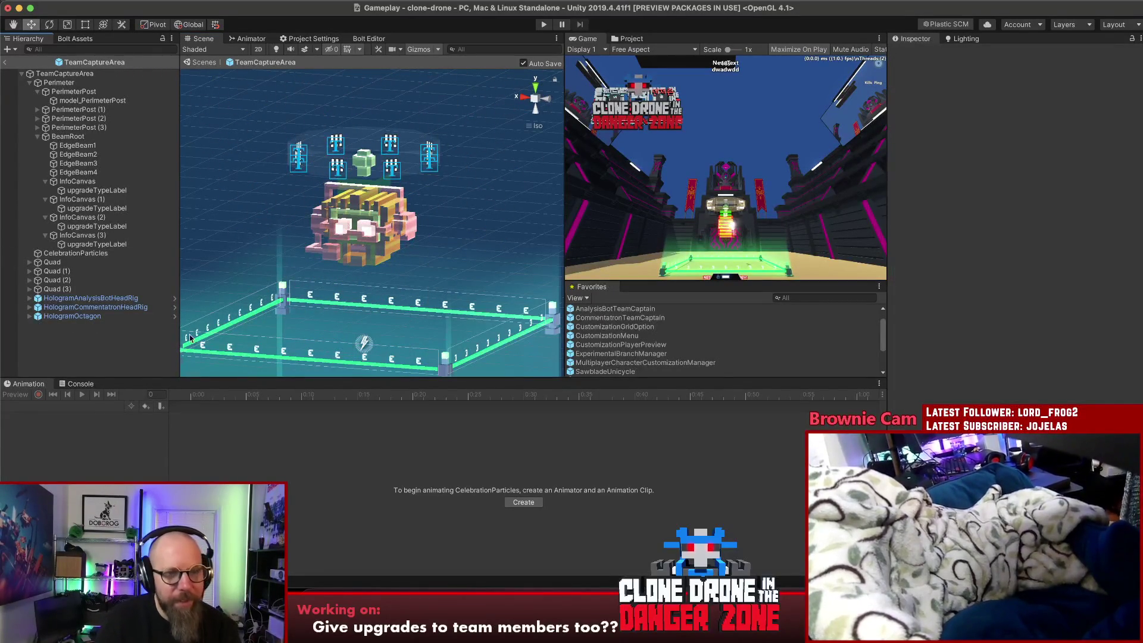
Inspect the Quad (2) glow wall and its child Quad (1)
click(223, 353)
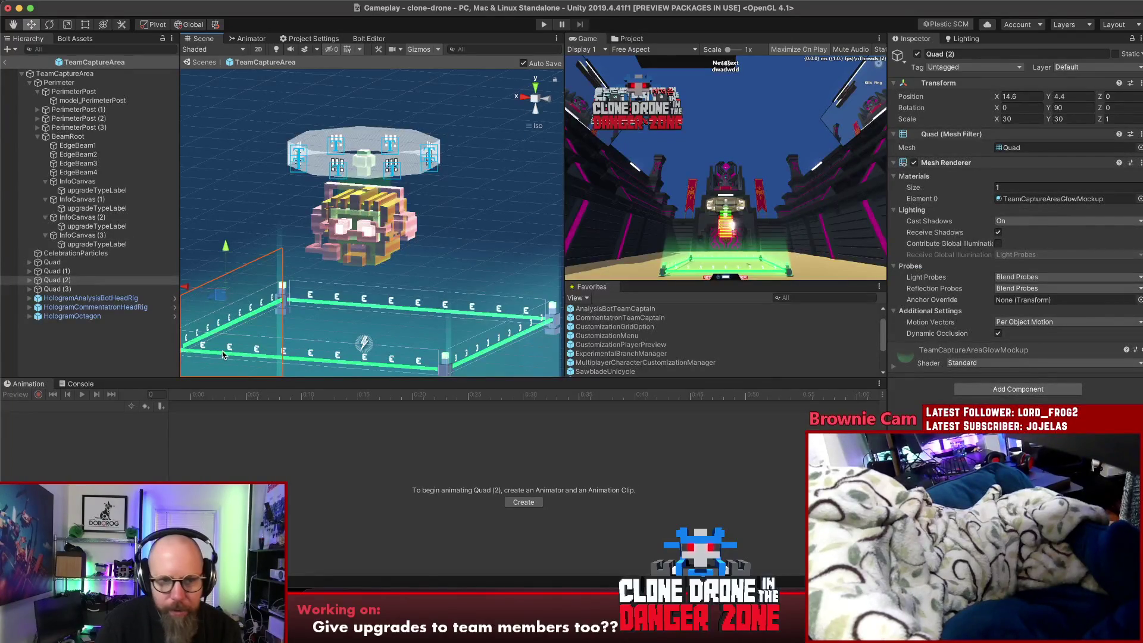
click(29, 280)
click(59, 289)
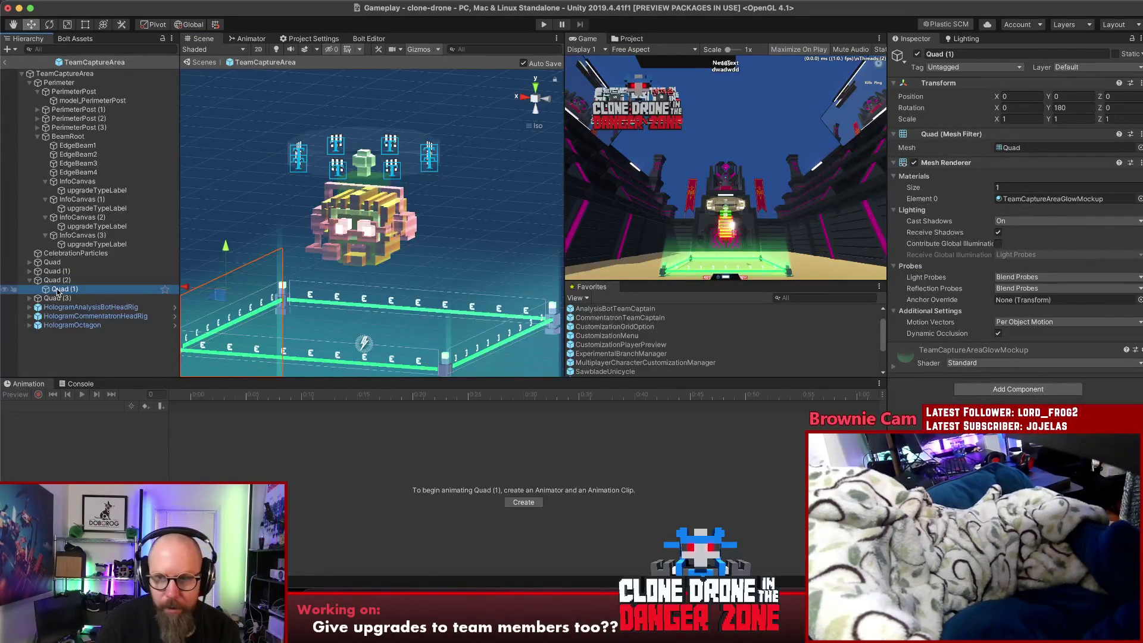
click(52, 280)
click(29, 280)
scroll(387, 268, down, 4)
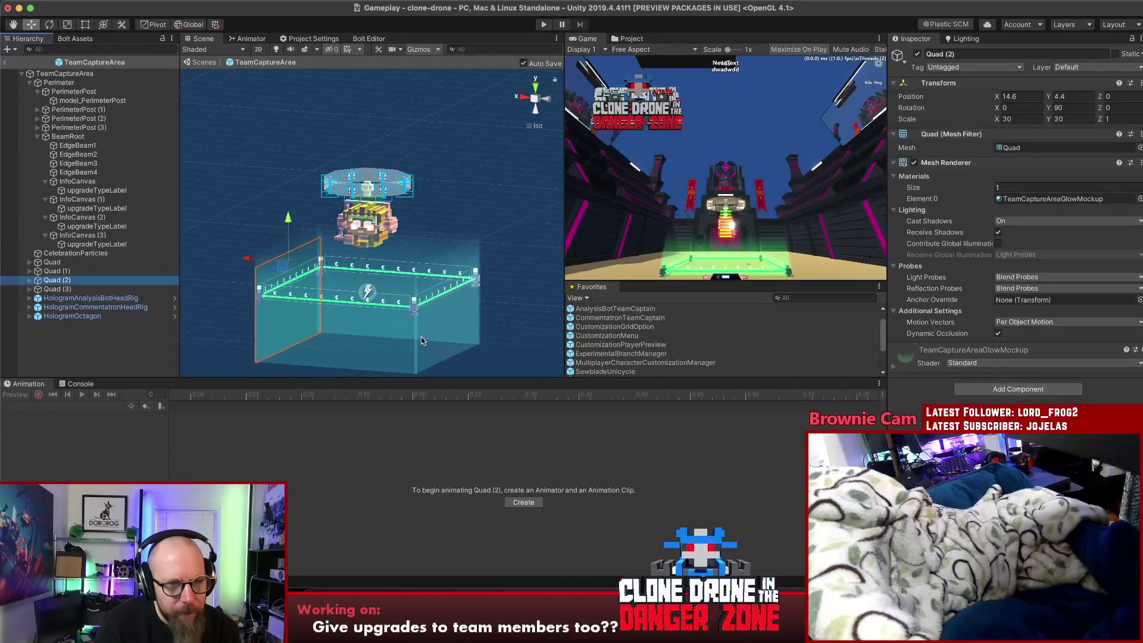
Orbit to a front-on view and inspect the Quad and Quad (1) glow walls
mouse_move(427, 304)
alt+mouse_down()
mouse_move(836, 294)
mouse_move(524, 280)
mouse_move(490, 255)
mouse_move(499, 274)
mouse_move(488, 300)
alt+mouse_up()
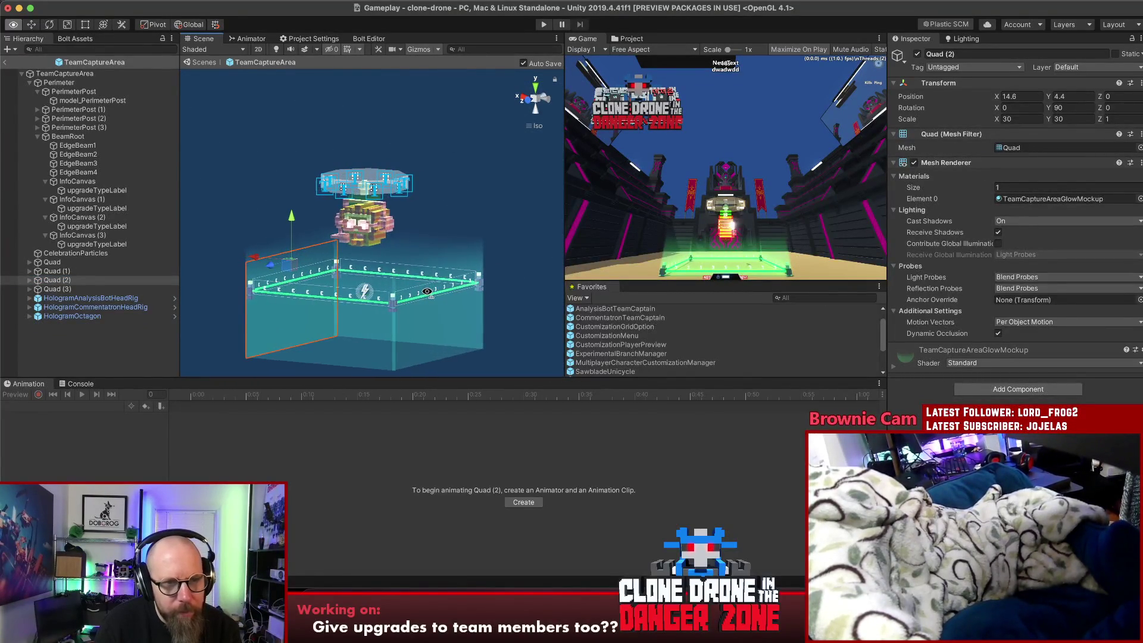
click(91, 335)
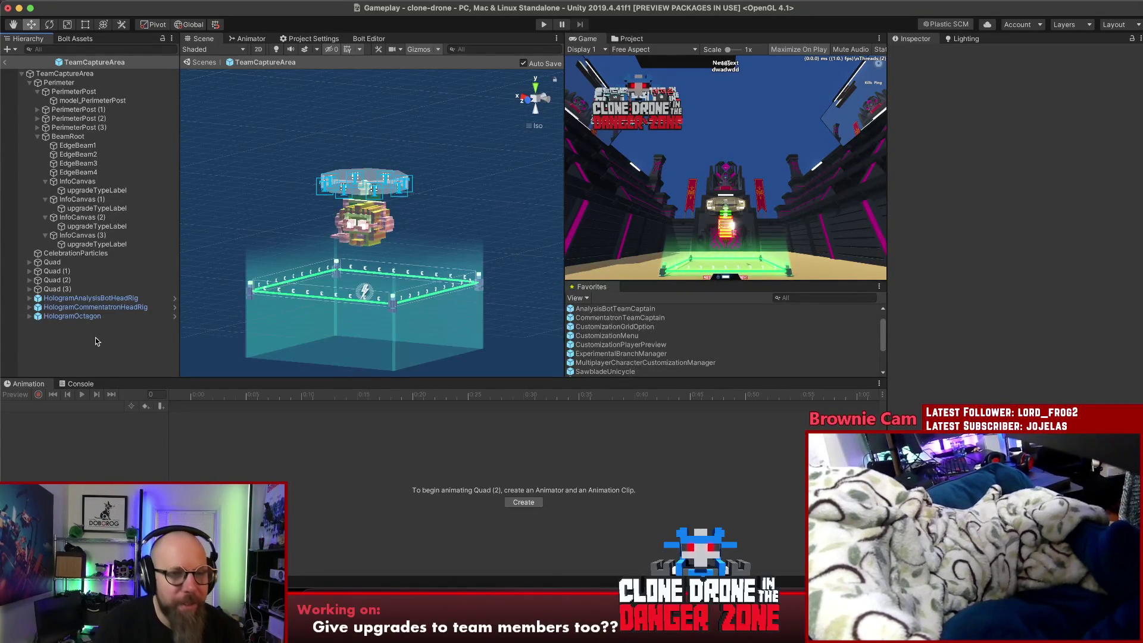
click(66, 264)
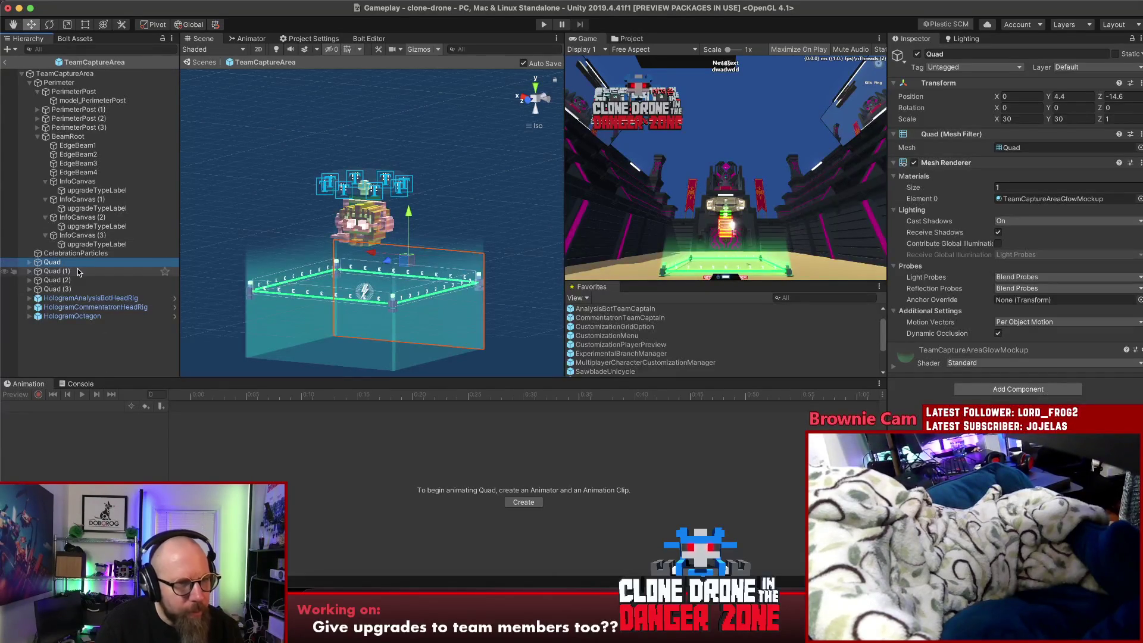
click(78, 272)
scroll(481, 241, up, 2)
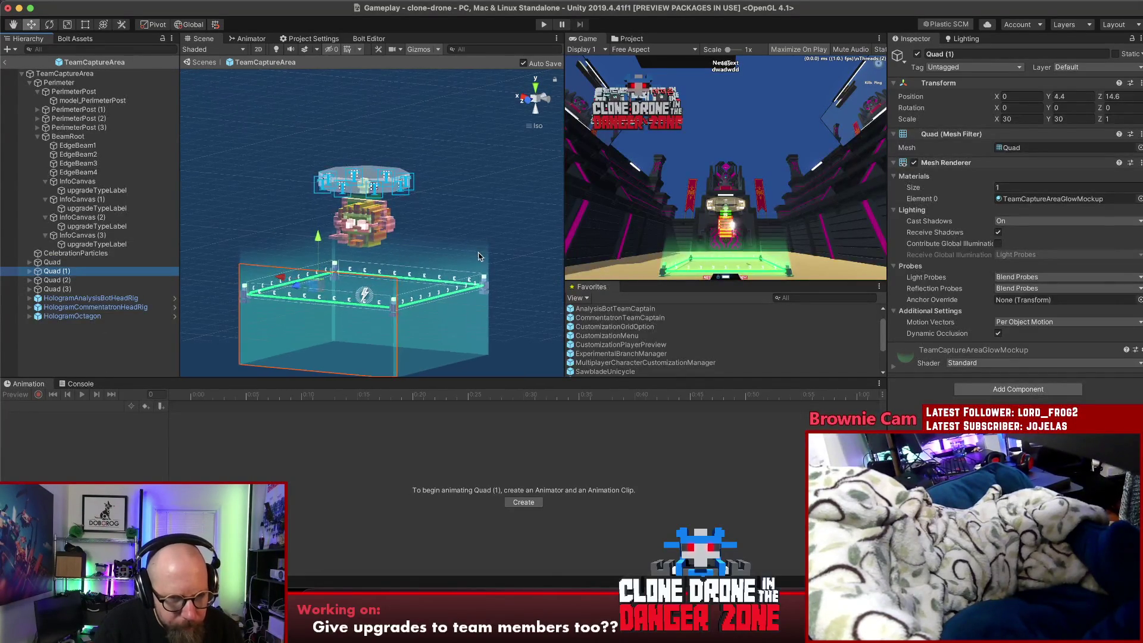
Take a region screenshot of the Scene view's flat side view, then go to Loggly
drag(478, 256, 475, 230)
key(super+shift+4)
drag(523, 127, 204, 390)
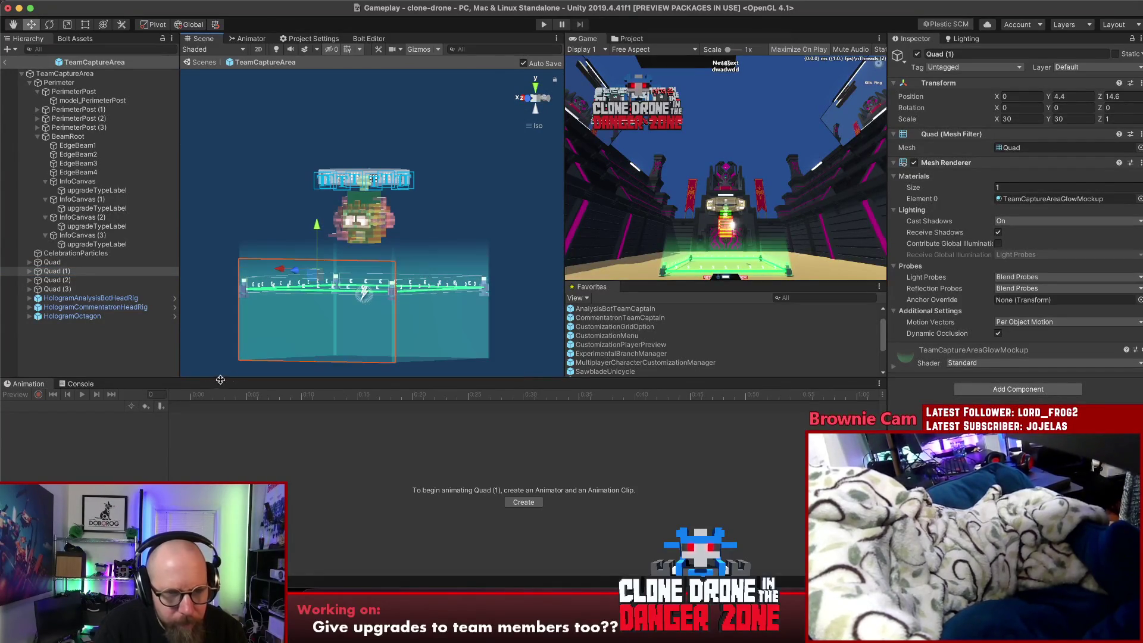
click(566, 596)
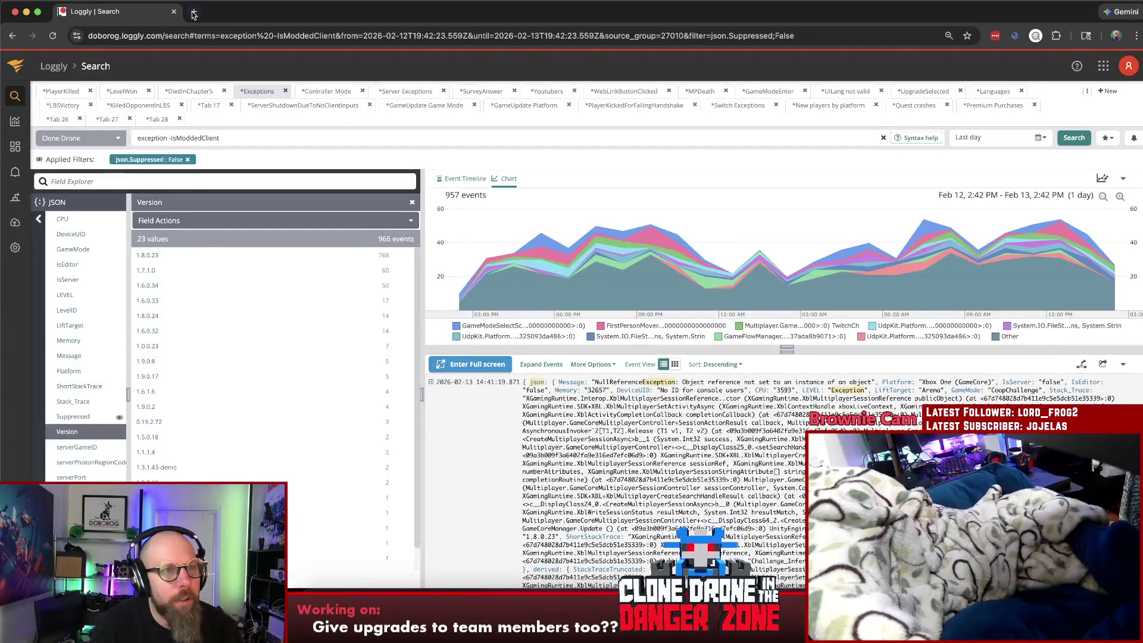
Open and close a spare browser tab, then bring up Finder on the Desktop
click(184, 12)
key(super+w)
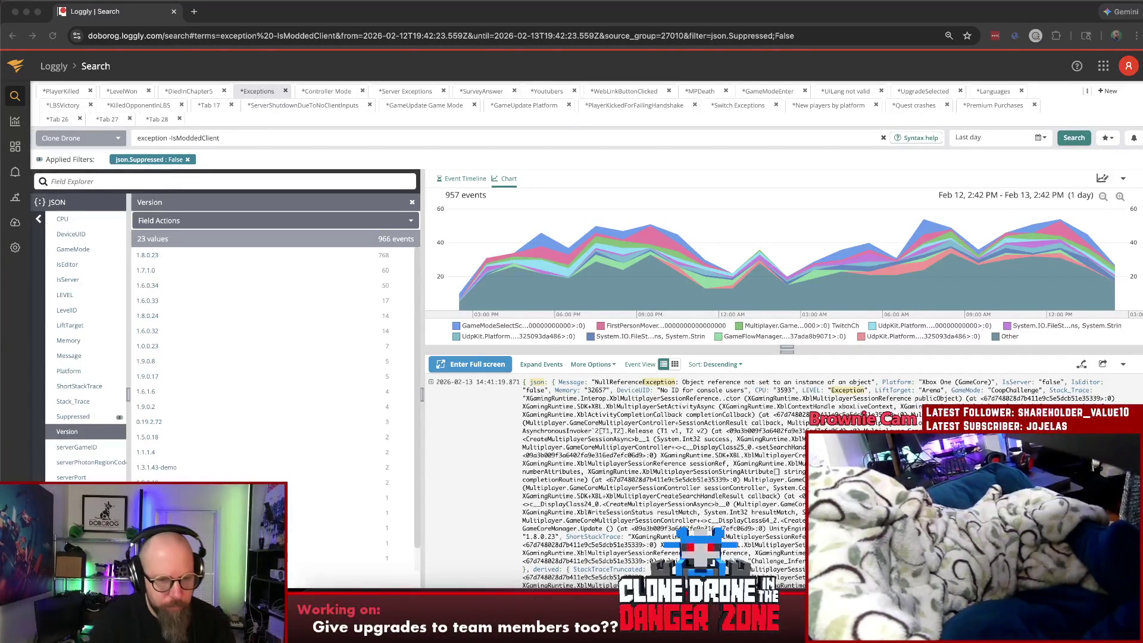
click(317, 604)
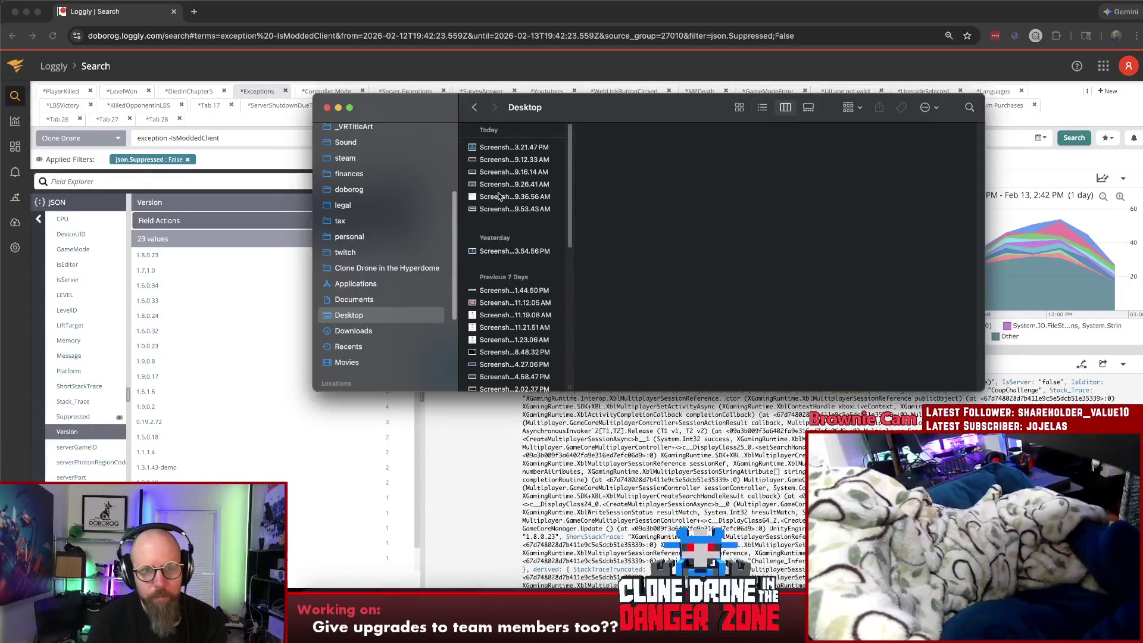
Drag the newest Desktop screenshot out of Finder and switch back to Unity
click(507, 150)
mouse_move(508, 150)
mouse_down()
mouse_move(592, 137)
mouse_move(1142, 137)
mouse_up()
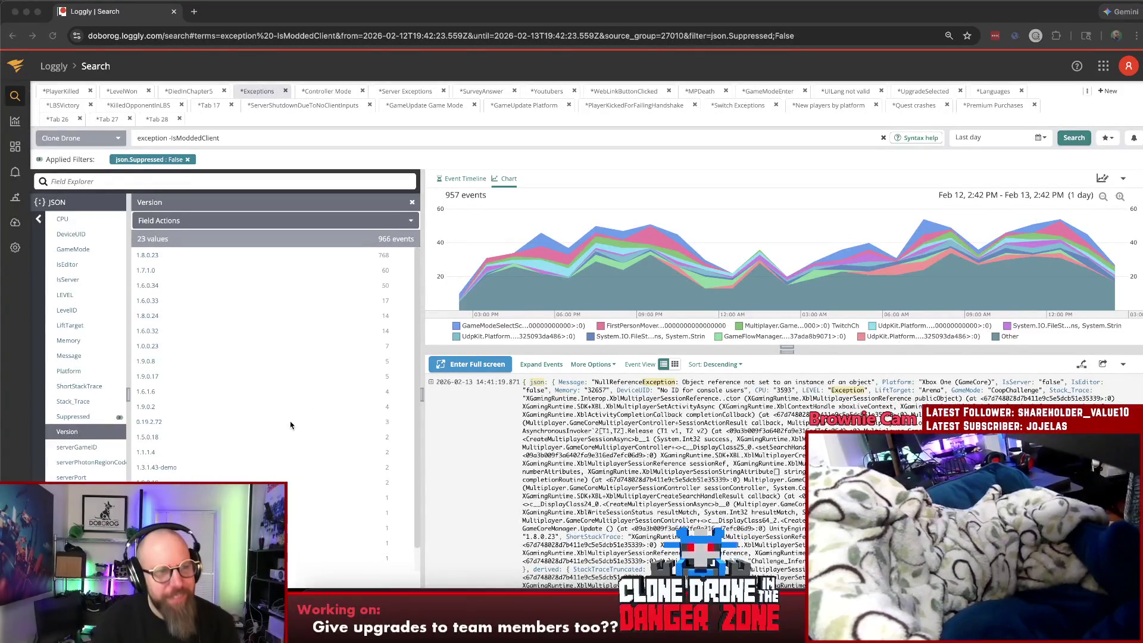
key(super+Tab)
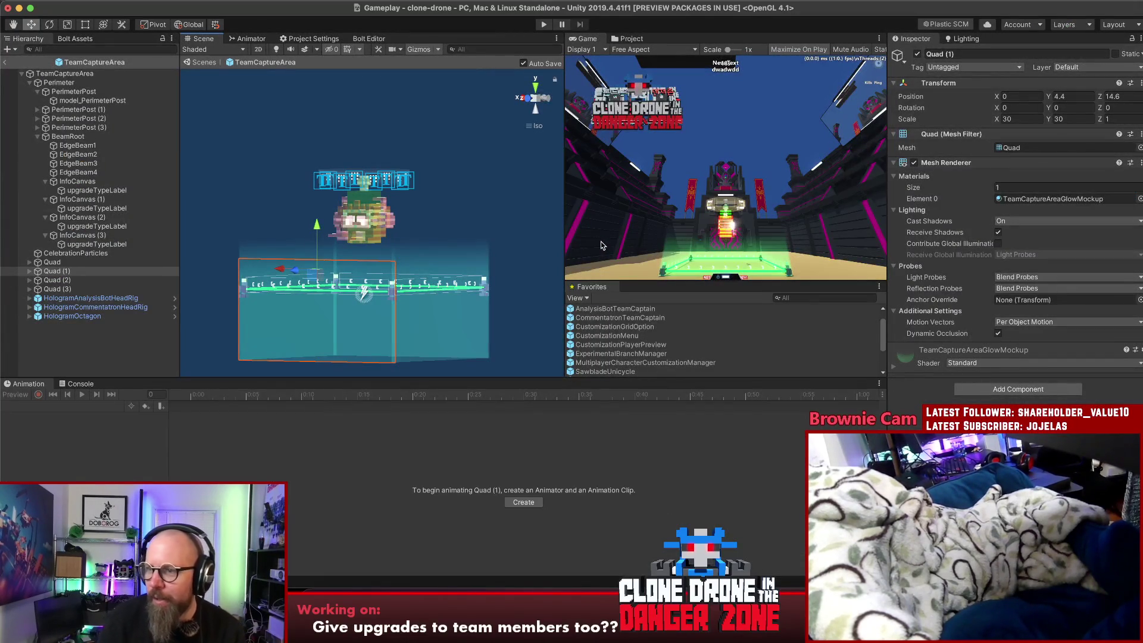
Orbit to an angled top-down view and select TeamCaptureArea to show its team visuals
click(93, 352)
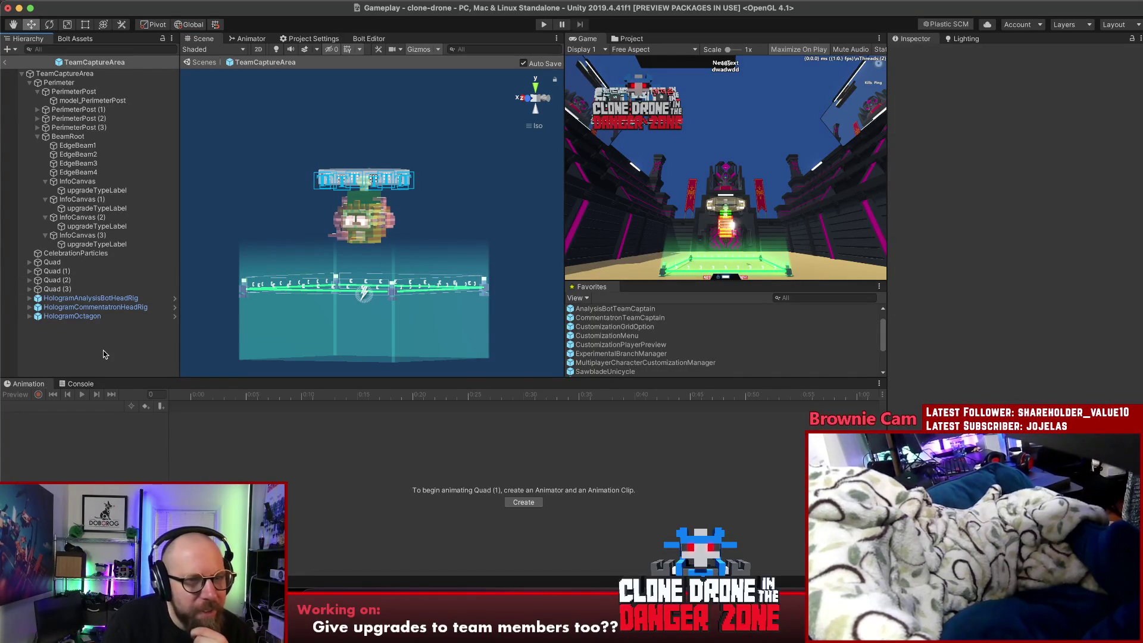
mouse_move(310, 209)
mouse_down()
mouse_move(153, 354)
mouse_move(404, 230)
mouse_up()
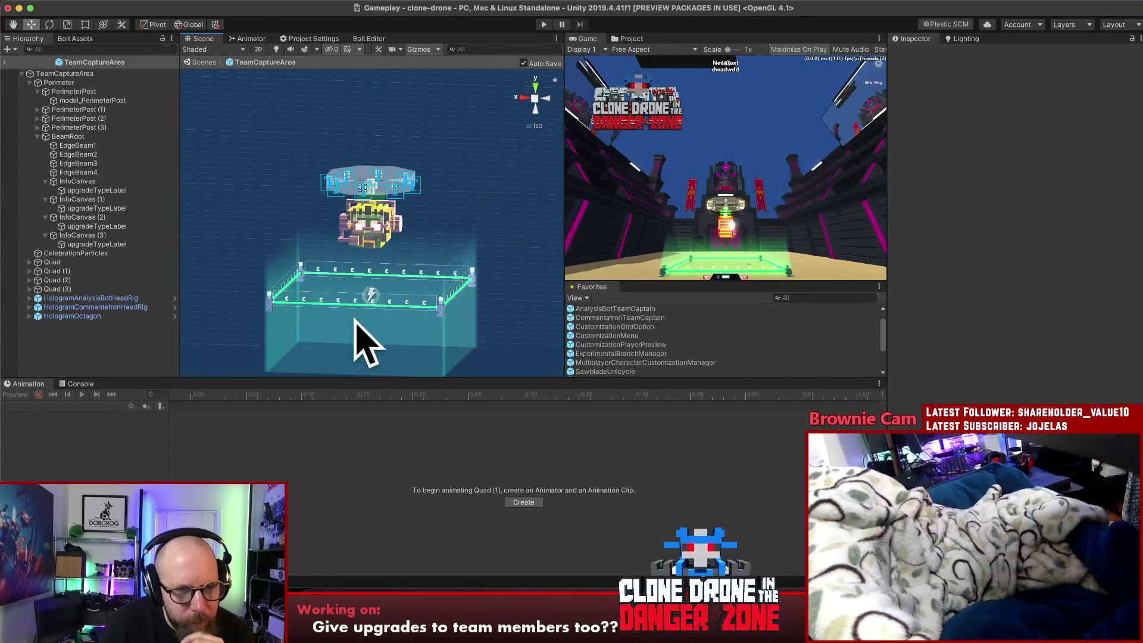
click(87, 338)
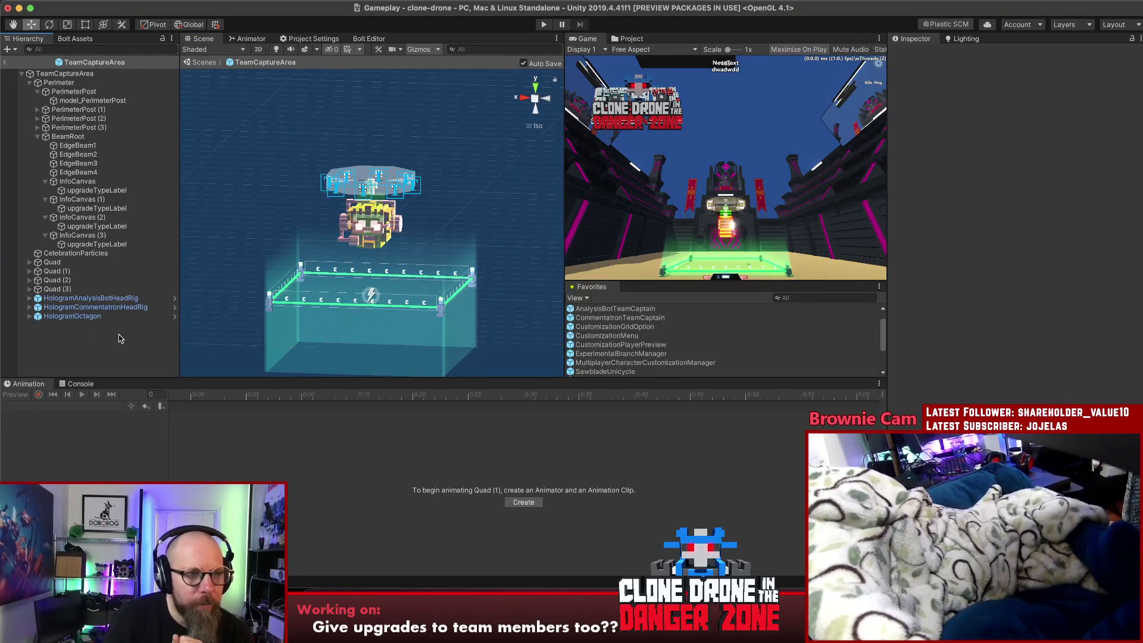
click(69, 74)
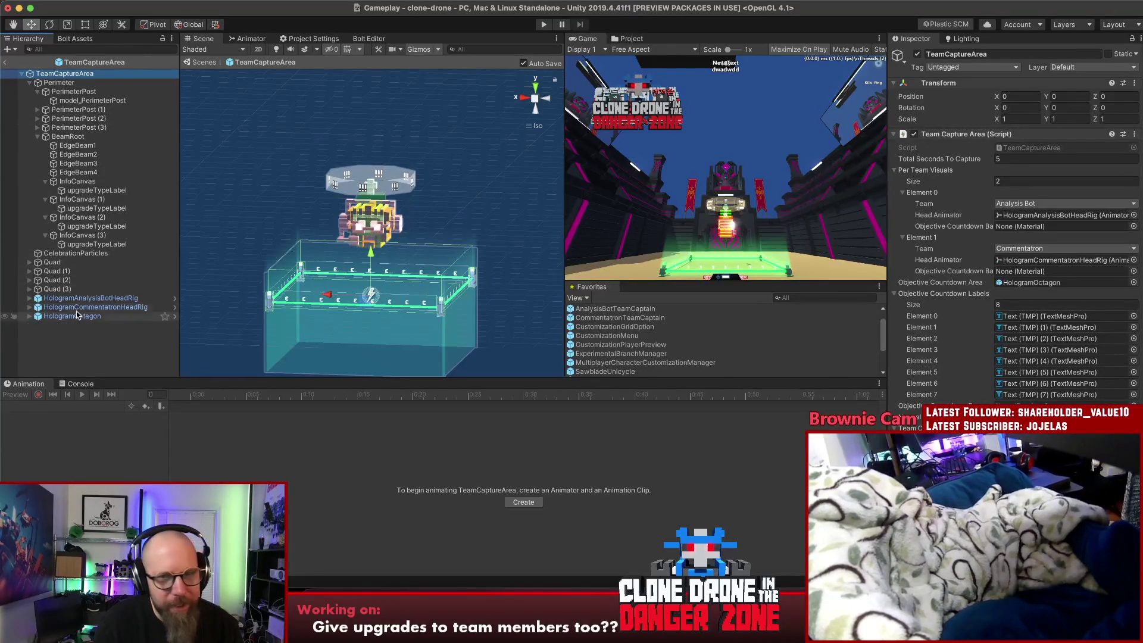
Set the HologramOctagon's Transform Scale back to 1, 1, 1
click(95, 316)
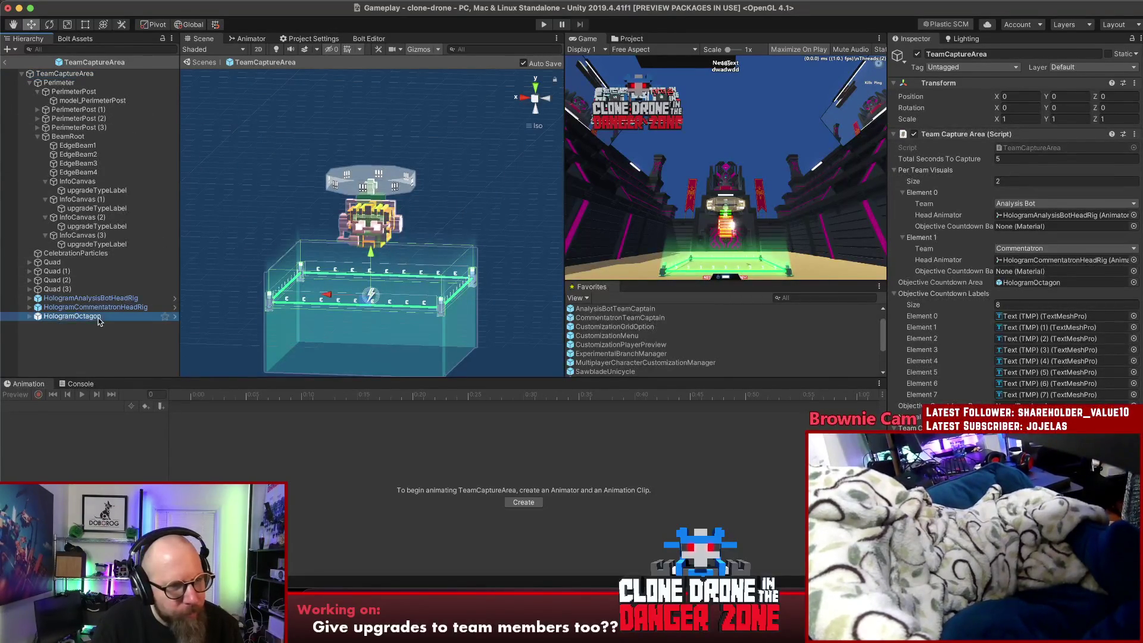
click(1018, 128)
text(1)
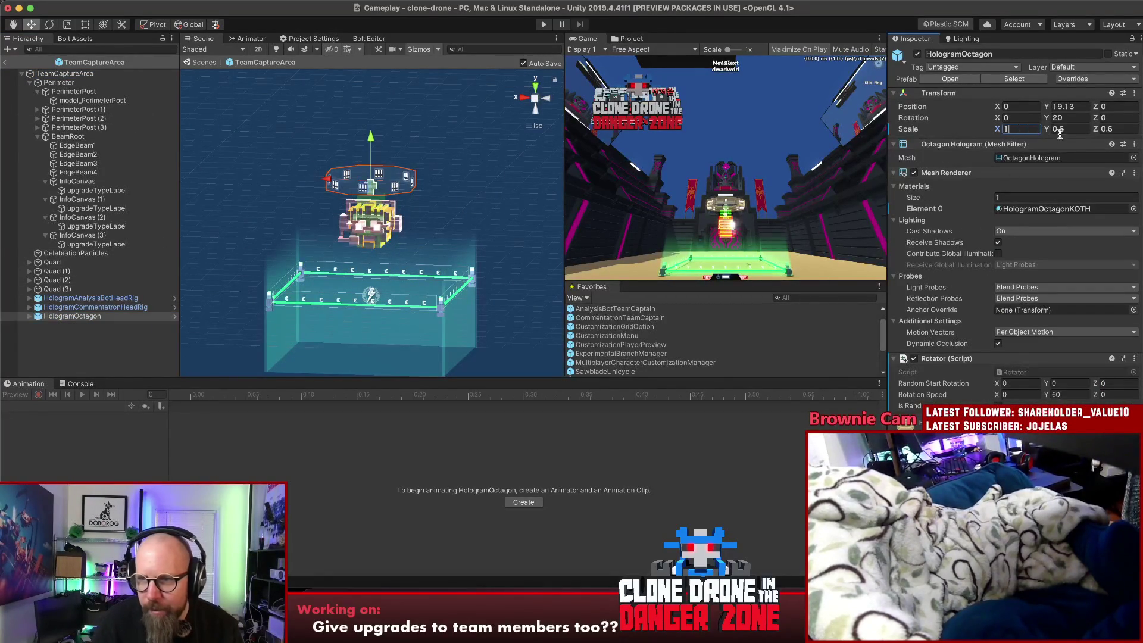
click(1062, 130)
text(1)
click(1108, 129)
text(1)
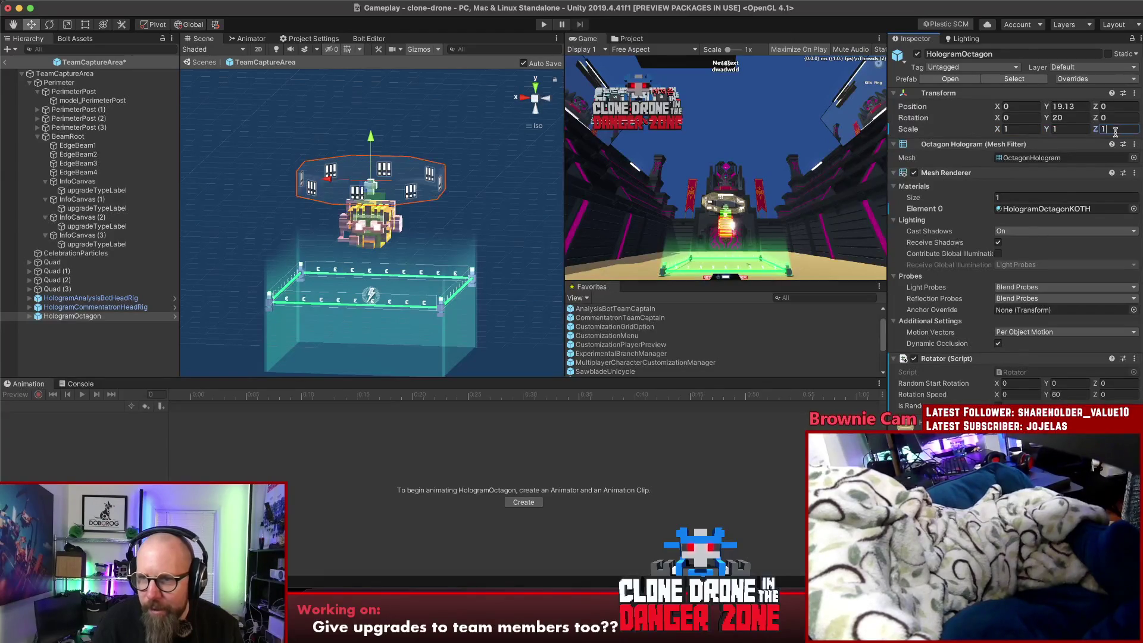
click(1024, 130)
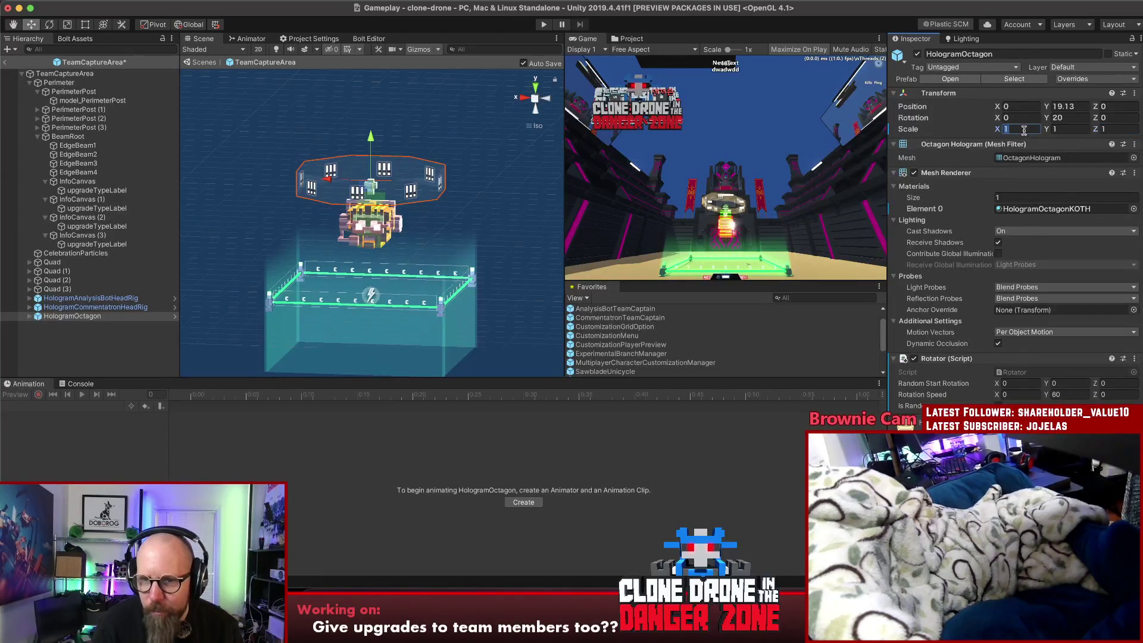
Locate and select the octagon's HologramOctagonKOTH material in the Project window
click(752, 257)
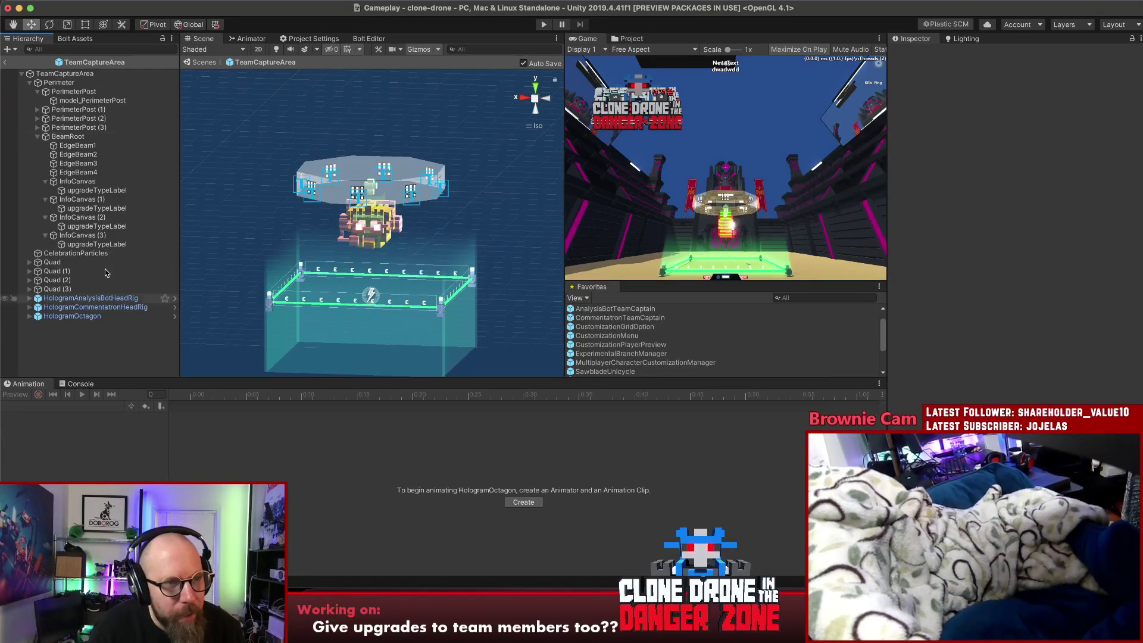
click(81, 72)
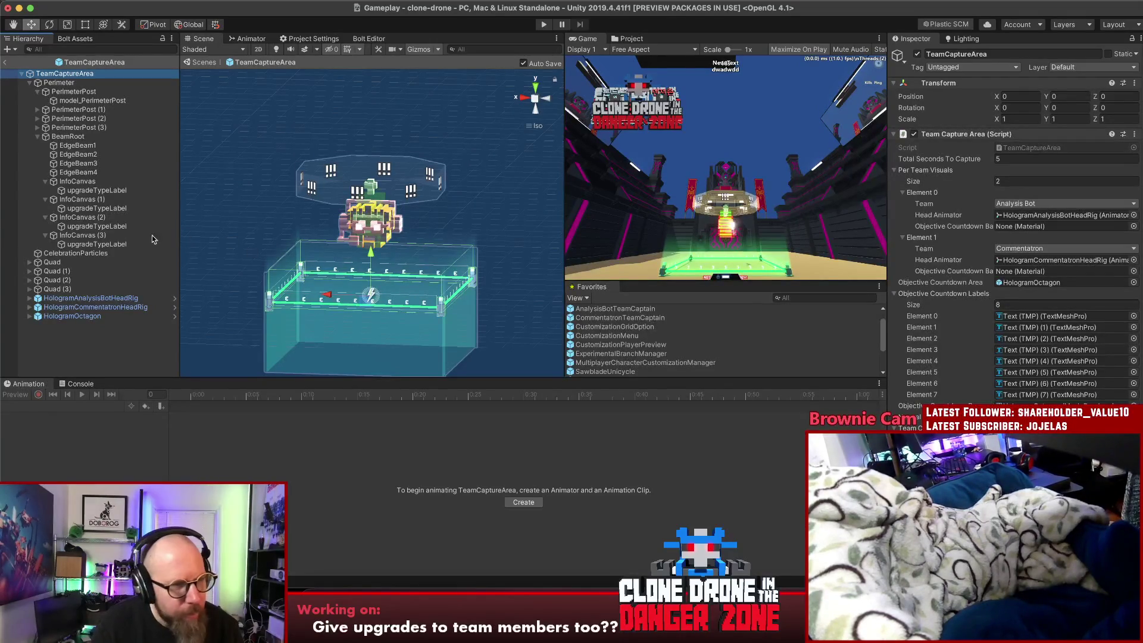
click(73, 317)
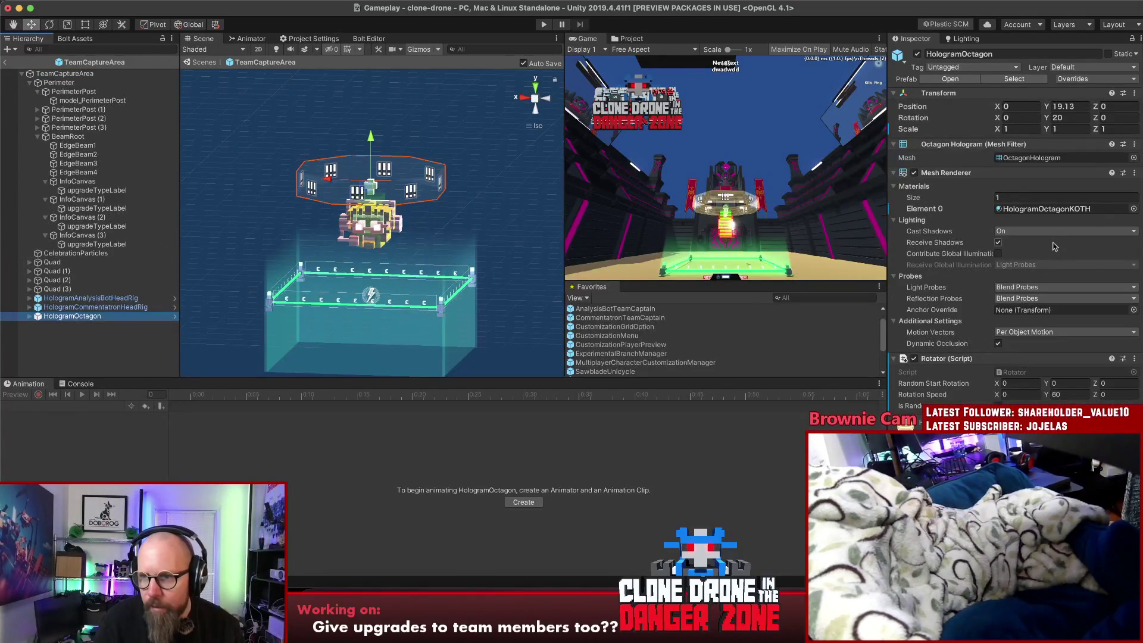
click(1052, 215)
click(1047, 214)
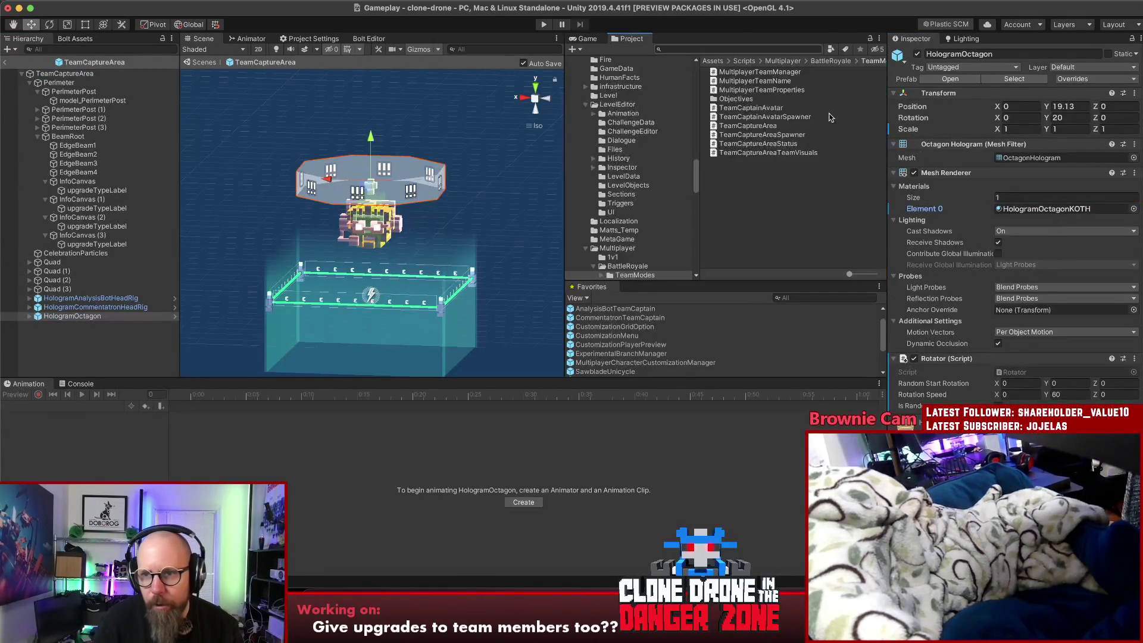
click(762, 170)
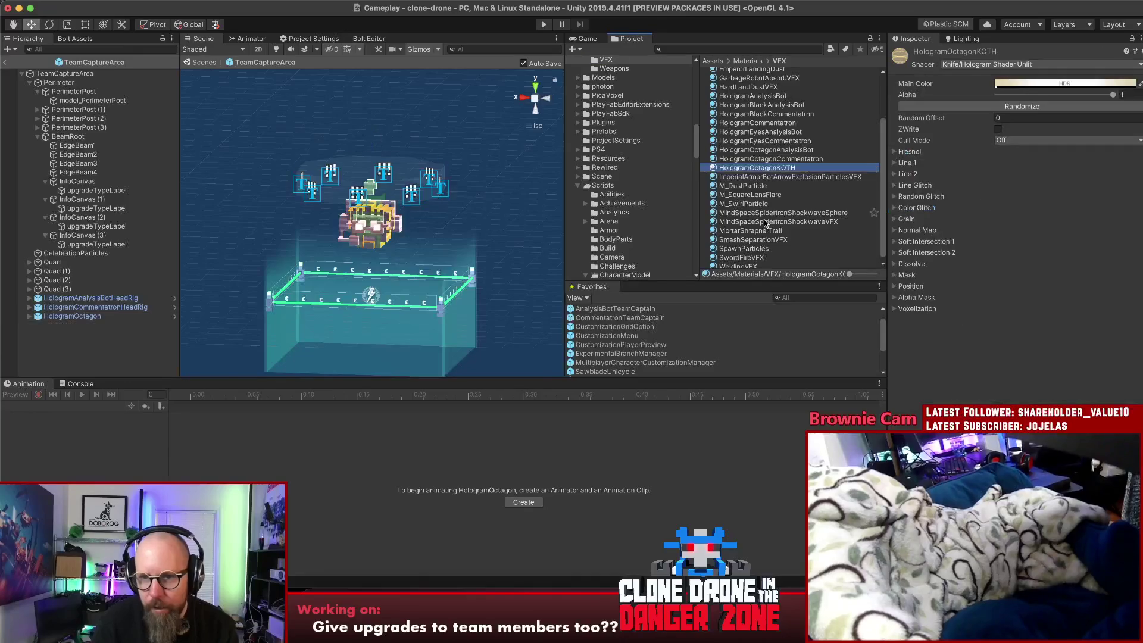
Rename HologramOctagonKOTH to HologramOctagonNeutral and verify it on the octagon's renderer
key(BackSpace)
key(BackSpace)
key(BackSpace)
text(Neutral)
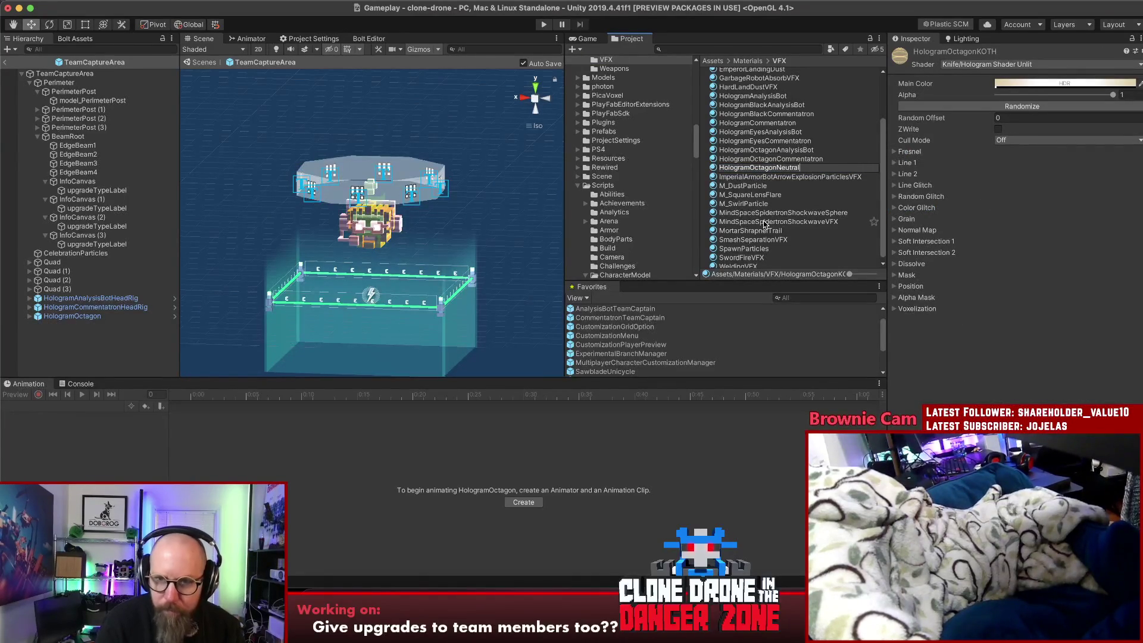
key(Return)
click(71, 316)
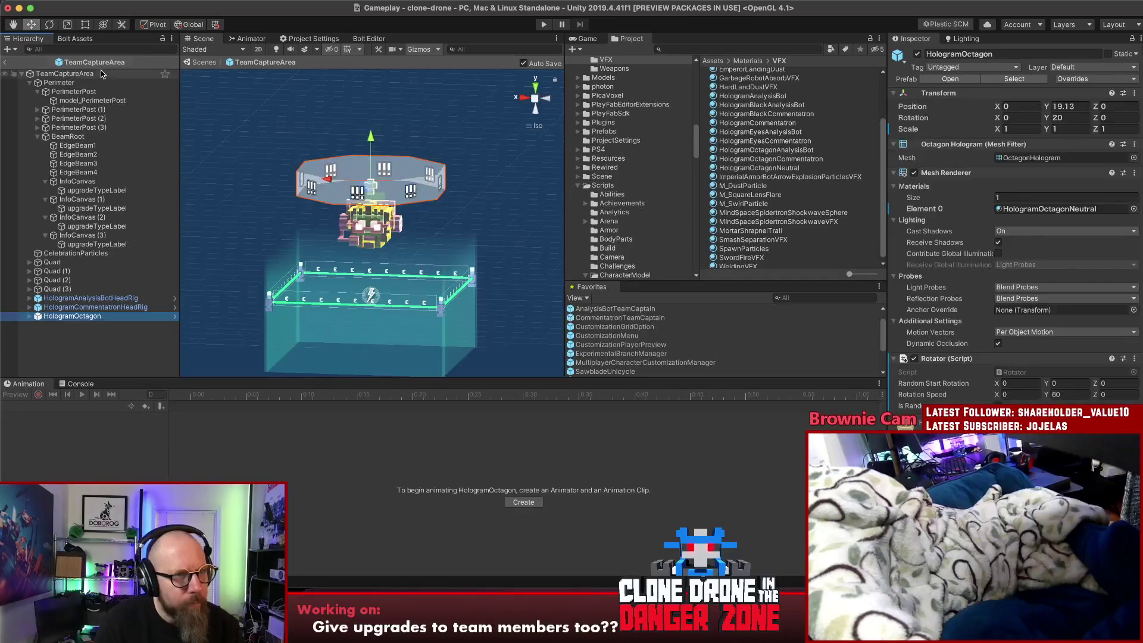
click(64, 74)
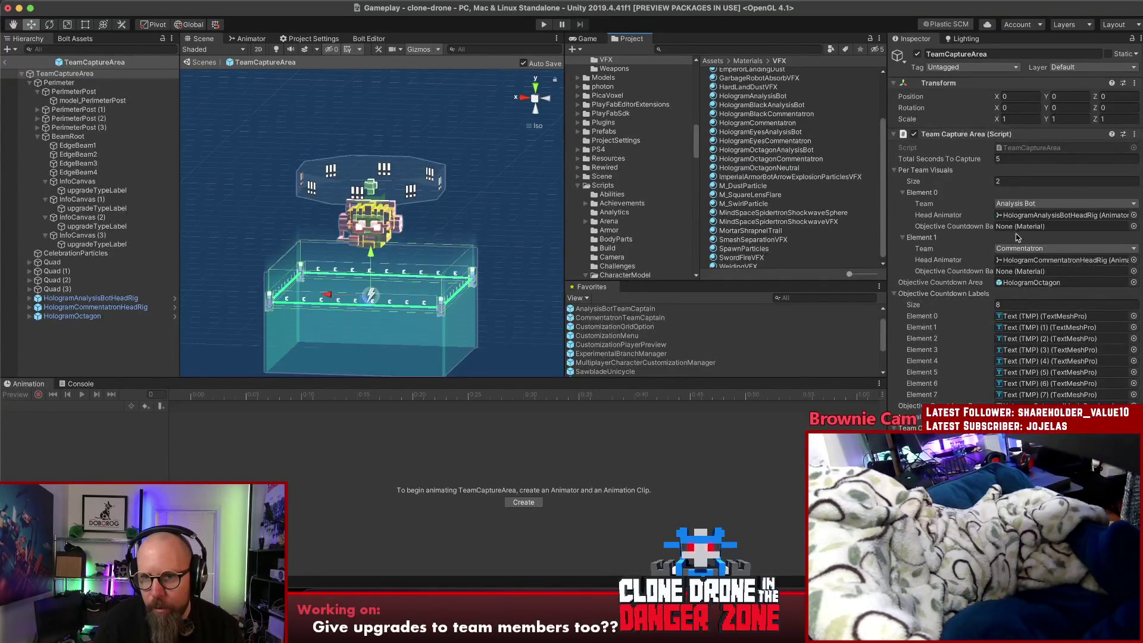
Assign HologramOctagonCommentatron and HologramOctagonAnalysisBot to the two teams' countdown material slots, then review the remaining fields
mouse_move(755, 159)
mouse_down()
mouse_move(928, 203)
mouse_move(1024, 277)
mouse_up()
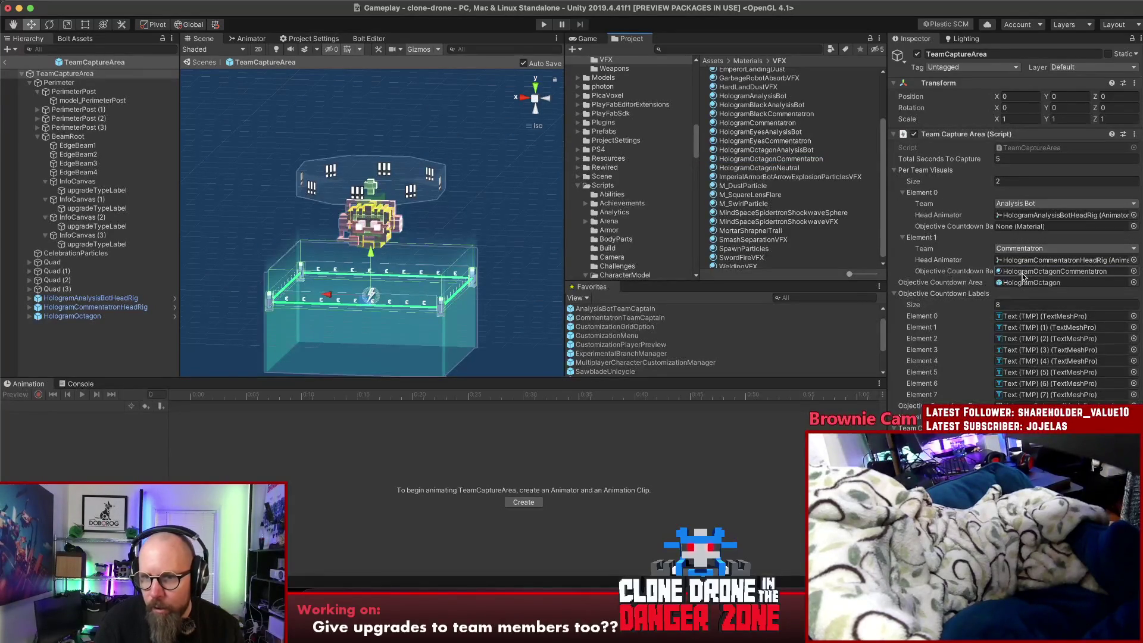
drag(765, 150, 1022, 232)
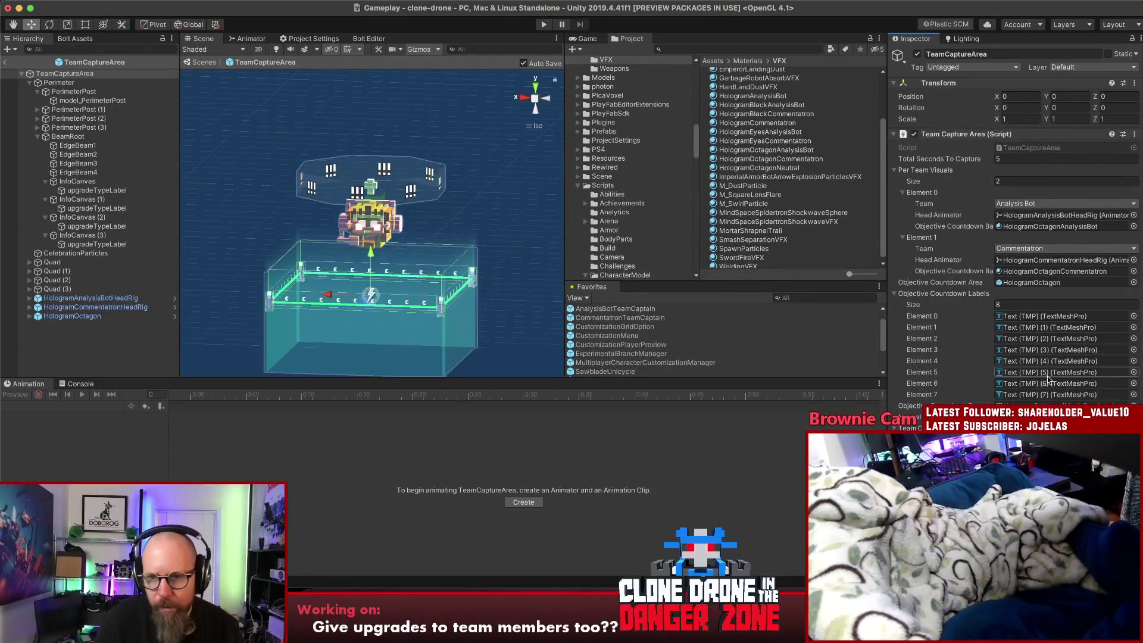
scroll(1012, 238, down, 1)
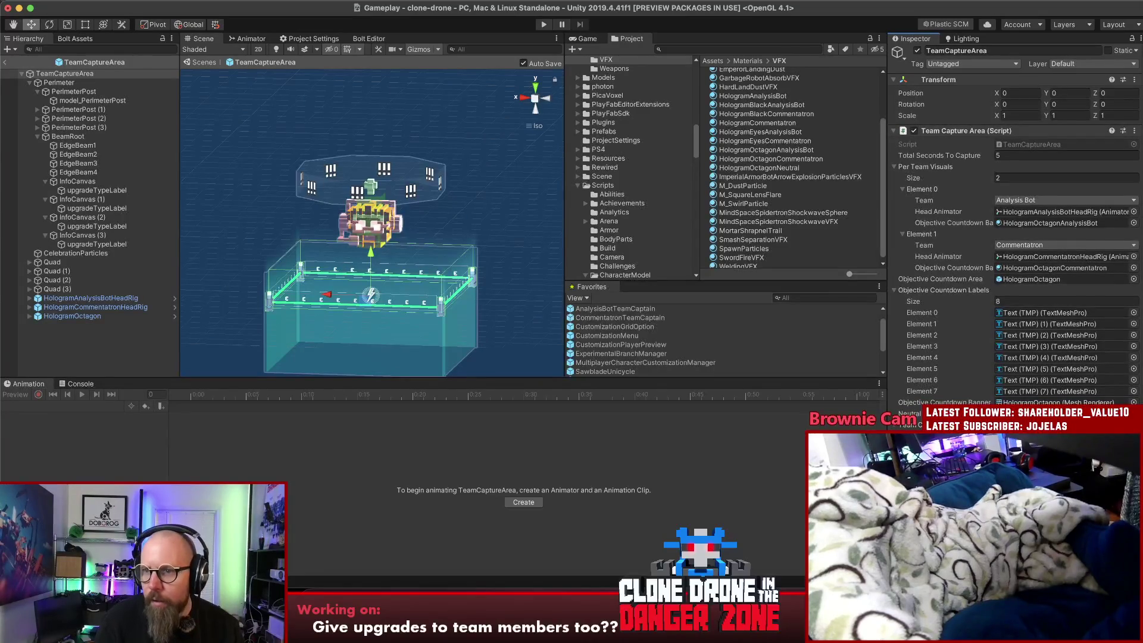
scroll(1065, 352, down, 5)
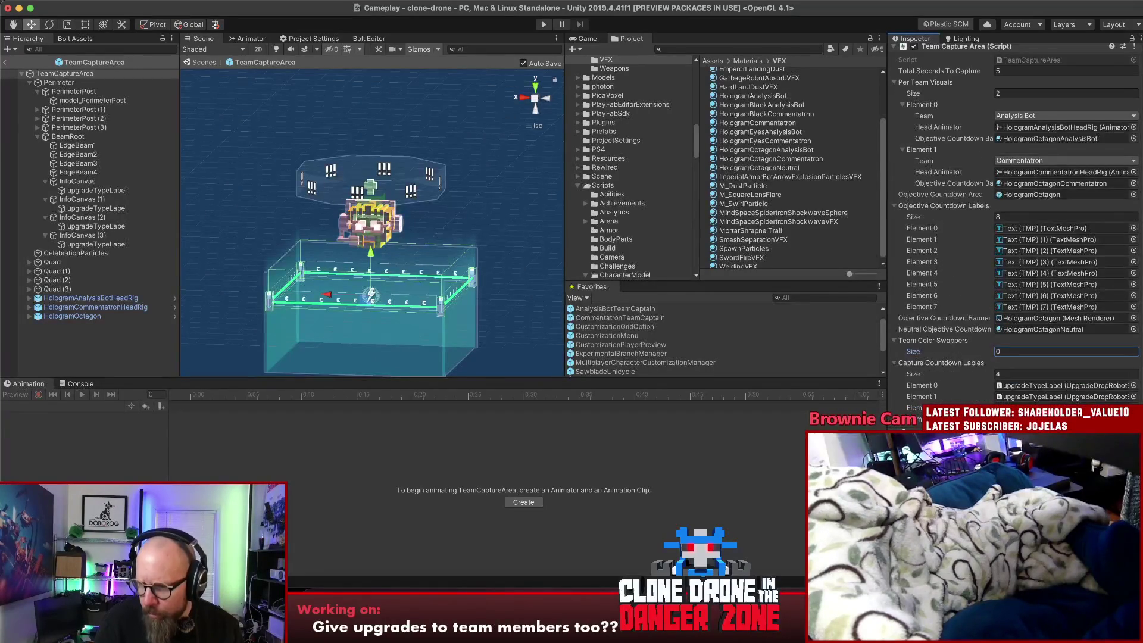
scroll(1012, 238, down, 3)
scroll(1012, 238, up, 8)
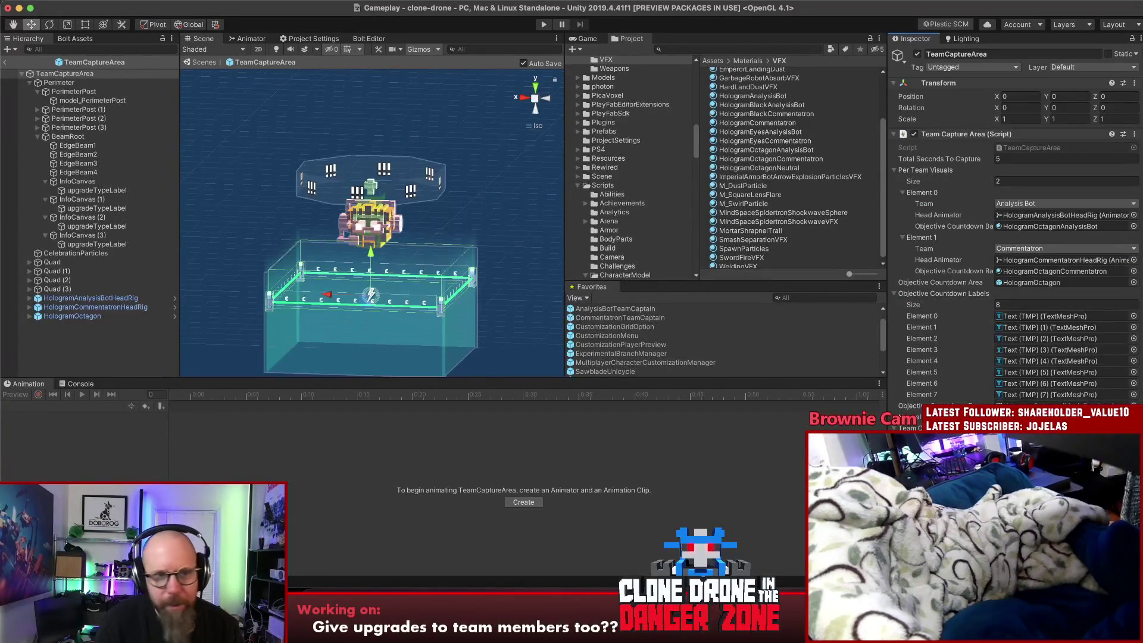
Exit prefab mode back to the Gameplay scene and frame the TeamCaptureArea instance
click(83, 74)
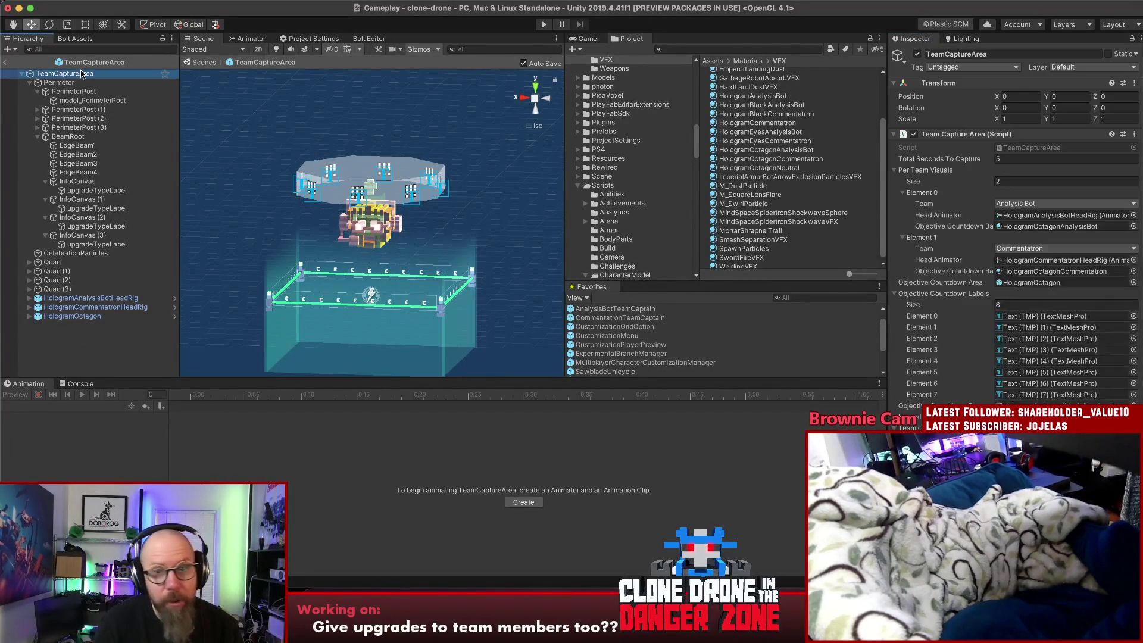
click(6, 63)
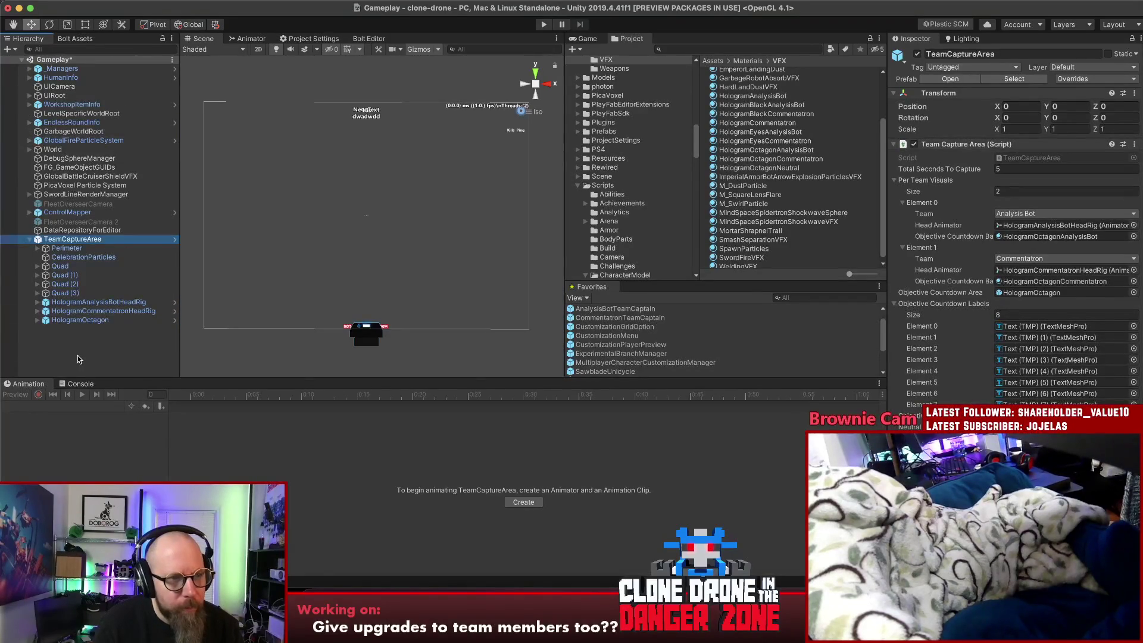
click(70, 241)
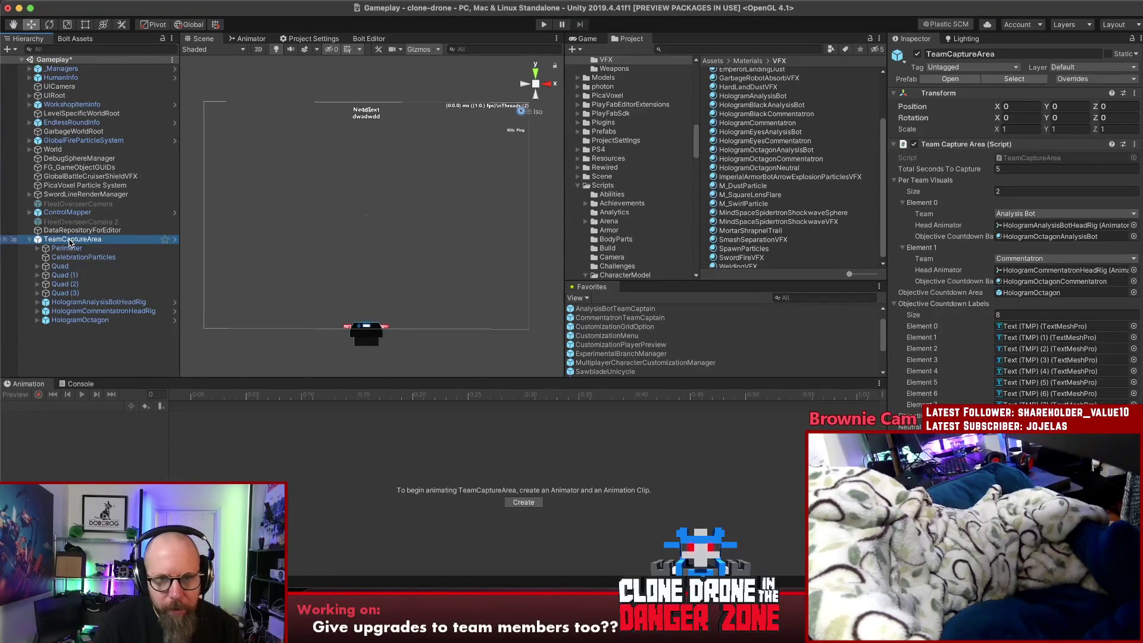
double_click(70, 241)
Check the capture area in the Game view, then delete the TeamCaptureArea instance from the scene
click(587, 39)
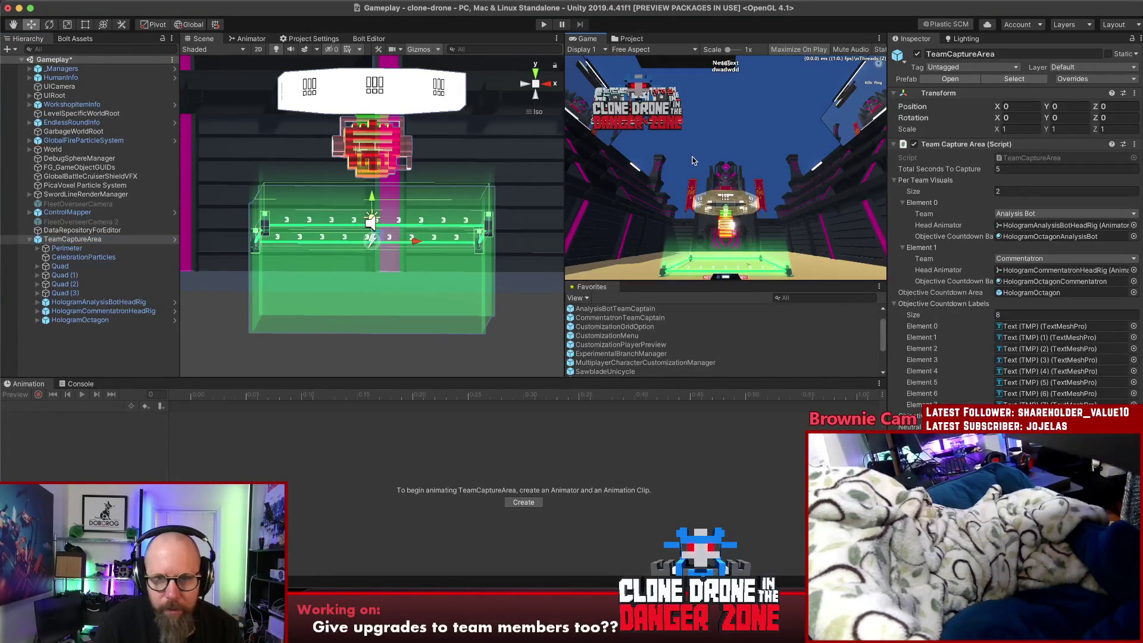
mouse_move(323, 273)
mouse_down()
mouse_move(697, 298)
mouse_move(369, 307)
mouse_up()
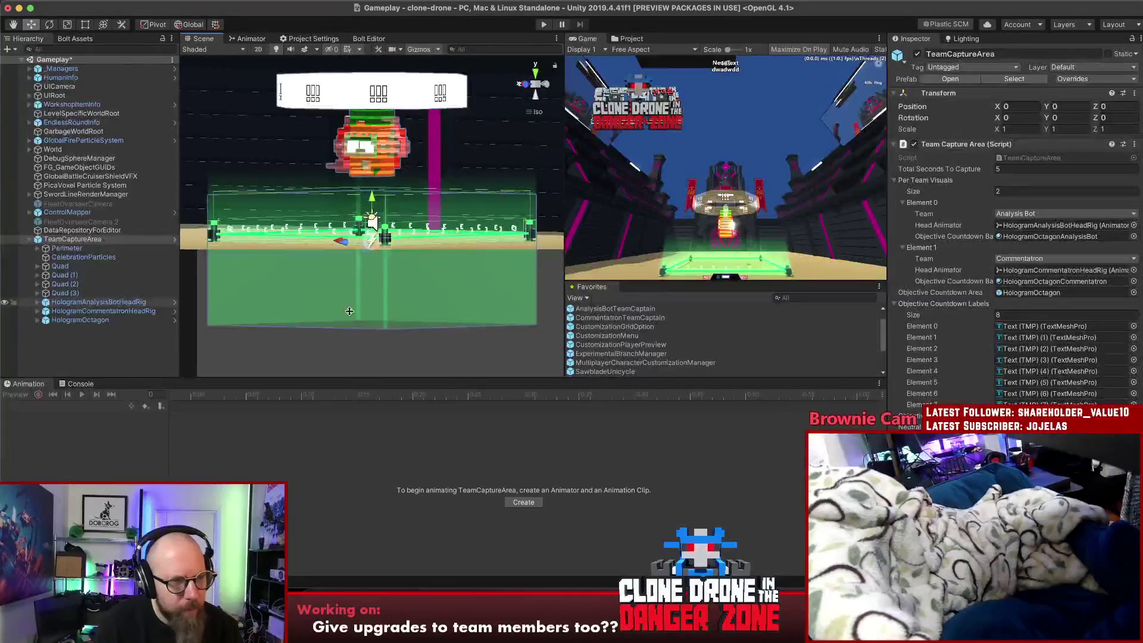
click(106, 239)
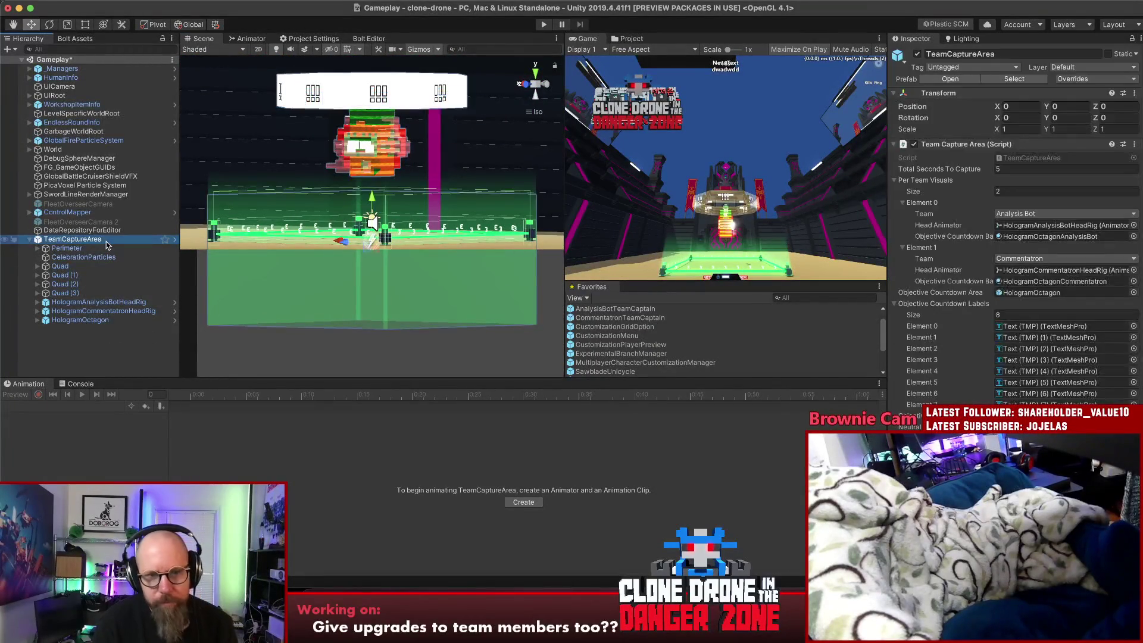
key(super+BackSpace)
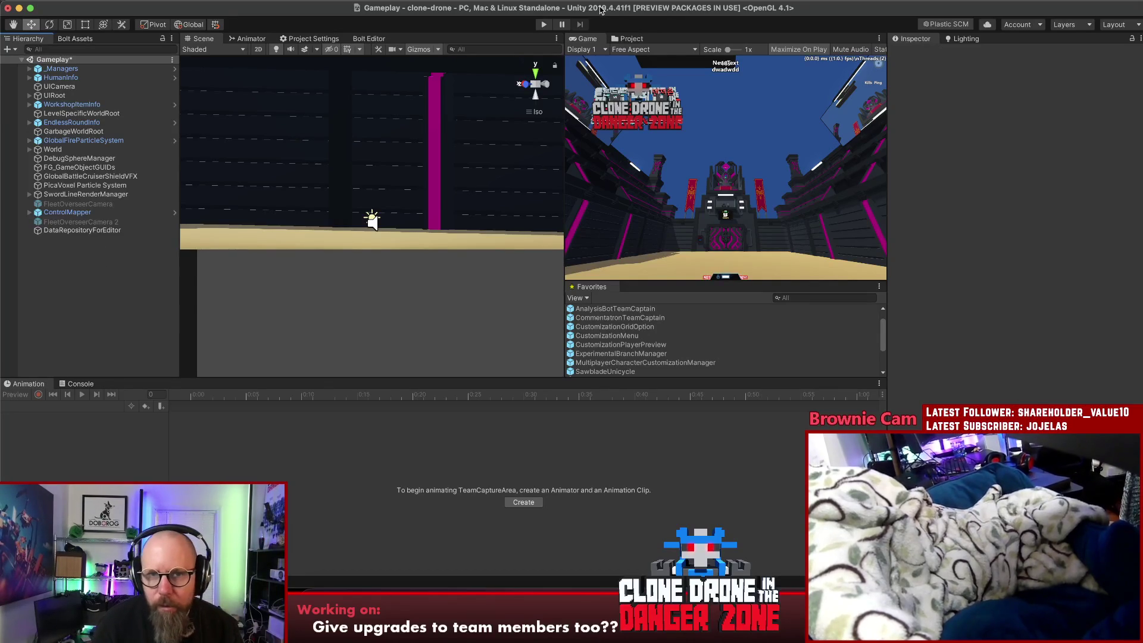
Enter Play mode with Cmd+P and let the game load to the Select Upgrade screen
key(super+p)
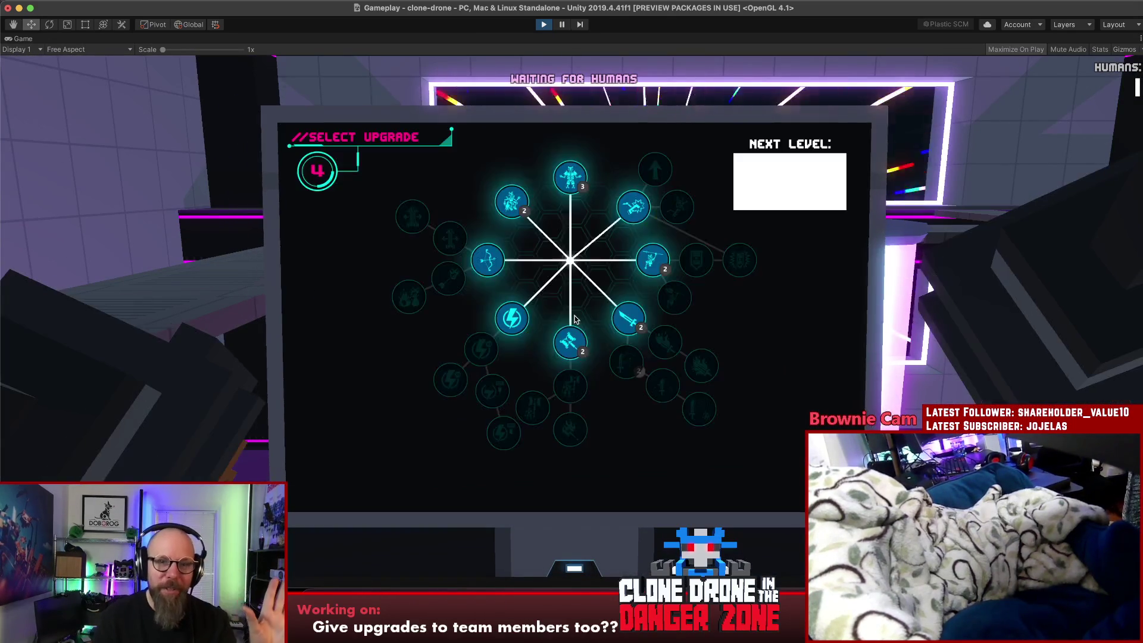
Buy the Kick, Power Kick and Energy Capacity upgrades
click(633, 207)
click(677, 207)
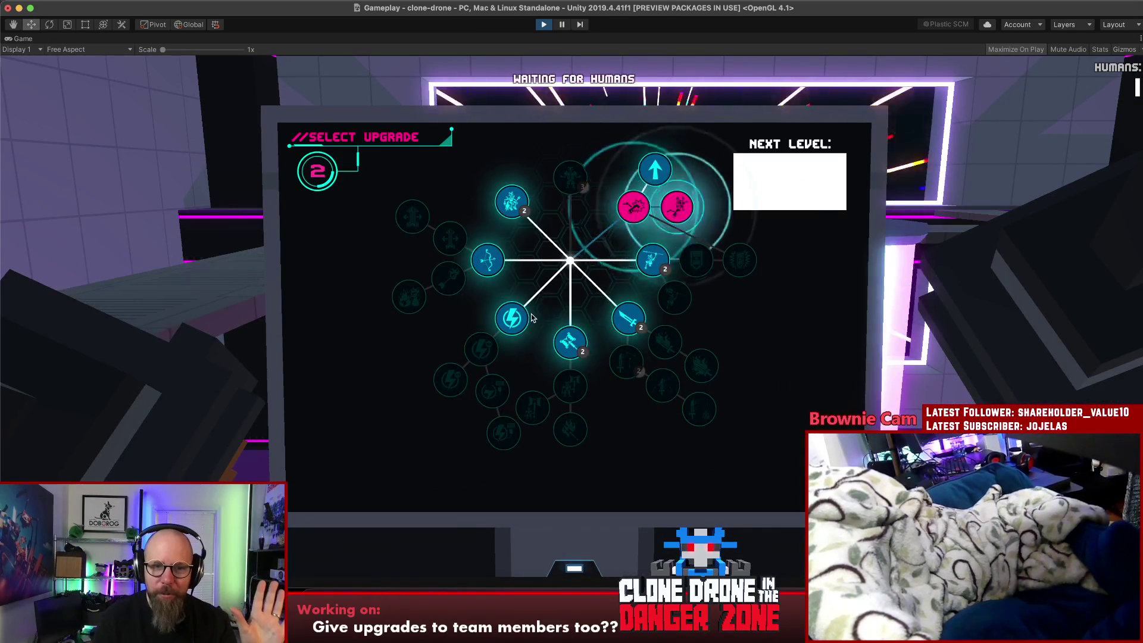
click(531, 318)
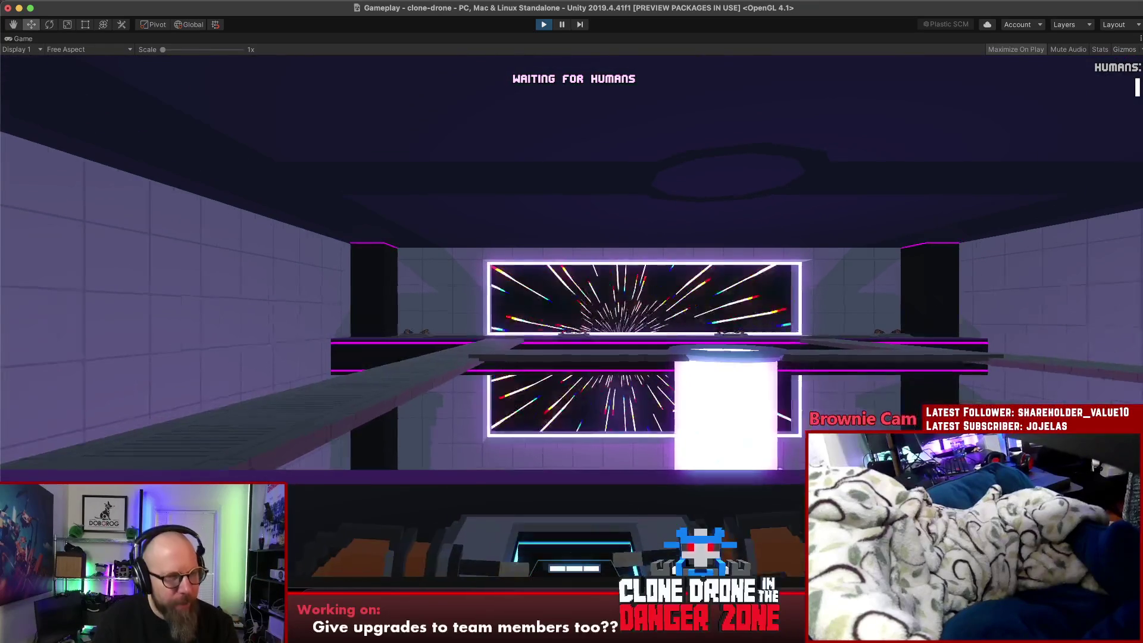
Resume the game from the pause menu and walk the robot into the glowing pillar
key(Escape)
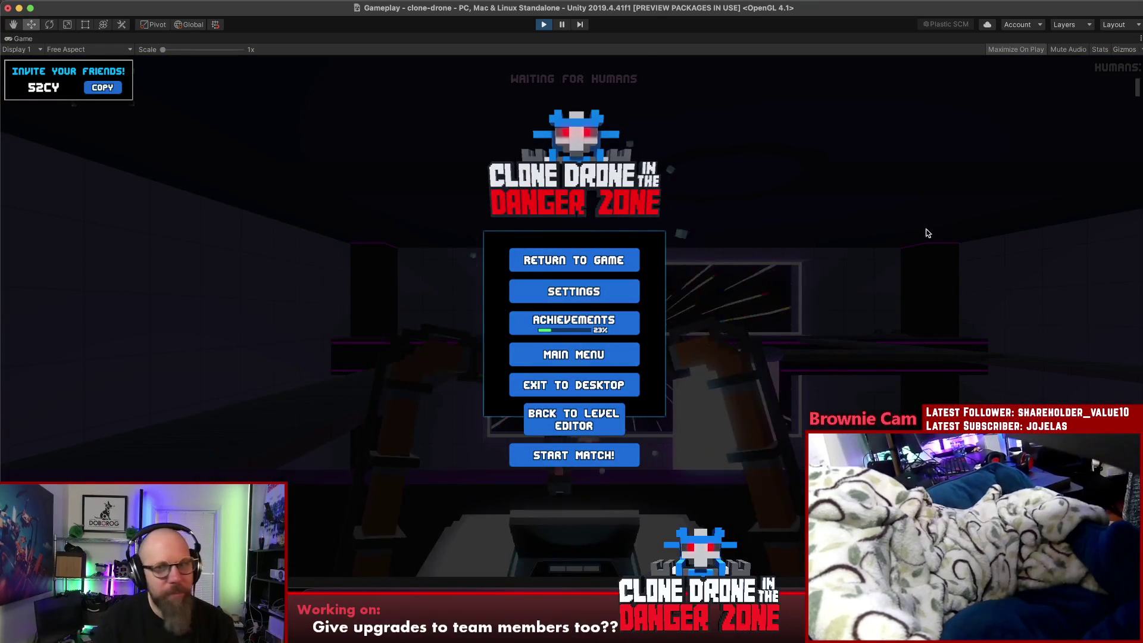
key(super+Tab)
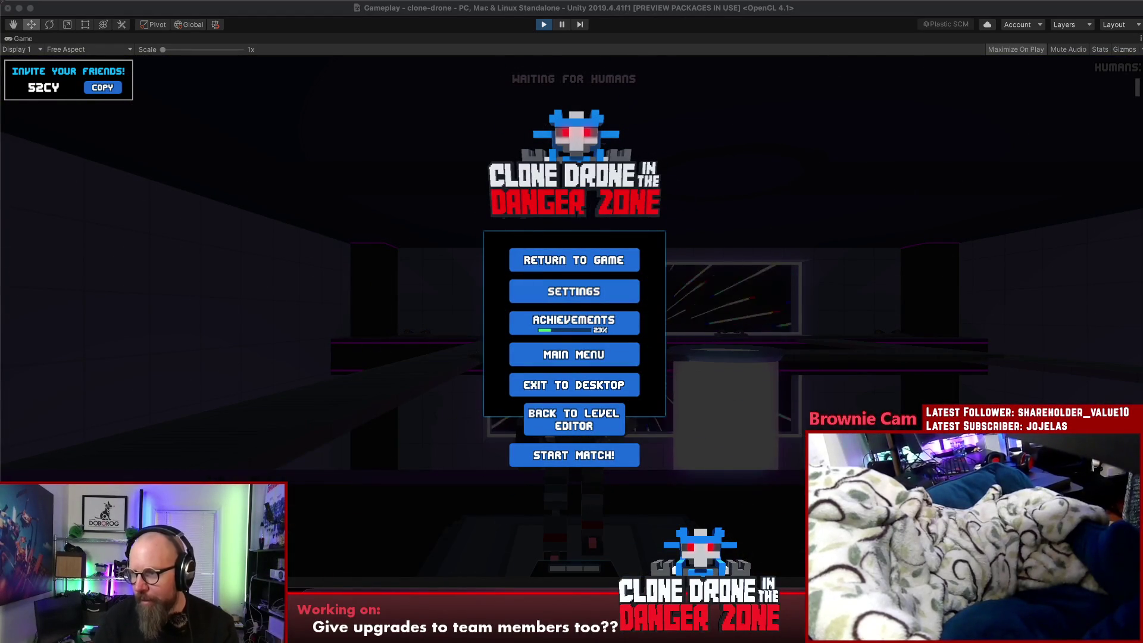
click(593, 265)
click(593, 265)
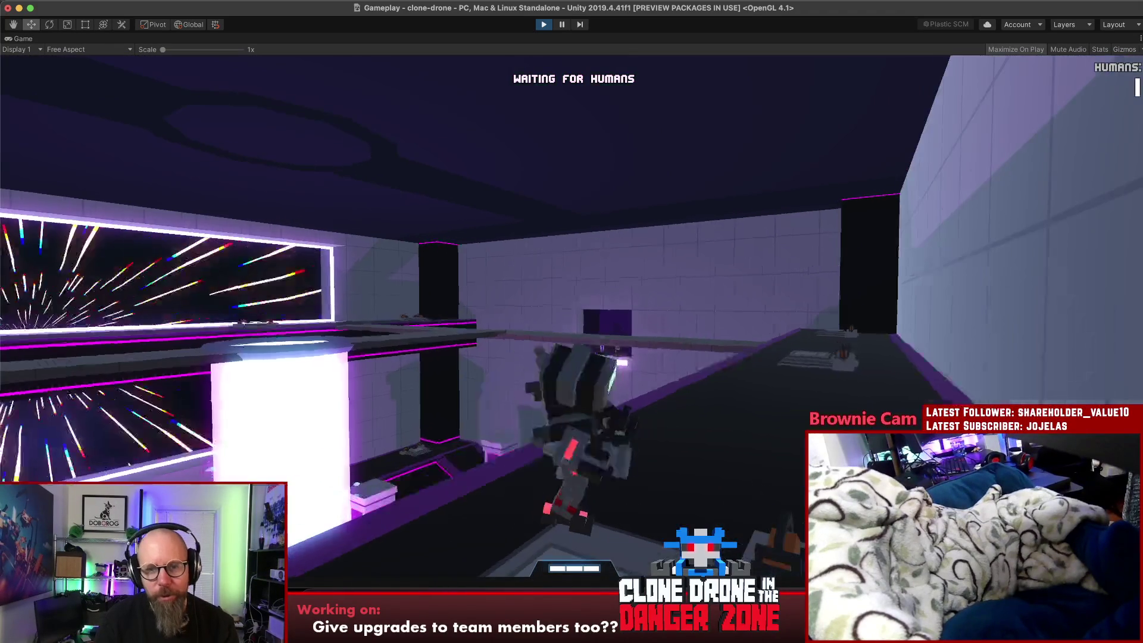
key(w)
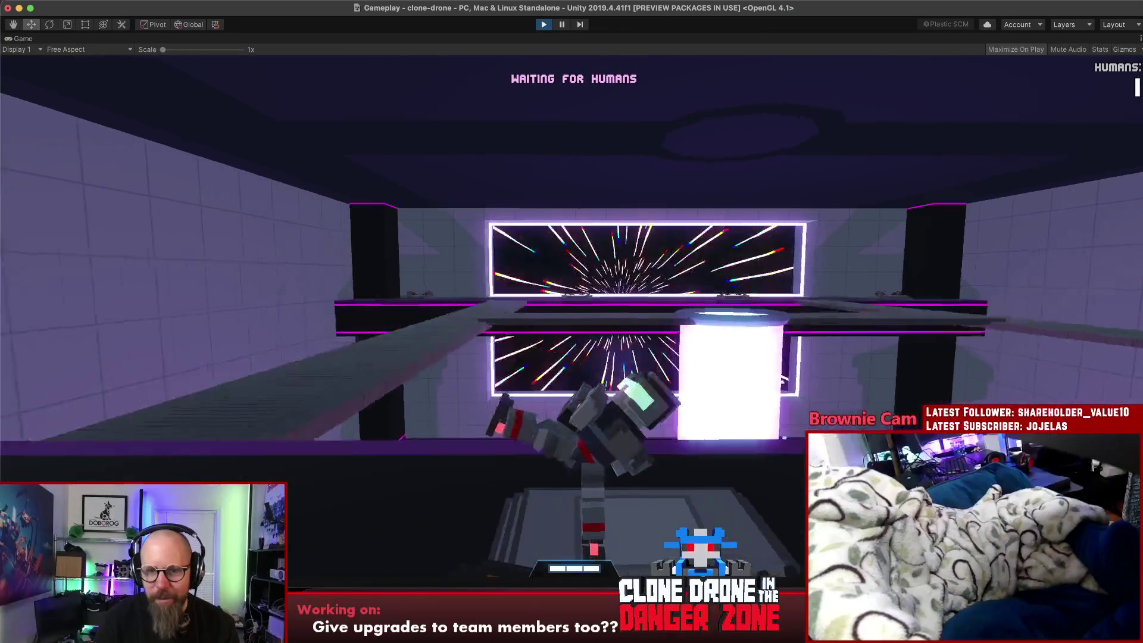
key(w)
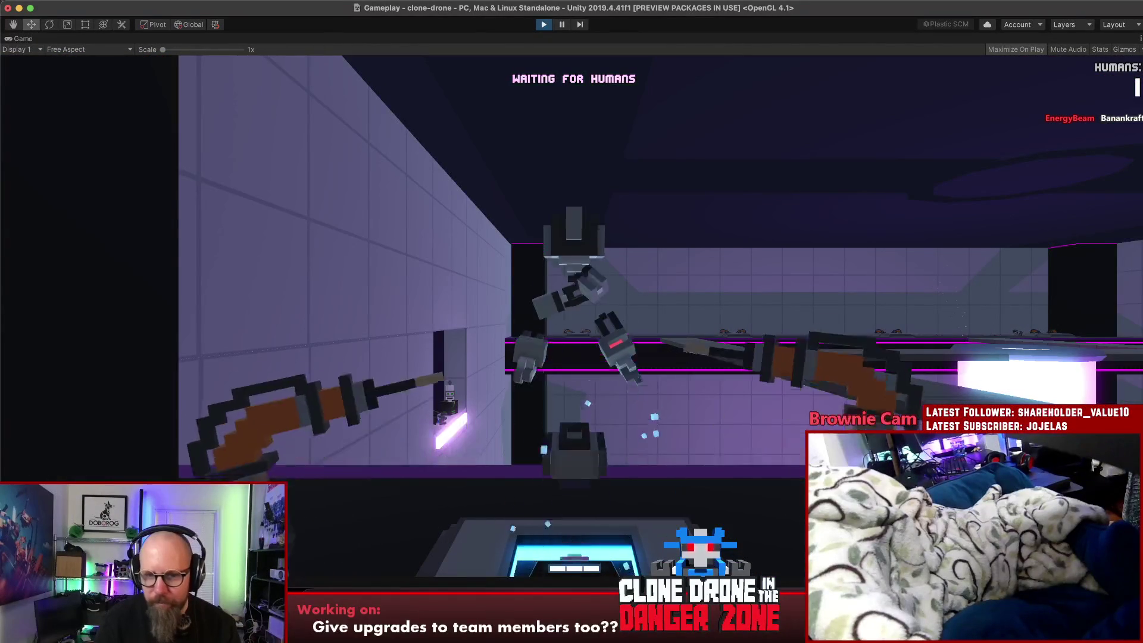
Look around the lobby and run until the capture-area match starts on team Commentatron
key(Tab)
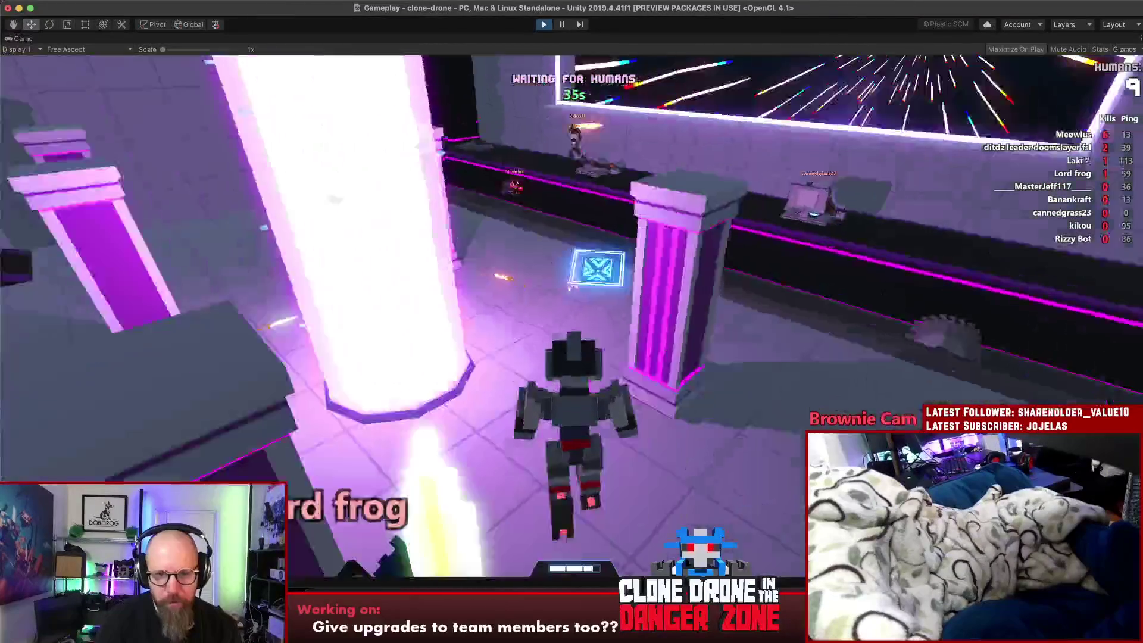
key(w)
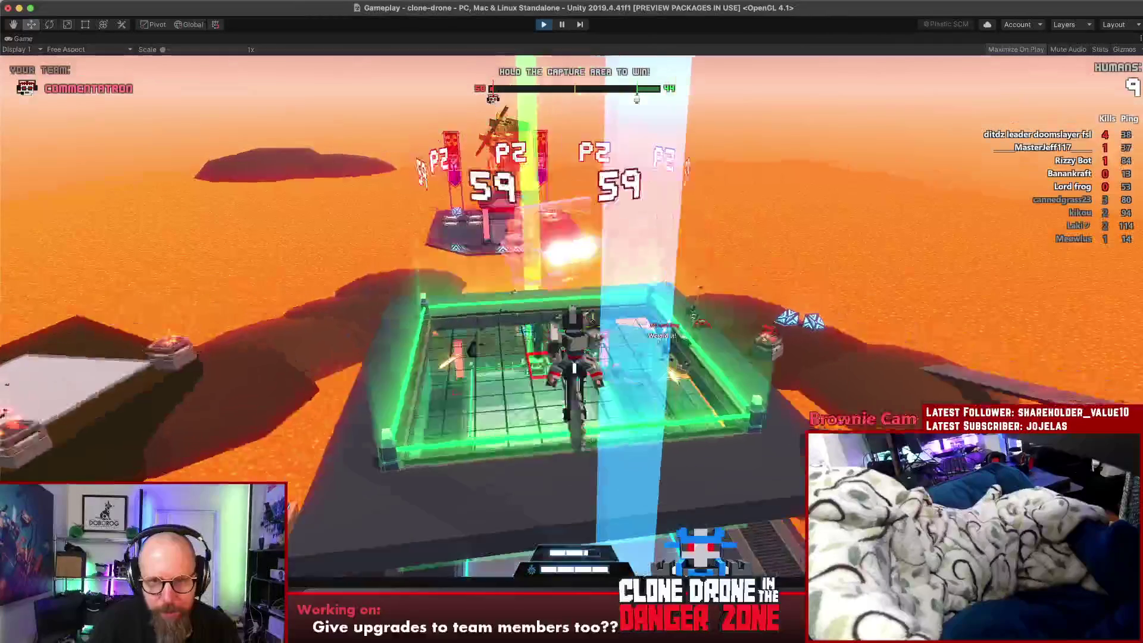
Open the emote wheel and keep moving until the robot respawns at the arena gate
key(alt)
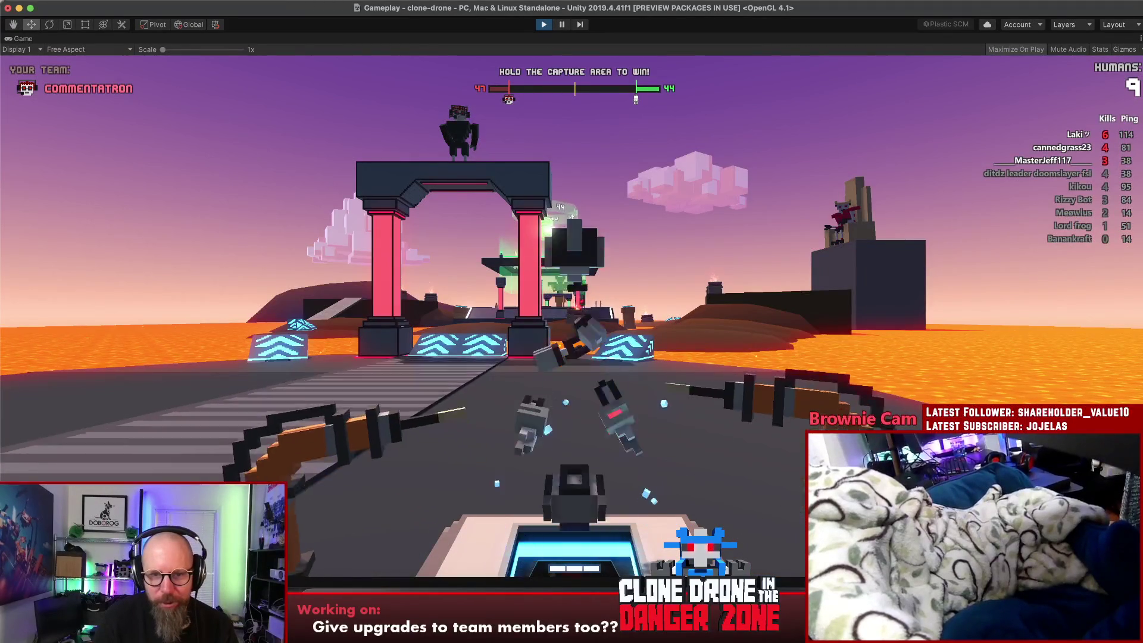
Run through the gate, over the capture platform and down into the capture arena
key(w)
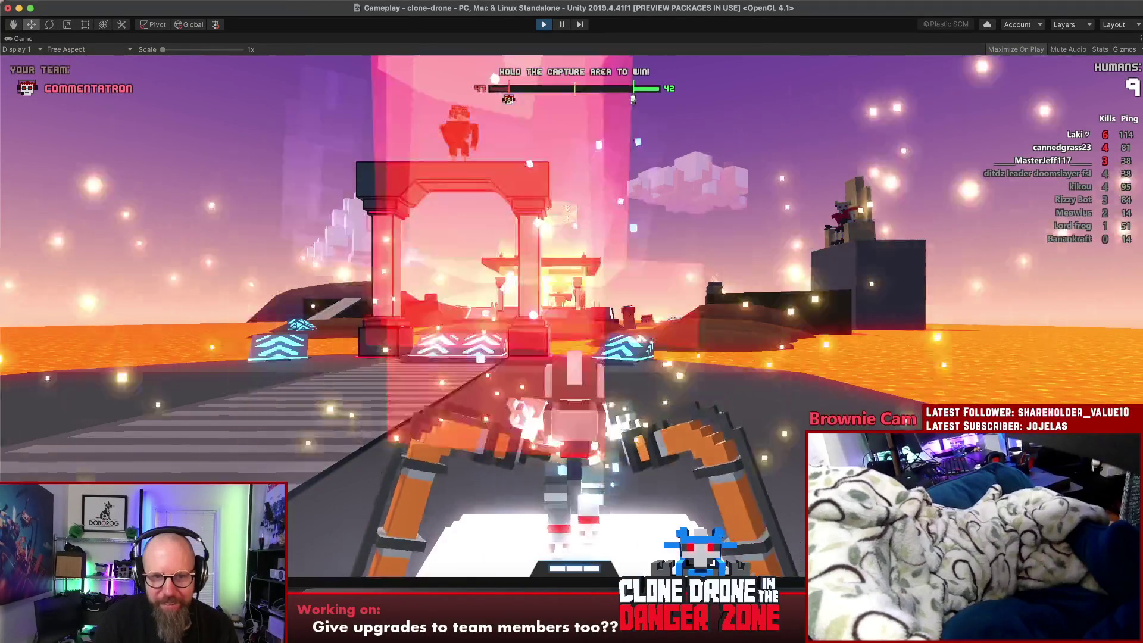
key(w)
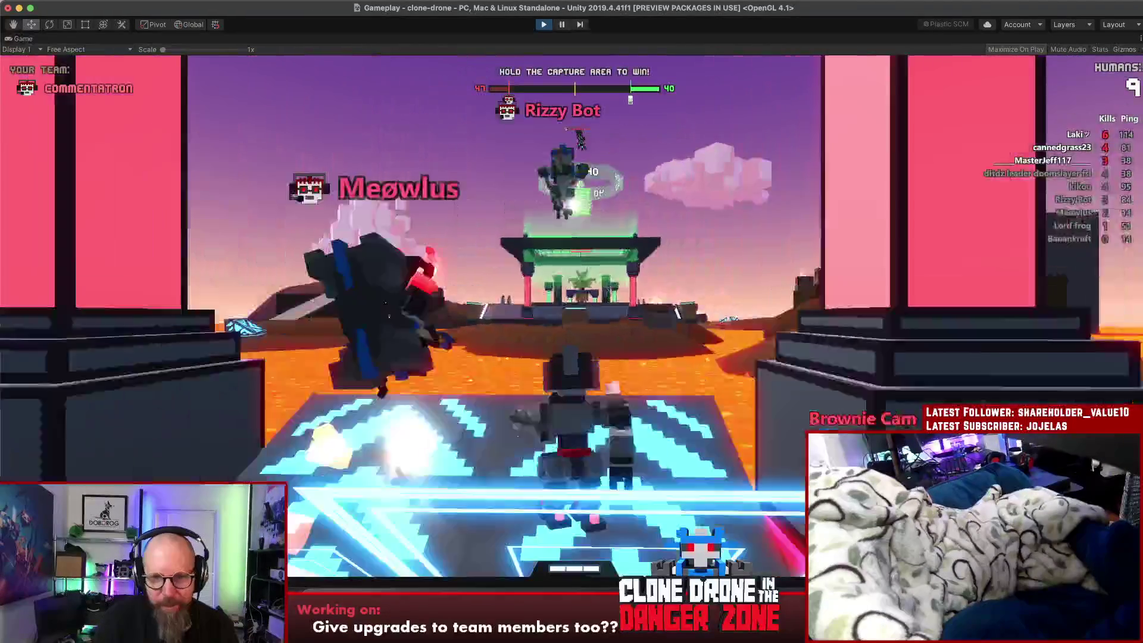
key(w)
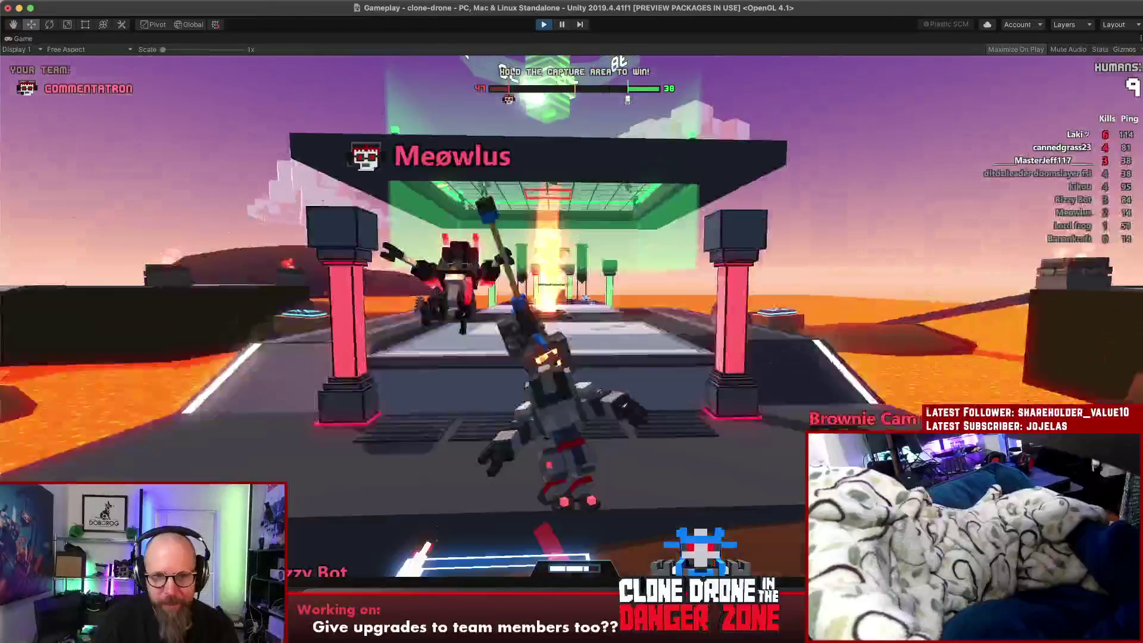
key(w)
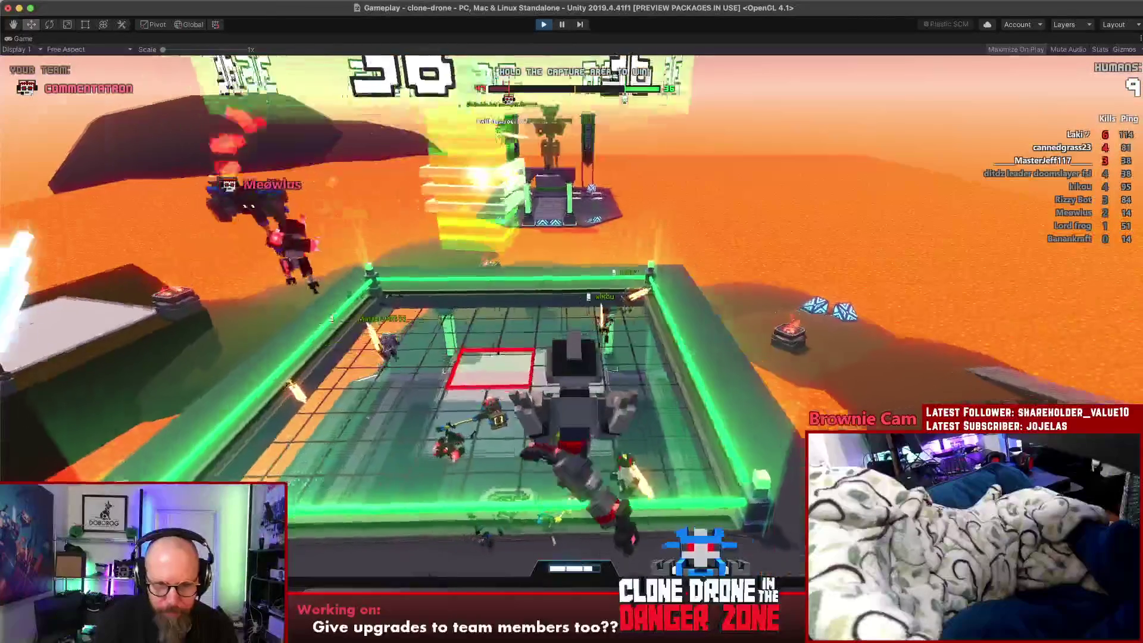
key(w)
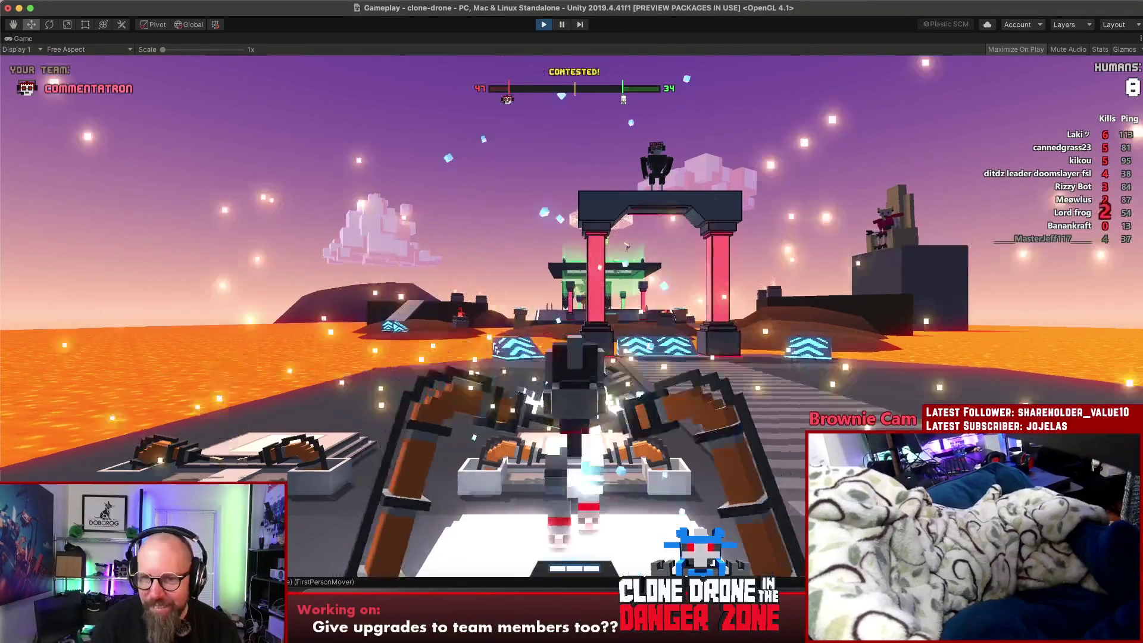
Leap onto the arena platform and fight enemies until the zone shows CONTESTED
key(w)
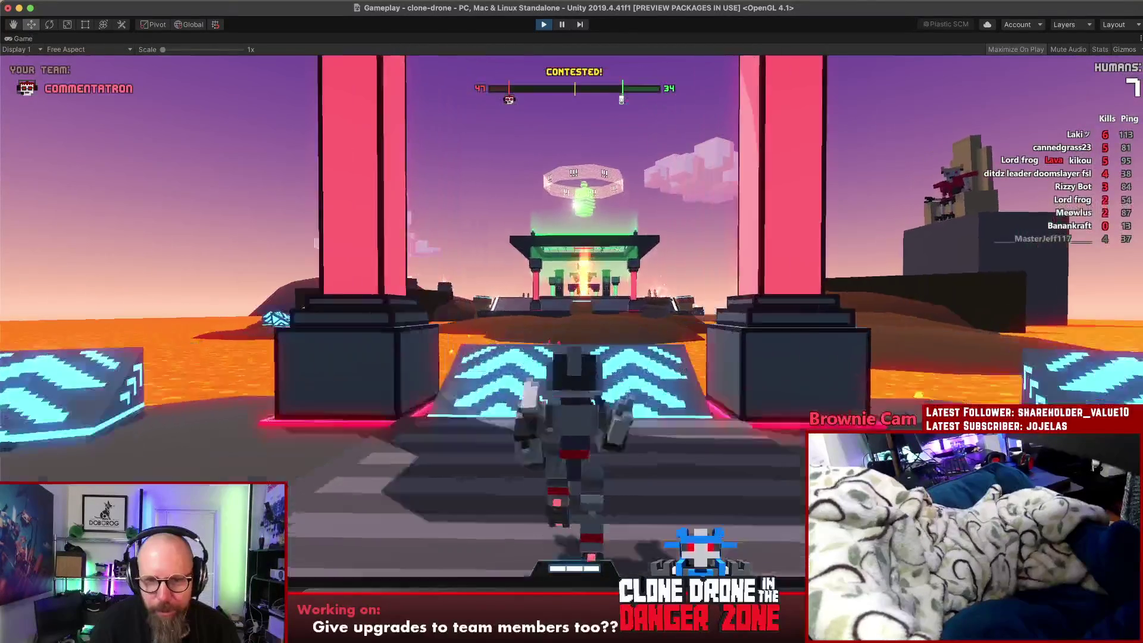
key(space)
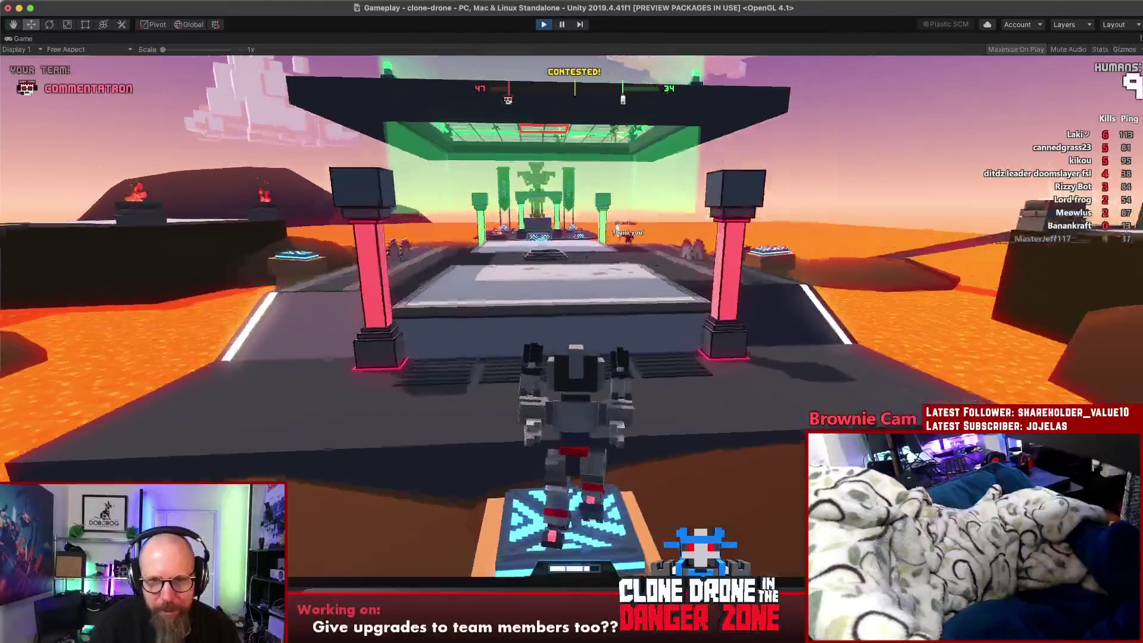
key(w)
key(w)
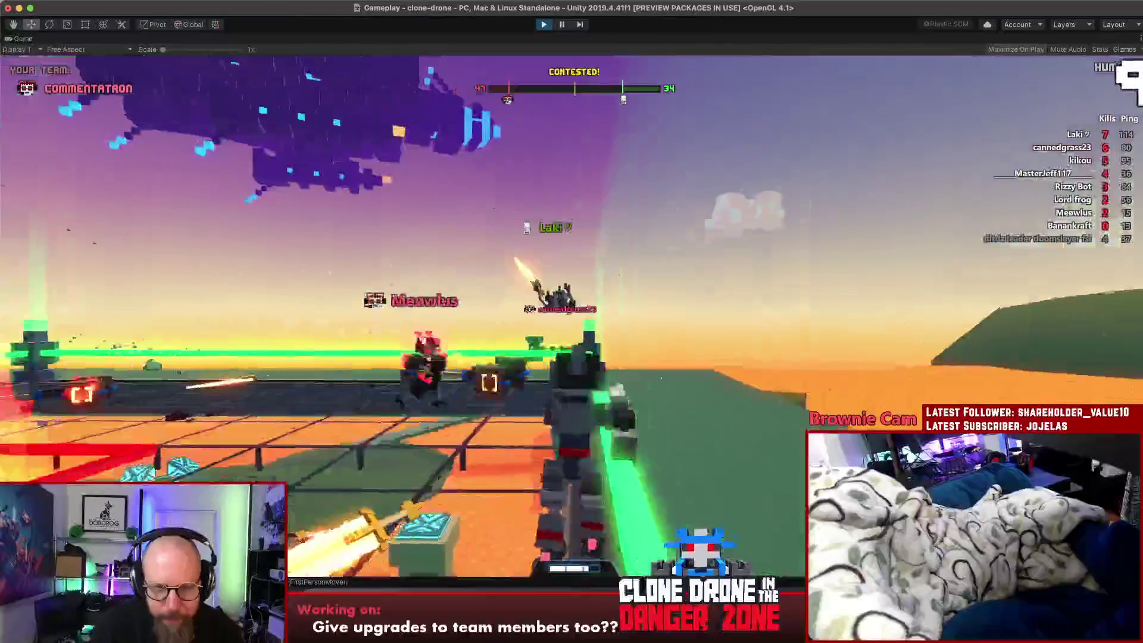
key(w)
key(w)
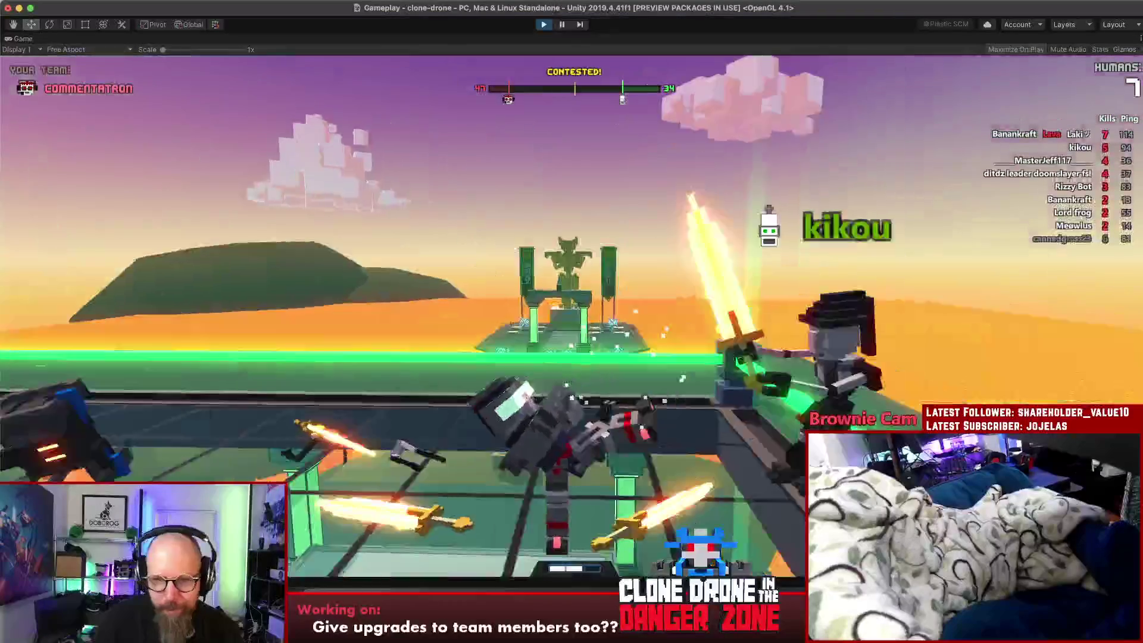
key(w)
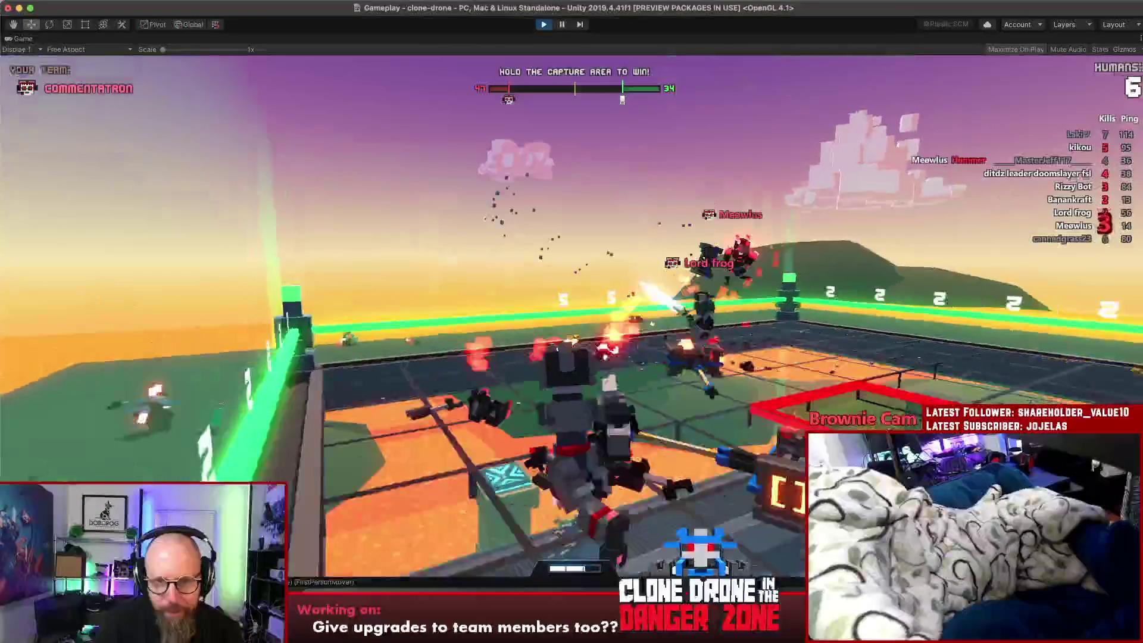
key(w)
key(w)
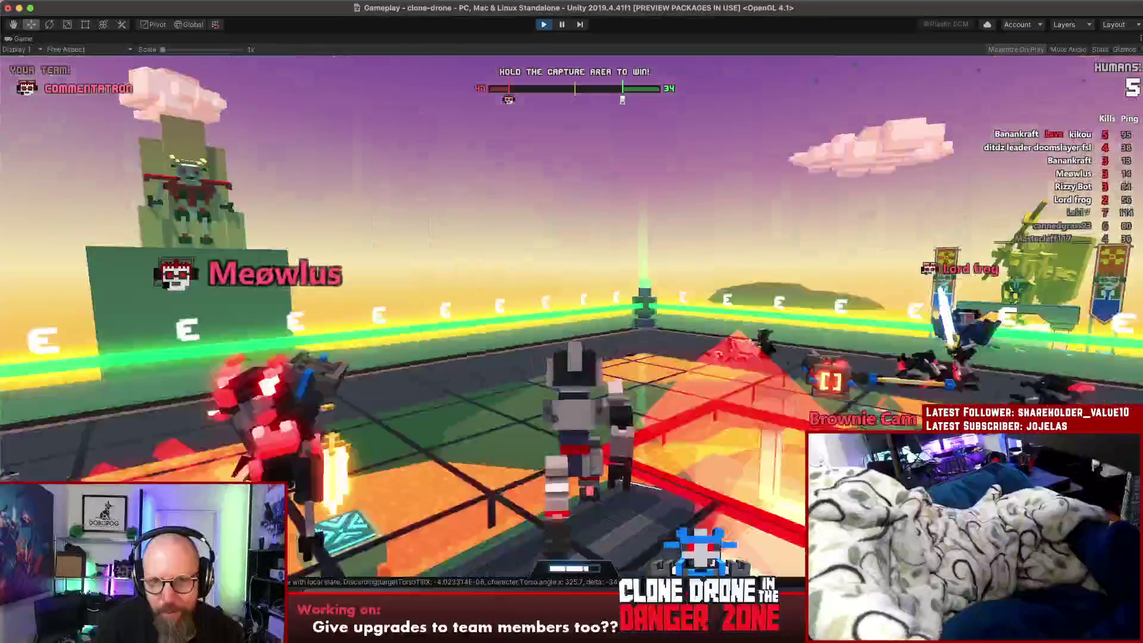
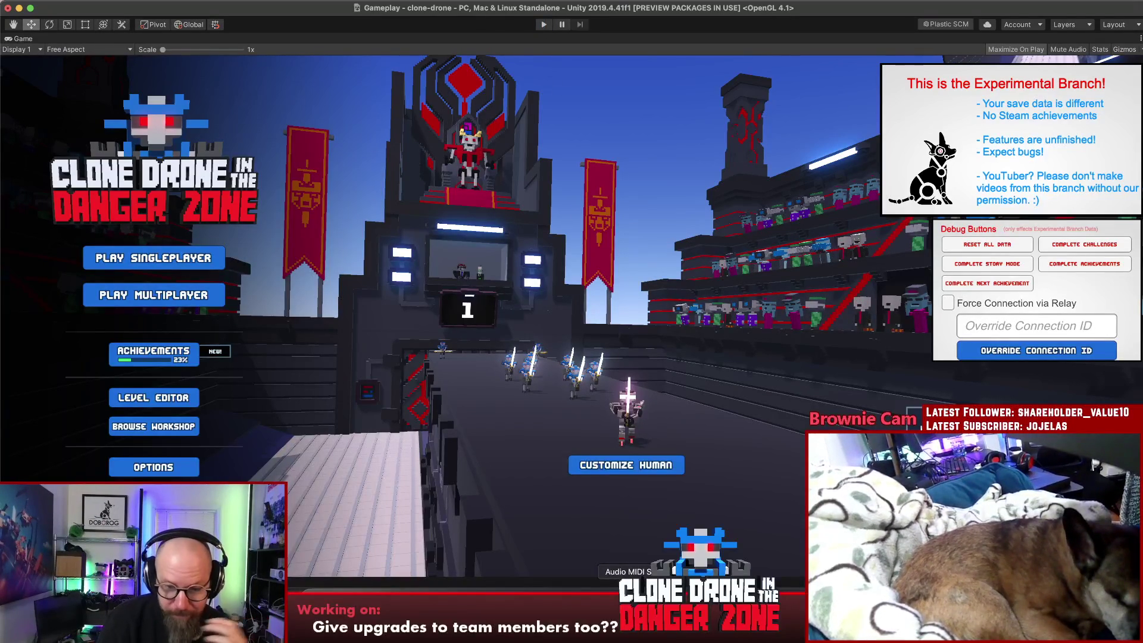
In Rider, step through the 'Animate the head!' TODO lines in TeamCaptureArea.cs onStatusChanged
key(super+Tab)
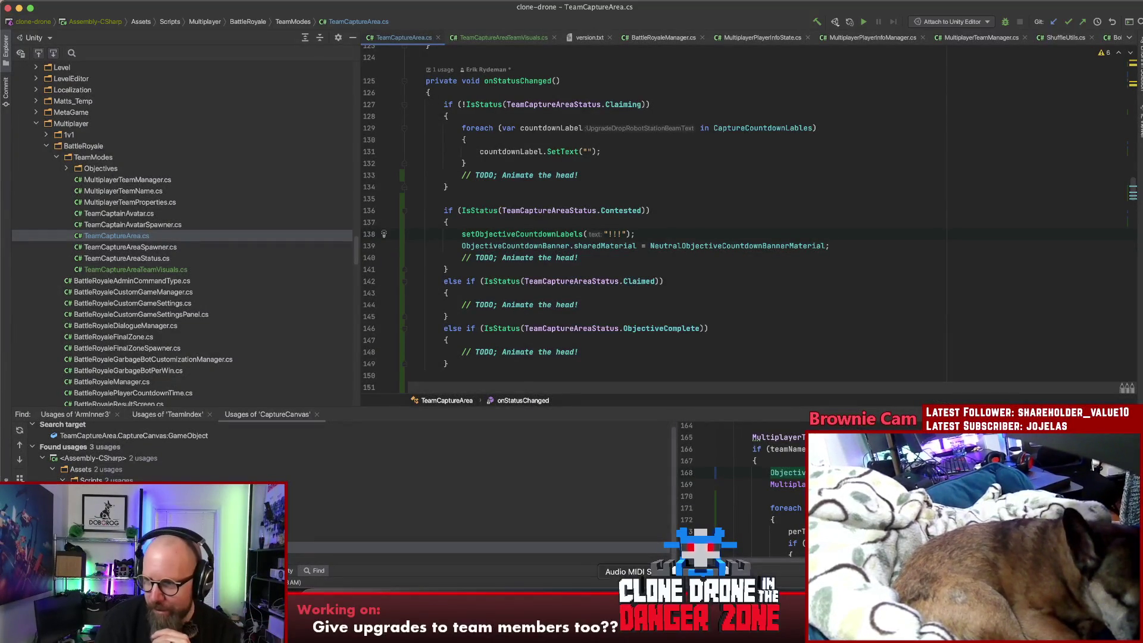
key(super+Tab)
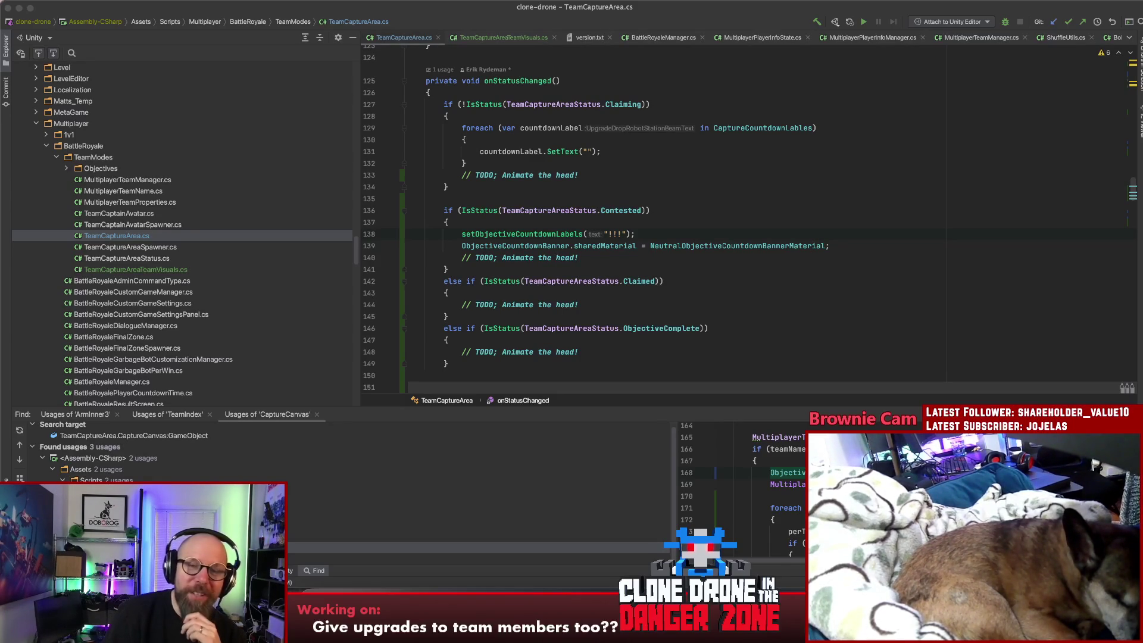
click(754, 209)
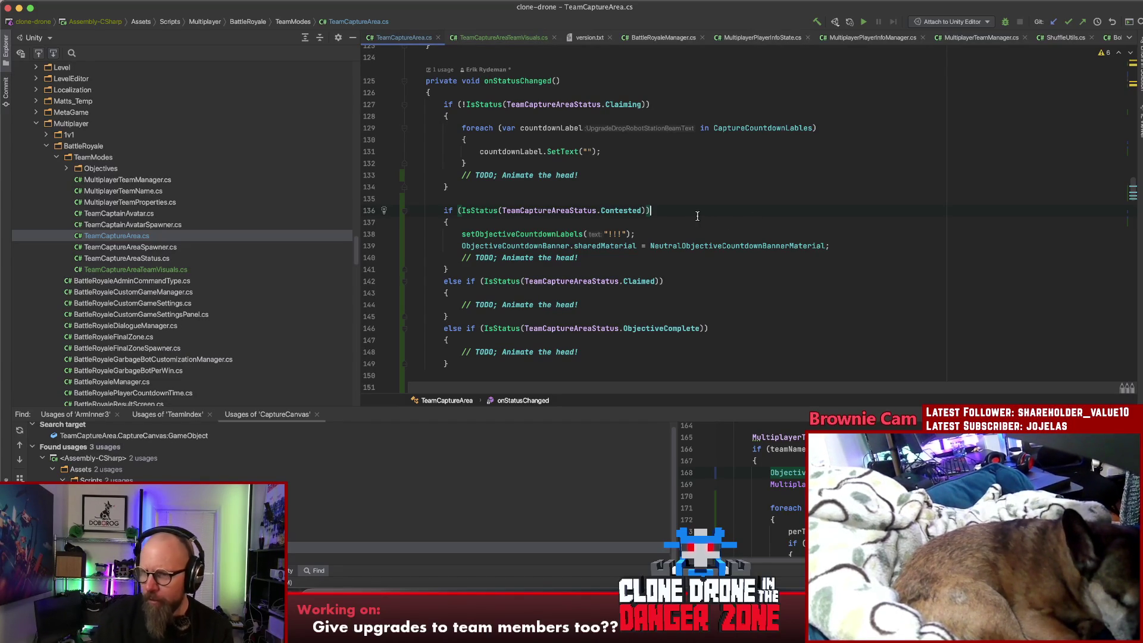
click(685, 202)
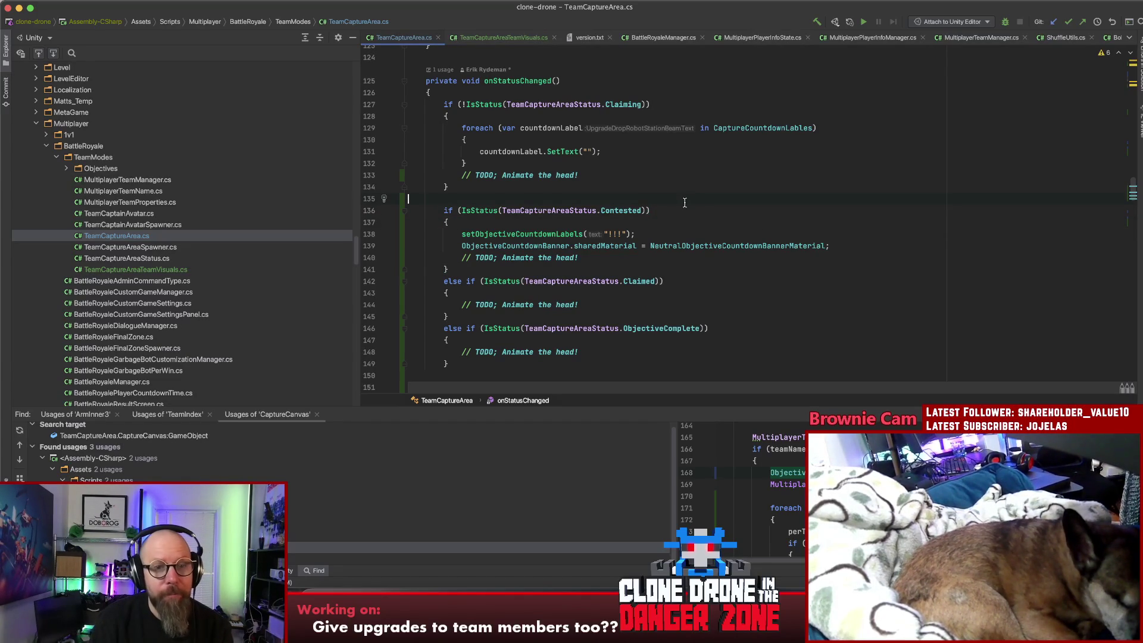
click(678, 177)
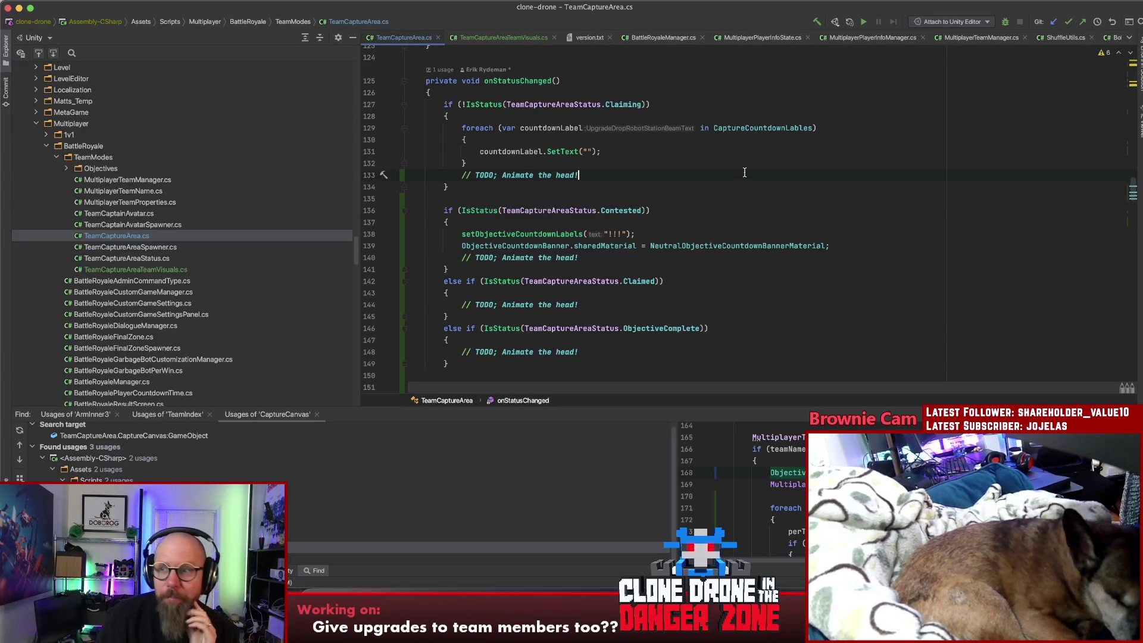
key(super+Tab)
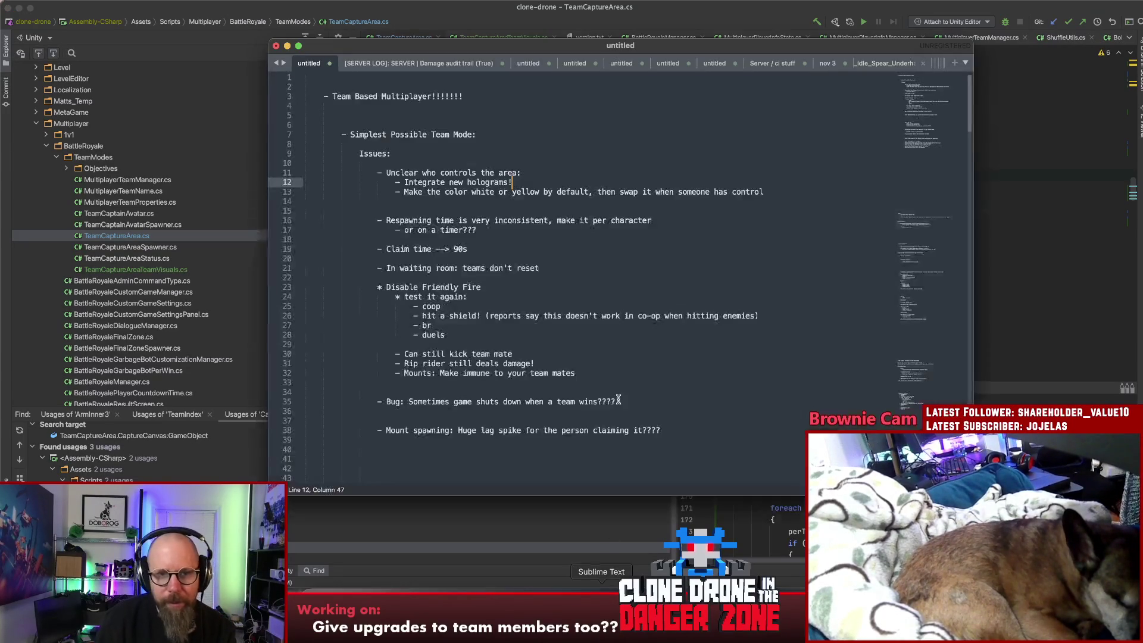
Add an indented bullet '- Upgrade drops don't drop anymore??' above 'Respawning time' in the notes
click(642, 239)
click(658, 211)
key(Return)
key(Return)
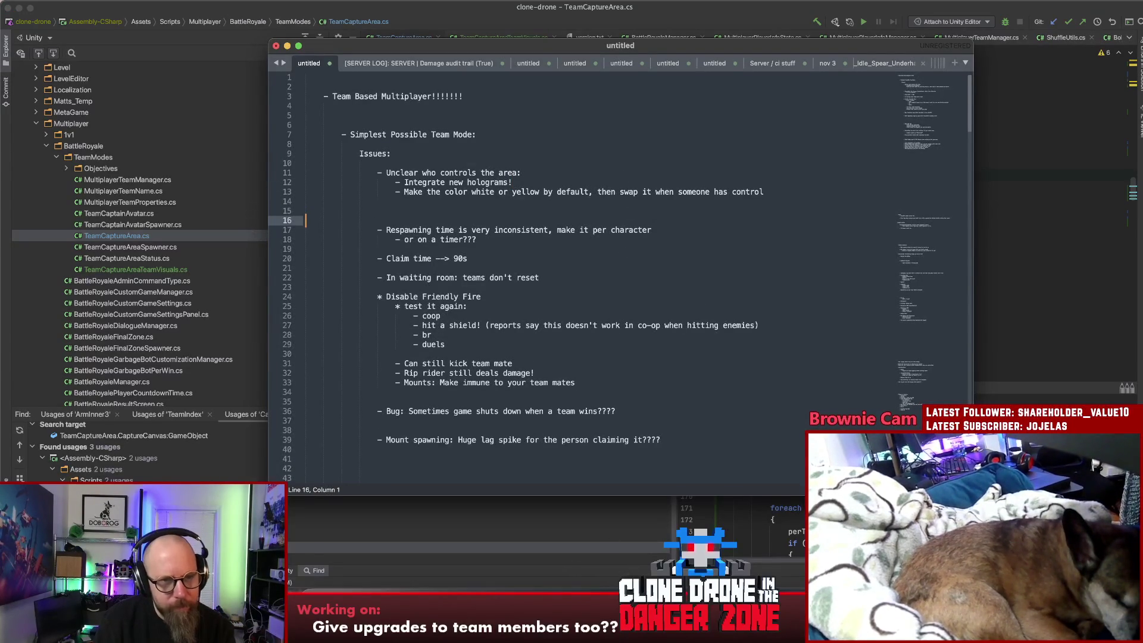
key(Up)
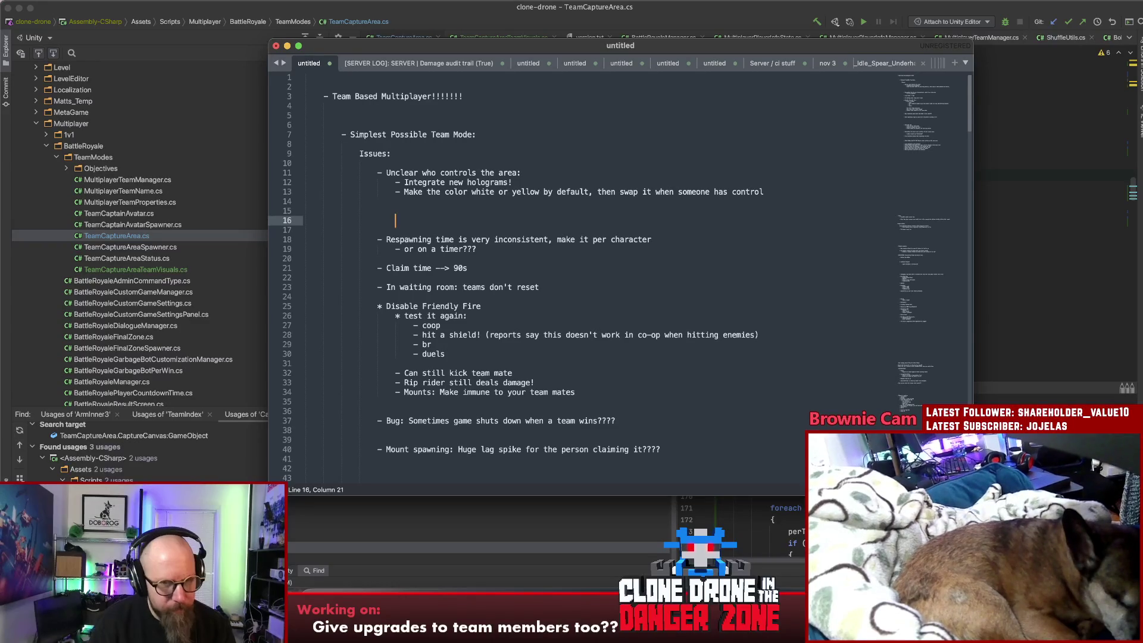
key(Tab)
key(Tab)
key(Tab)
text(- Upgr)
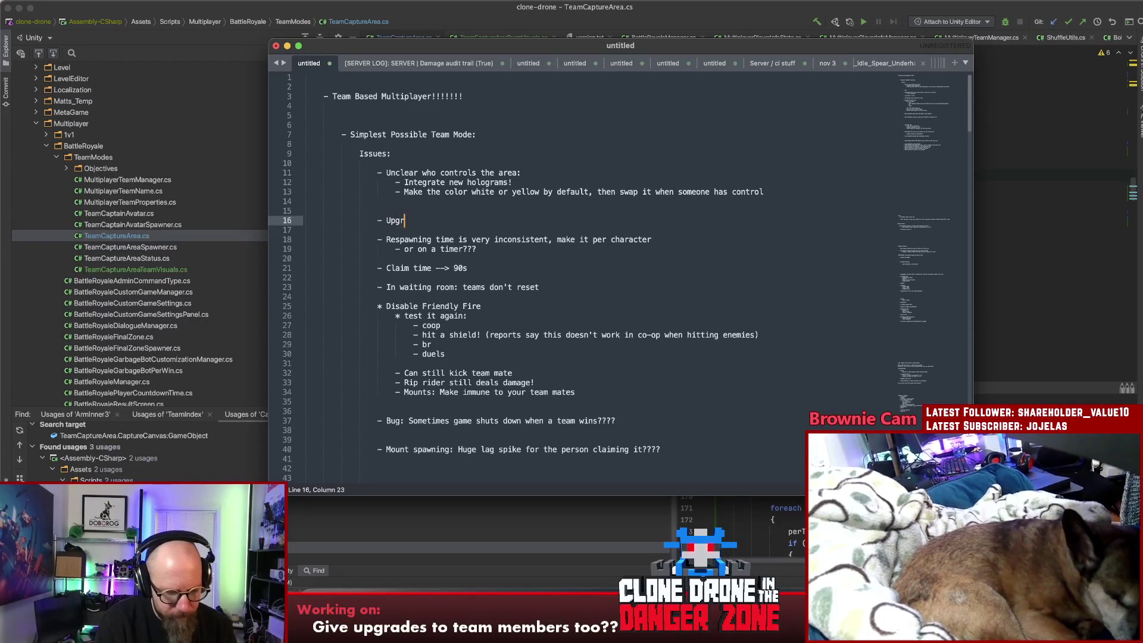
text(ade drops don't )
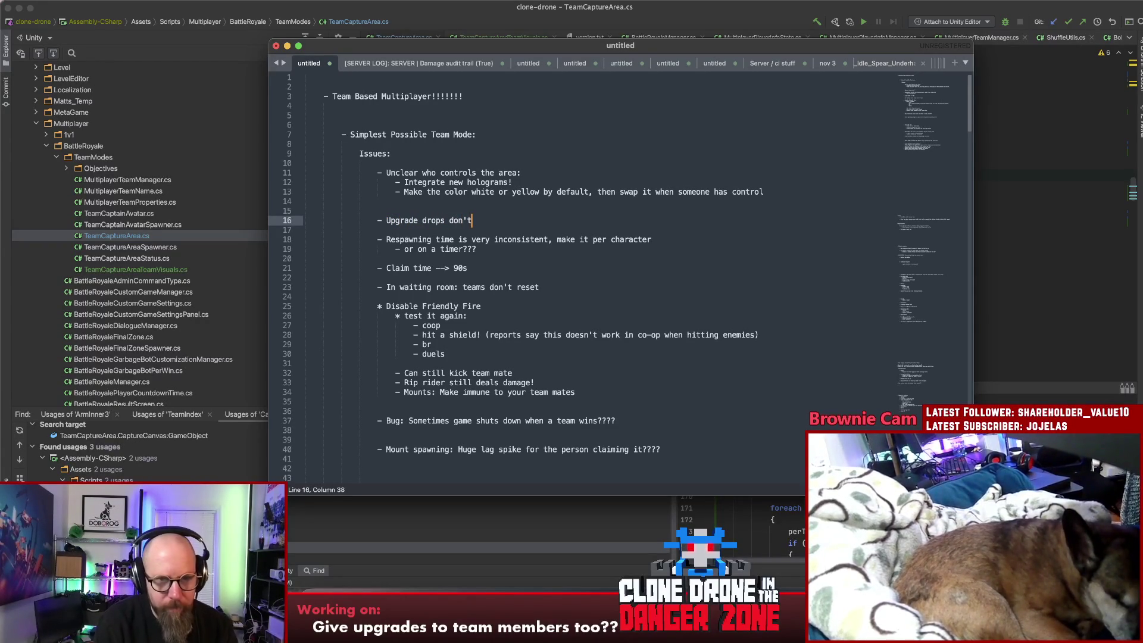
text(drop anymore???)
Back in Rider, review the Contested and Claimed branches of onStatusChanged
click(1058, 249)
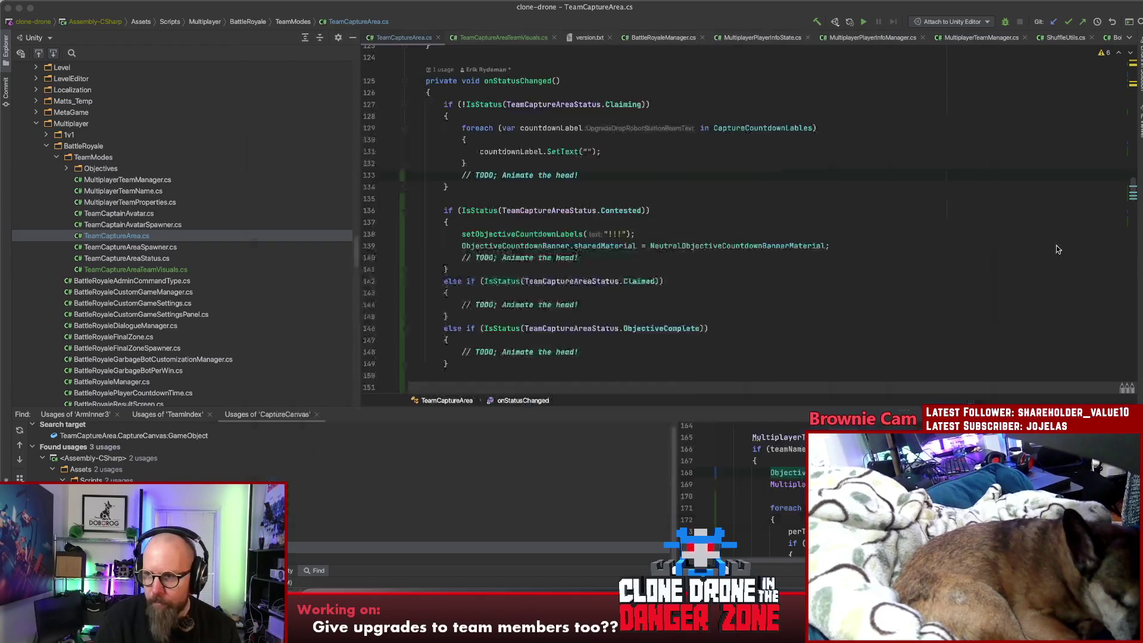
click(787, 208)
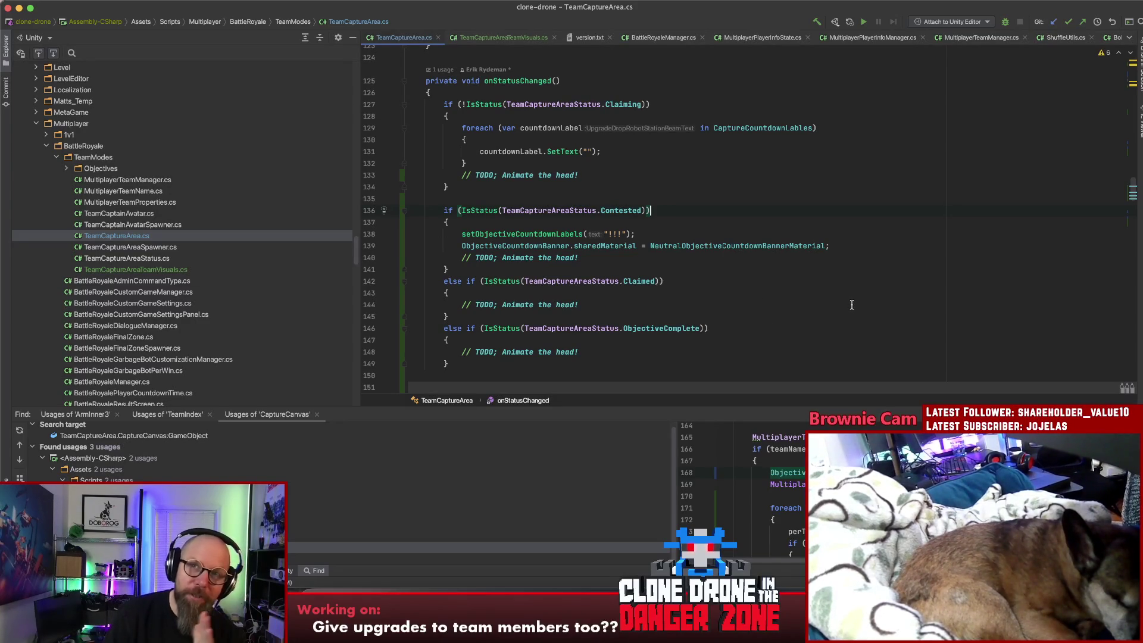
click(748, 163)
click(714, 210)
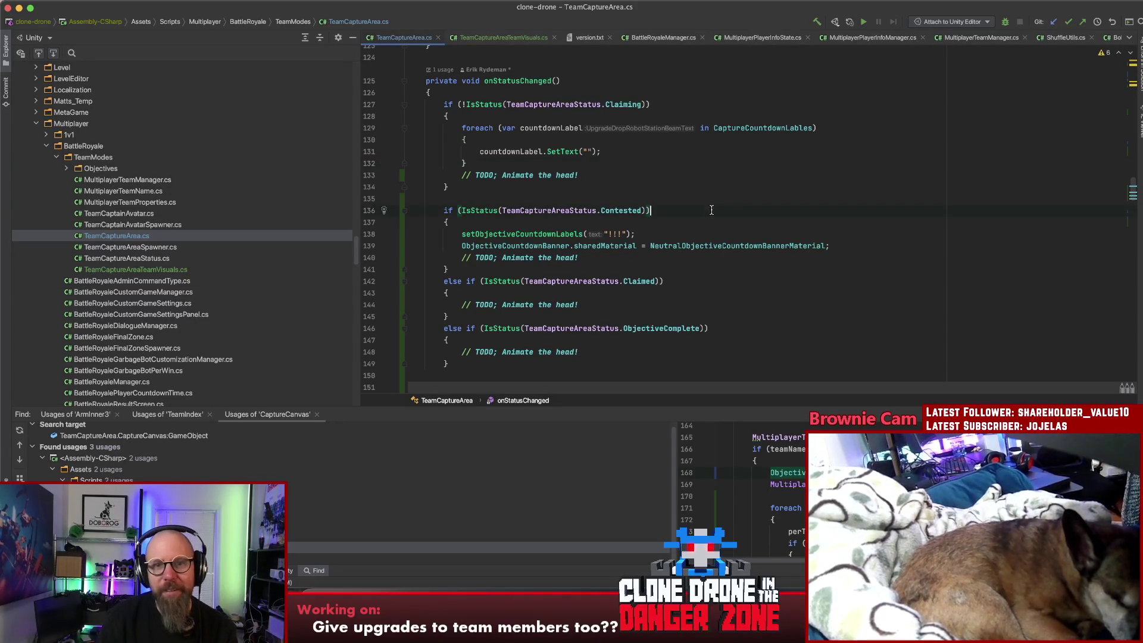
click(696, 256)
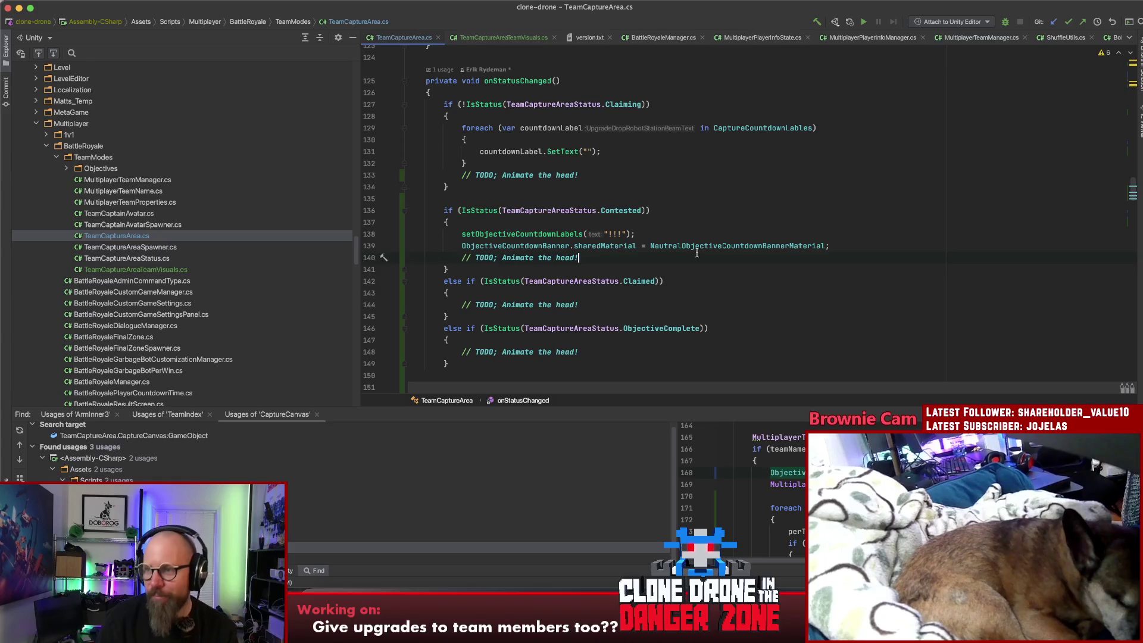
click(715, 281)
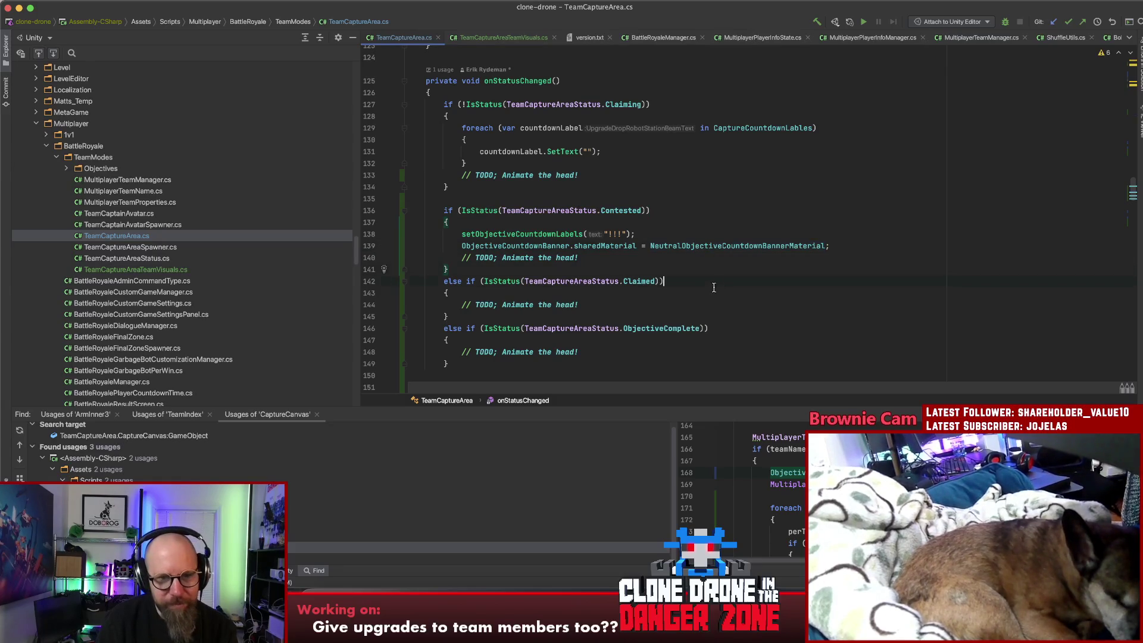
scroll(722, 323, down, 5)
scroll(721, 324, up, 6)
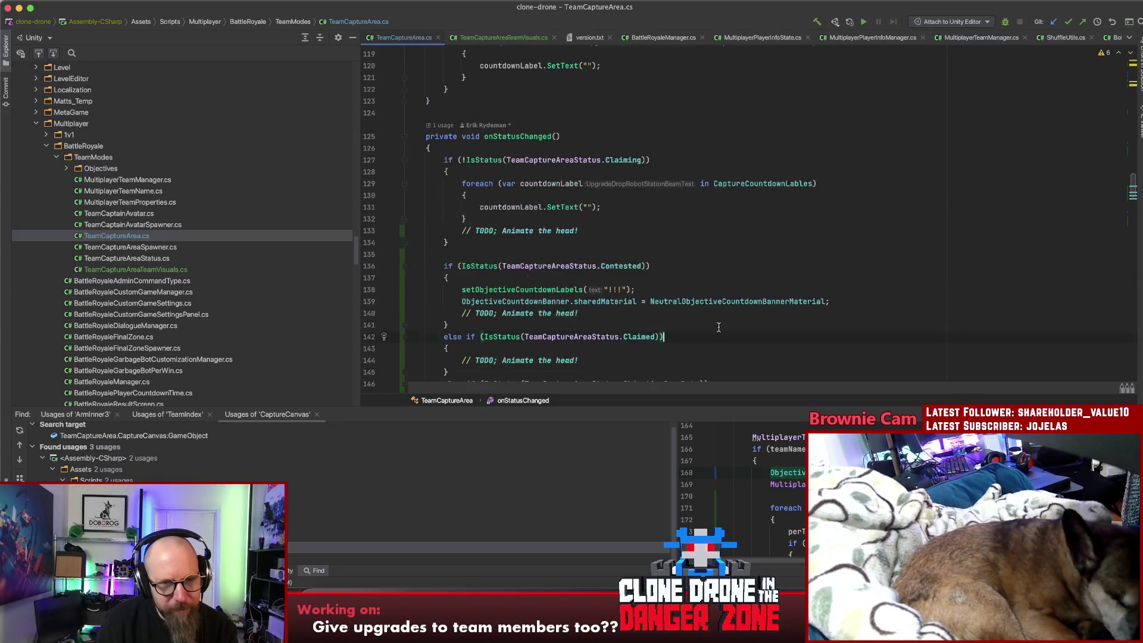
scroll(721, 323, down, 2)
Delete the 'TODO; Animate the head!' comment on line 133, leaving the line blank
click(660, 141)
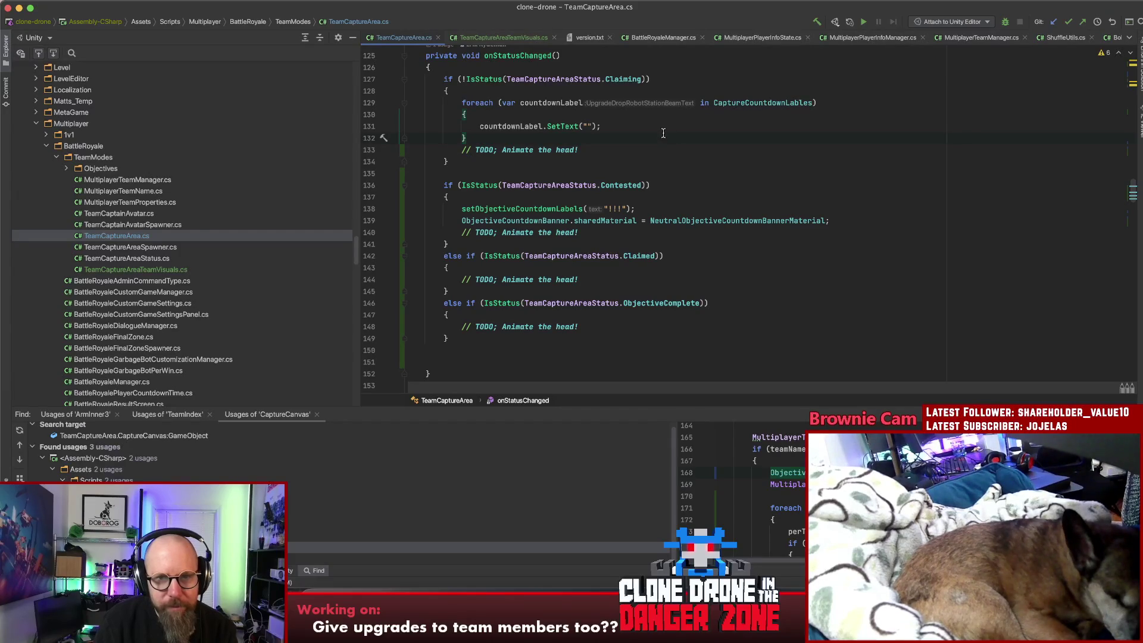
click(601, 151)
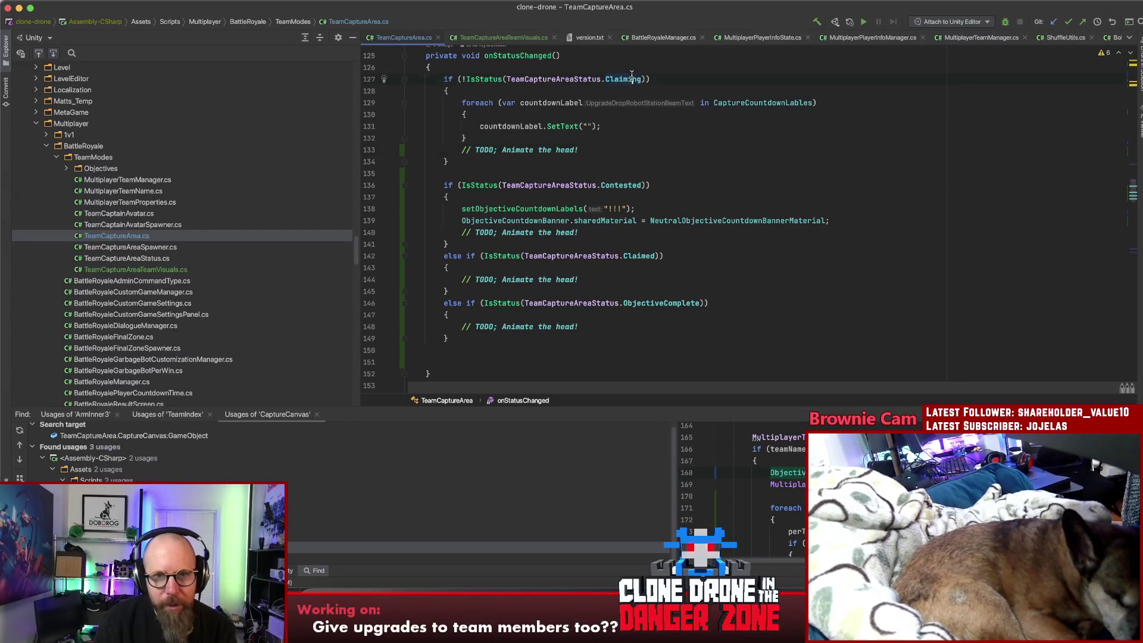
click(596, 144)
click(620, 188)
click(636, 256)
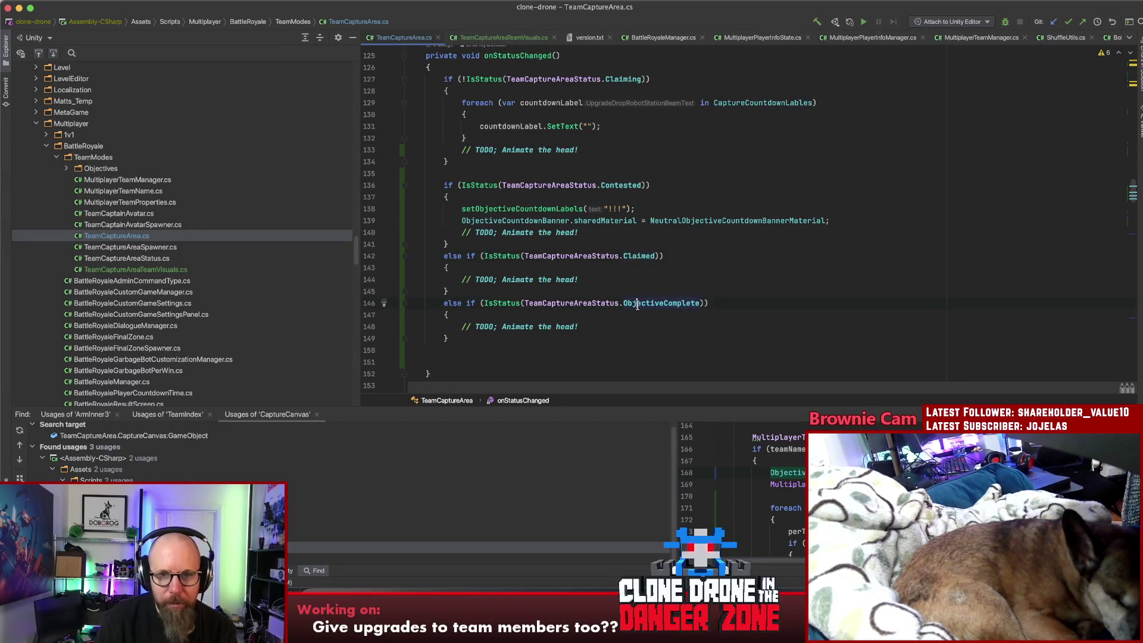
click(618, 144)
drag(618, 143, 600, 144)
drag(452, 143, 460, 148)
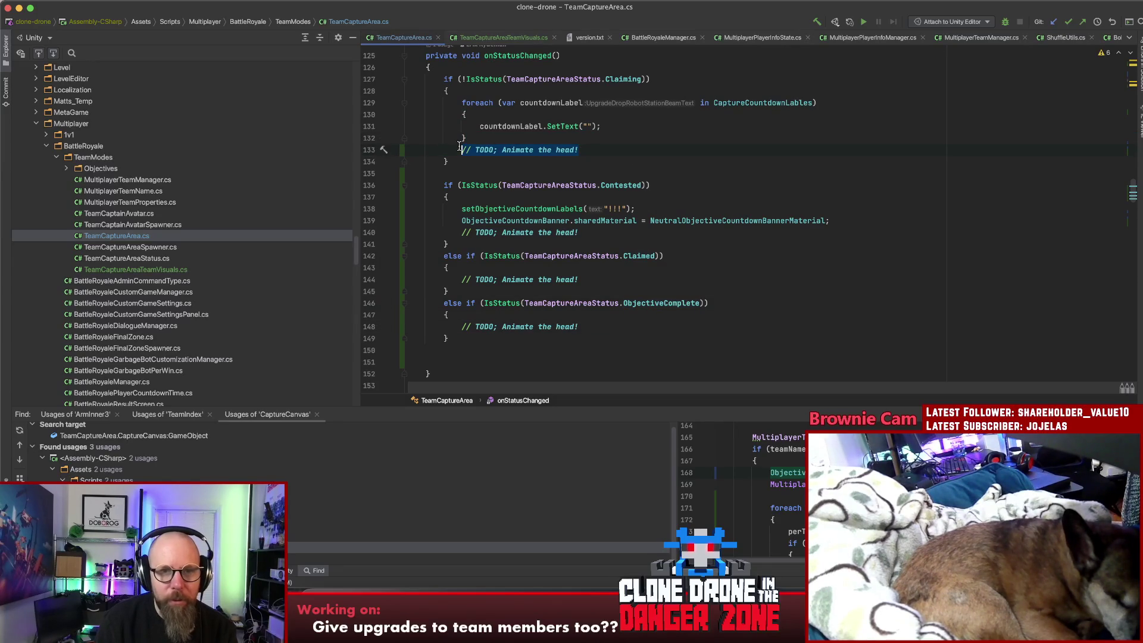
key(BackSpace)
key(BackSpace)
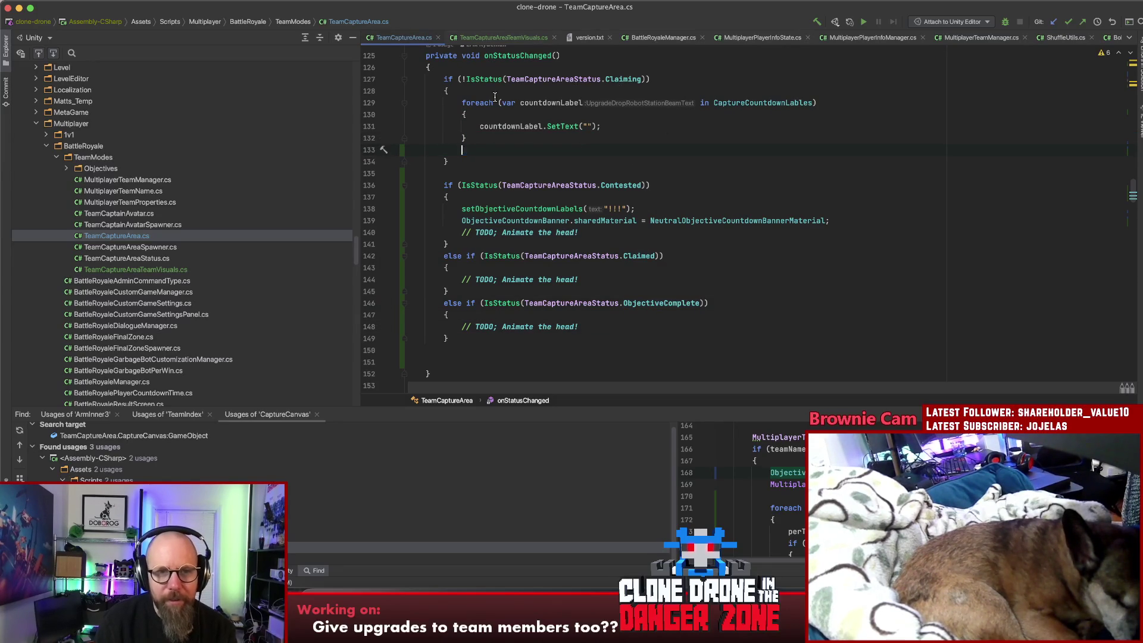
Add an else branch after the not-Claiming if block with a '// Claiming!' comment
click(484, 150)
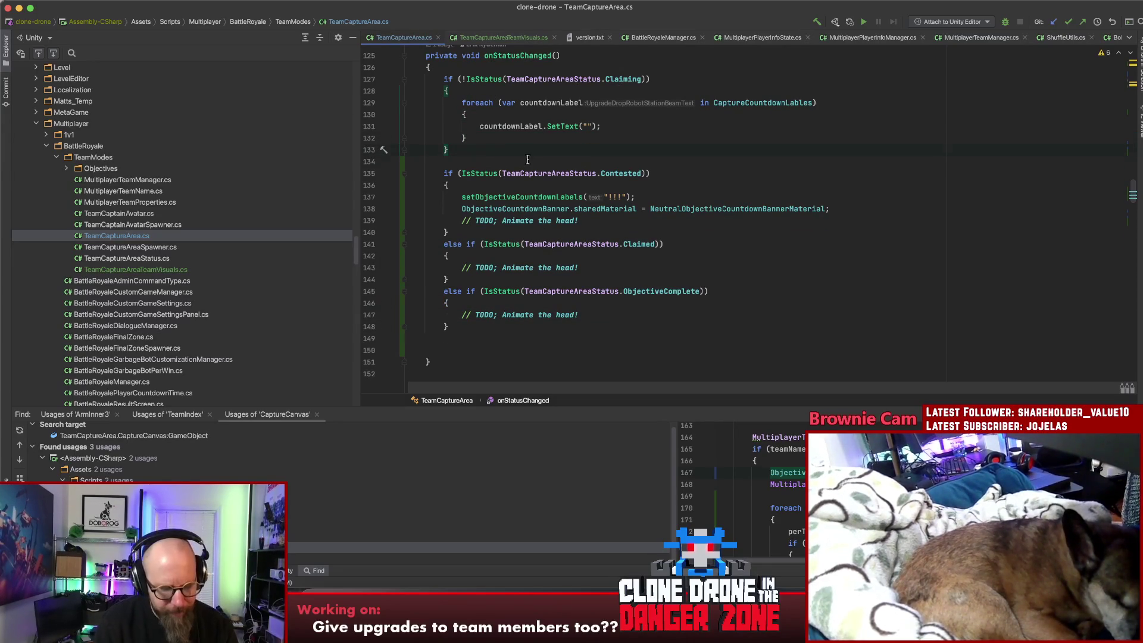
key(Return)
text(else)
key(Return)
text({)
key(Return)
text(Claiming!)
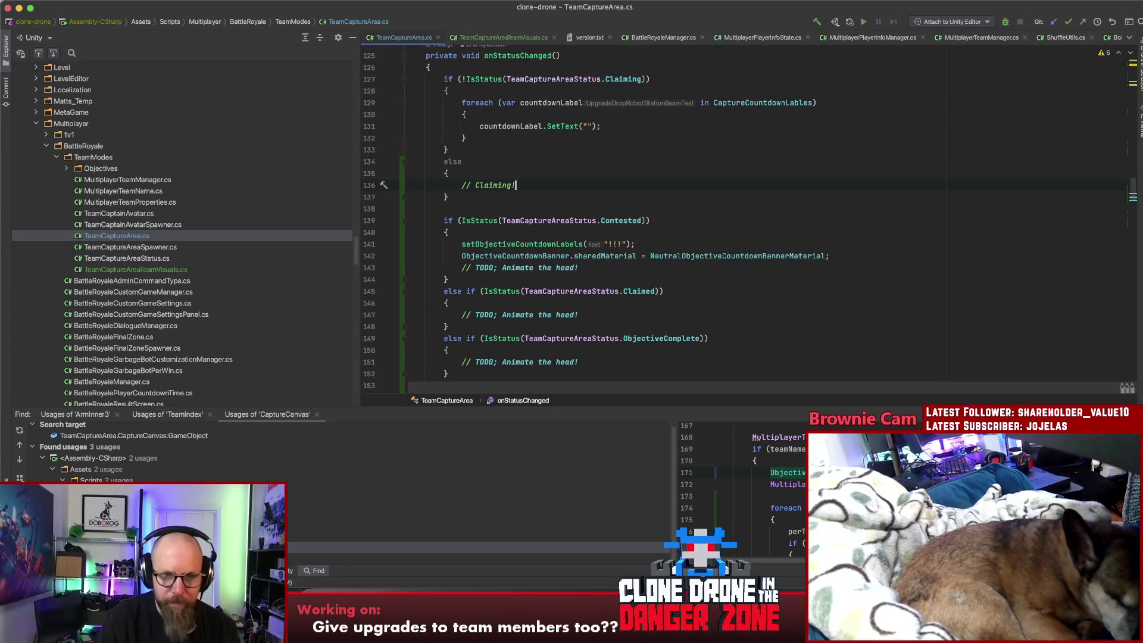
key(Return)
Copy the Contested block's 'TODO; Animate the head!' comment into the new else branch
drag(577, 279, 453, 275)
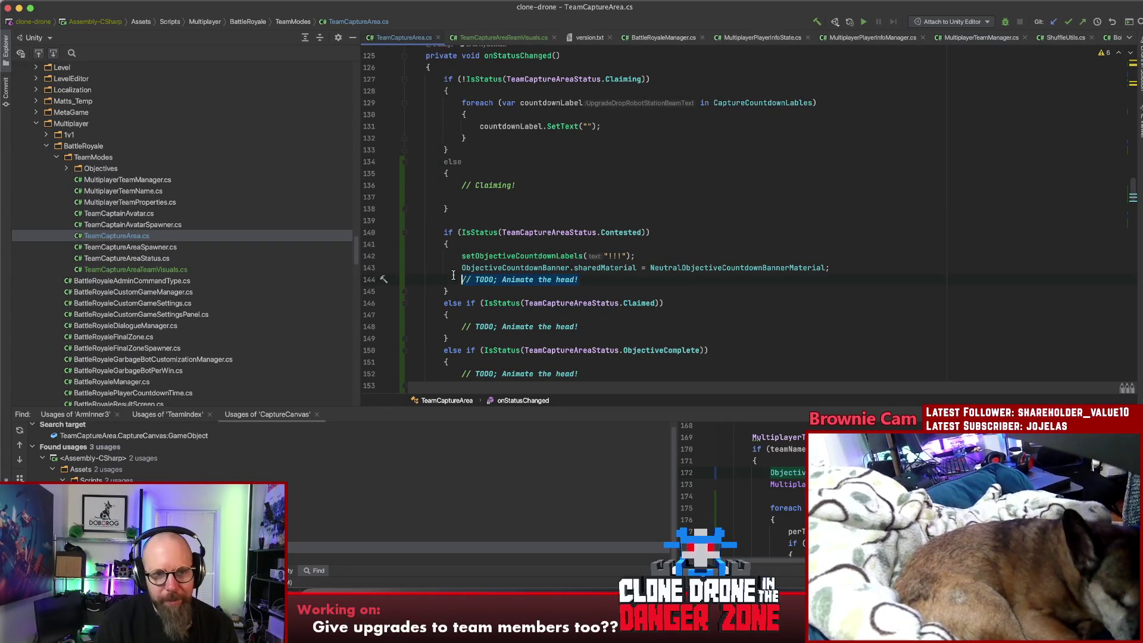
key(ctrl+c)
click(518, 197)
key(ctrl+v)
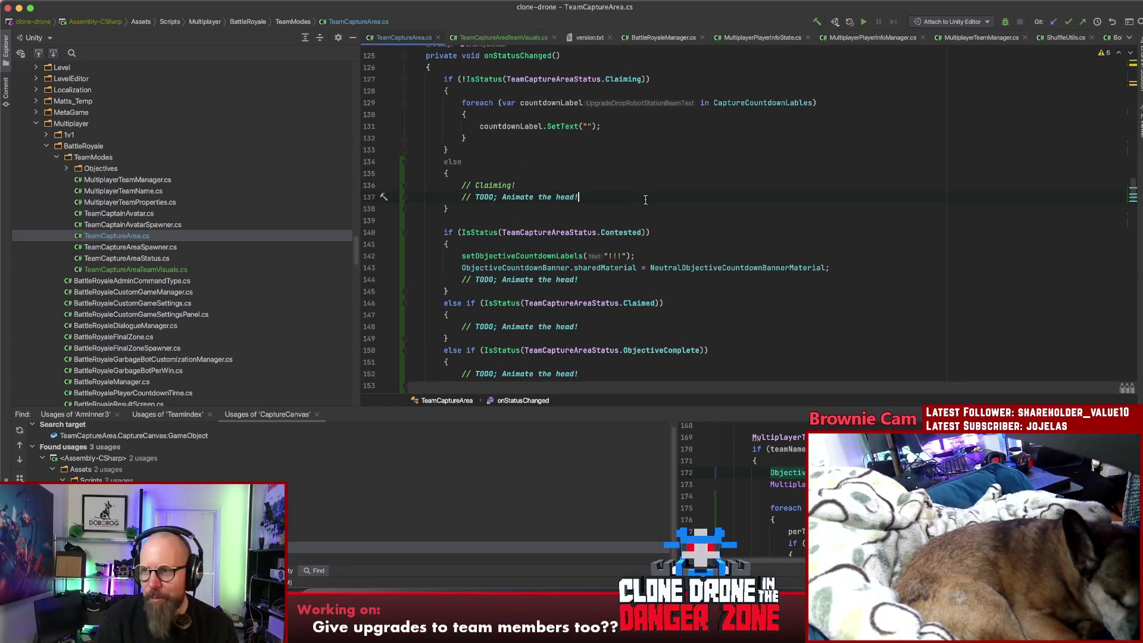
scroll(657, 200, down, 3)
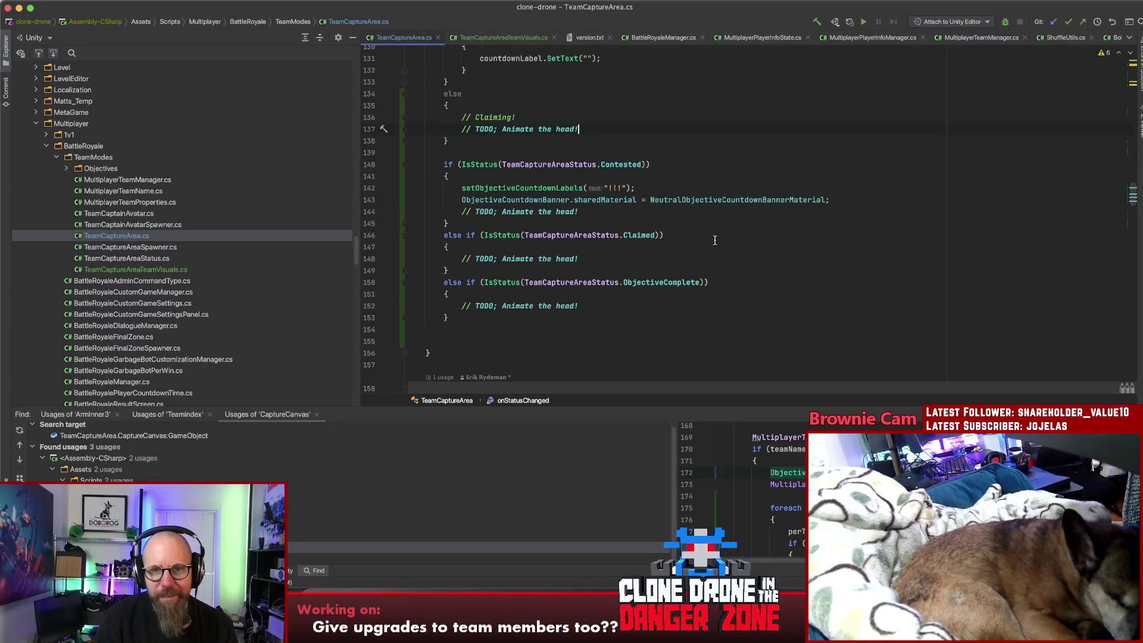
click(604, 257)
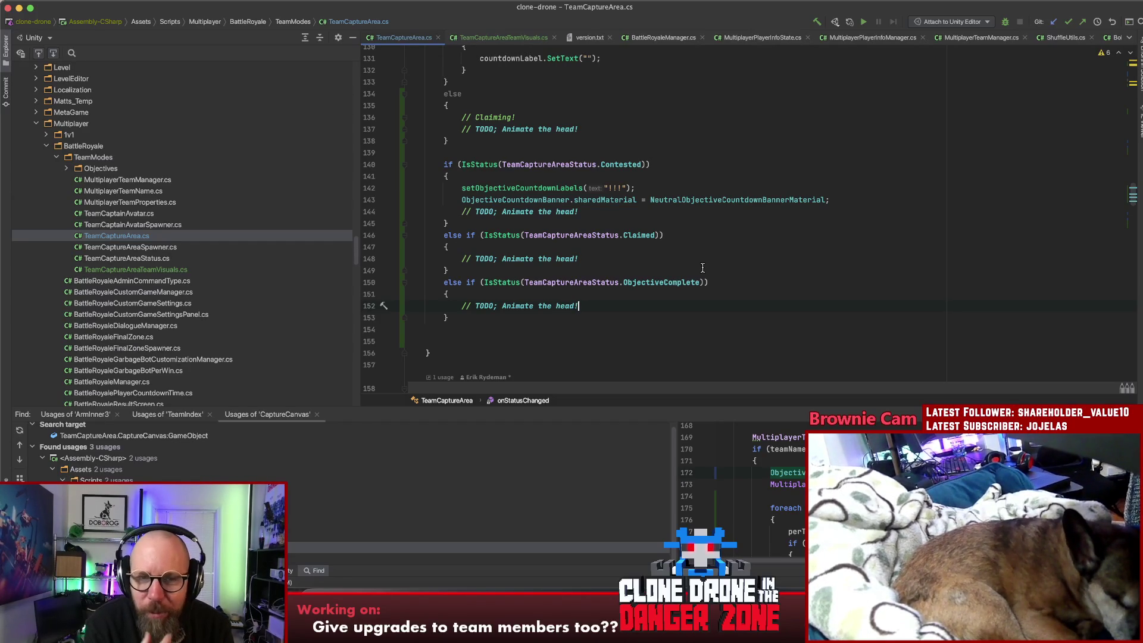
click(703, 268)
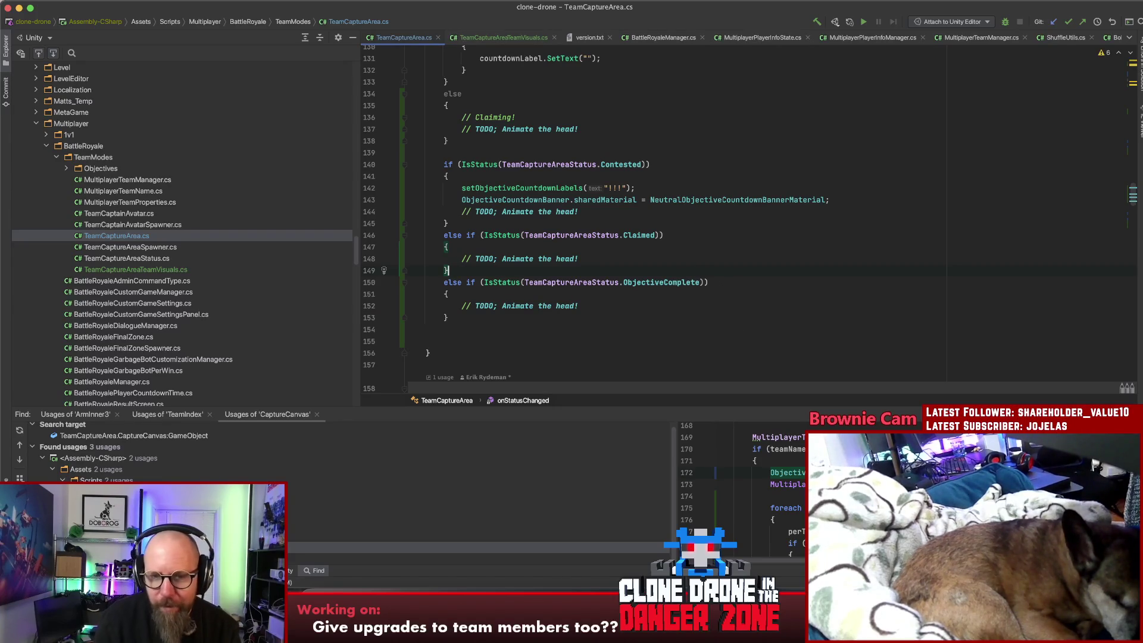
click(705, 129)
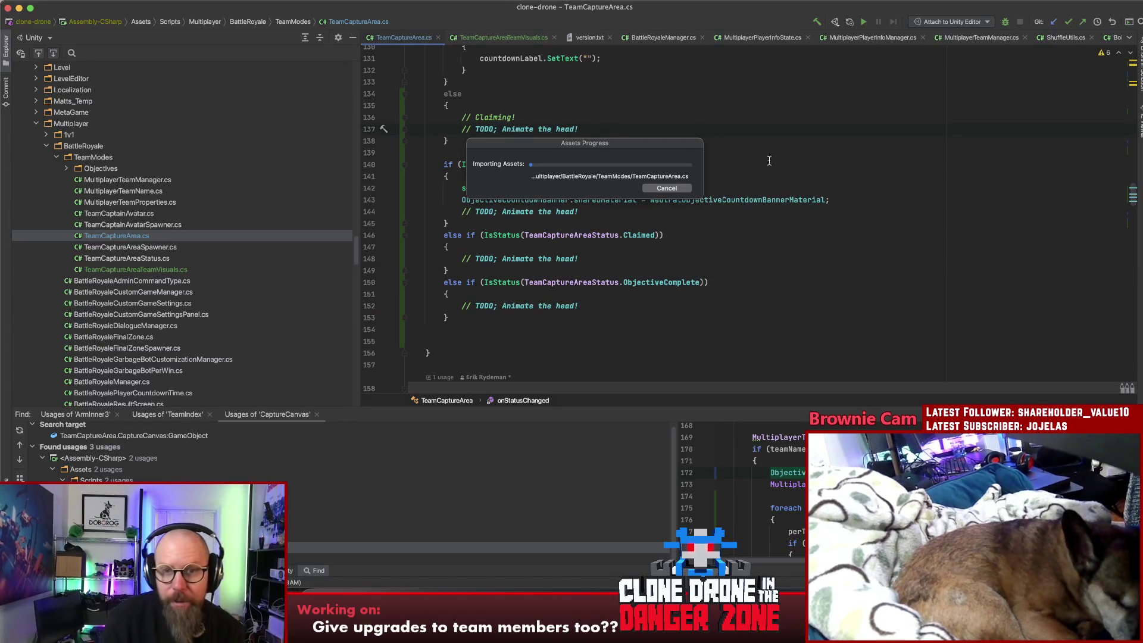
Let Unity finish importing the edited TeamCaptureArea.cs, moving the progress window aside
click(820, 210)
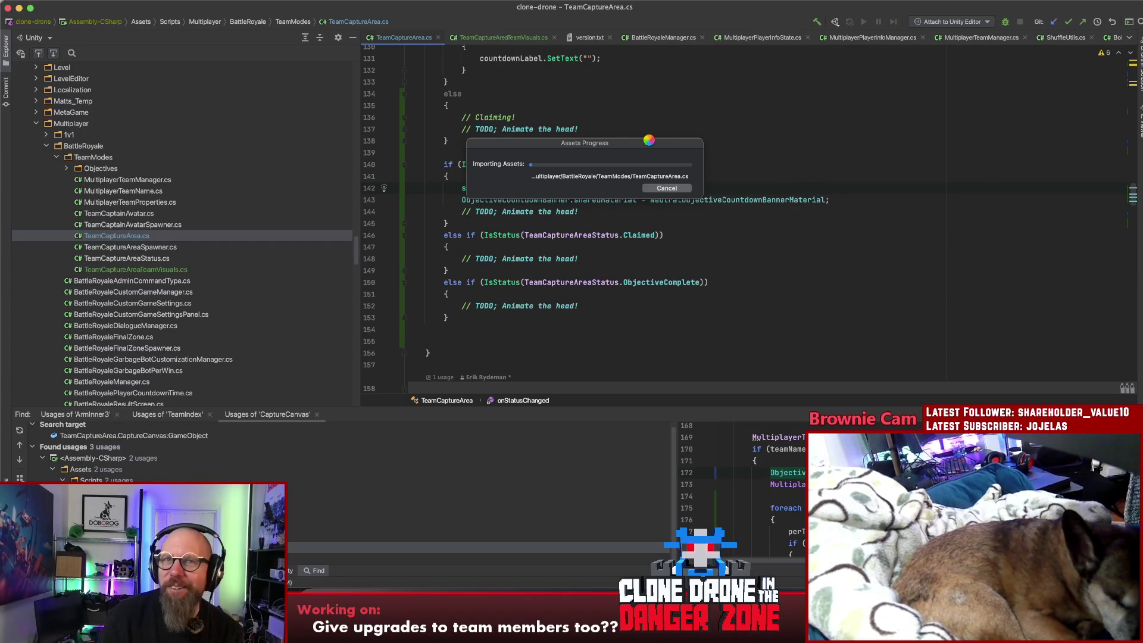
mouse_move(640, 142)
mouse_down()
mouse_move(714, 149)
mouse_move(441, 161)
mouse_up()
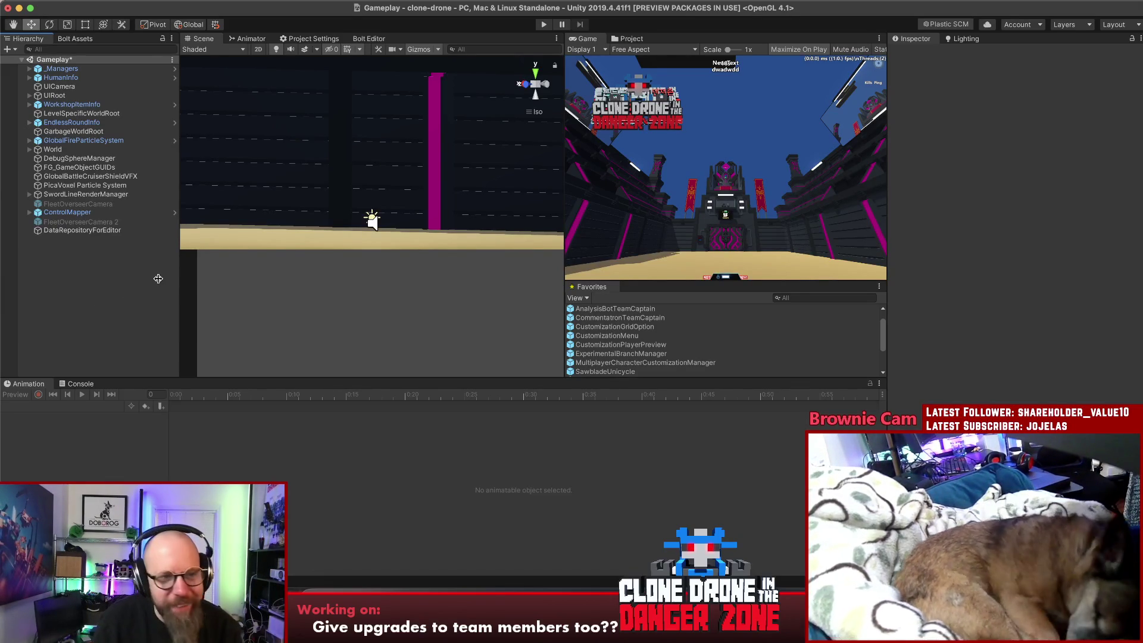
Save the Unity project with File > Save Project
drag(179, 260, 182, 262)
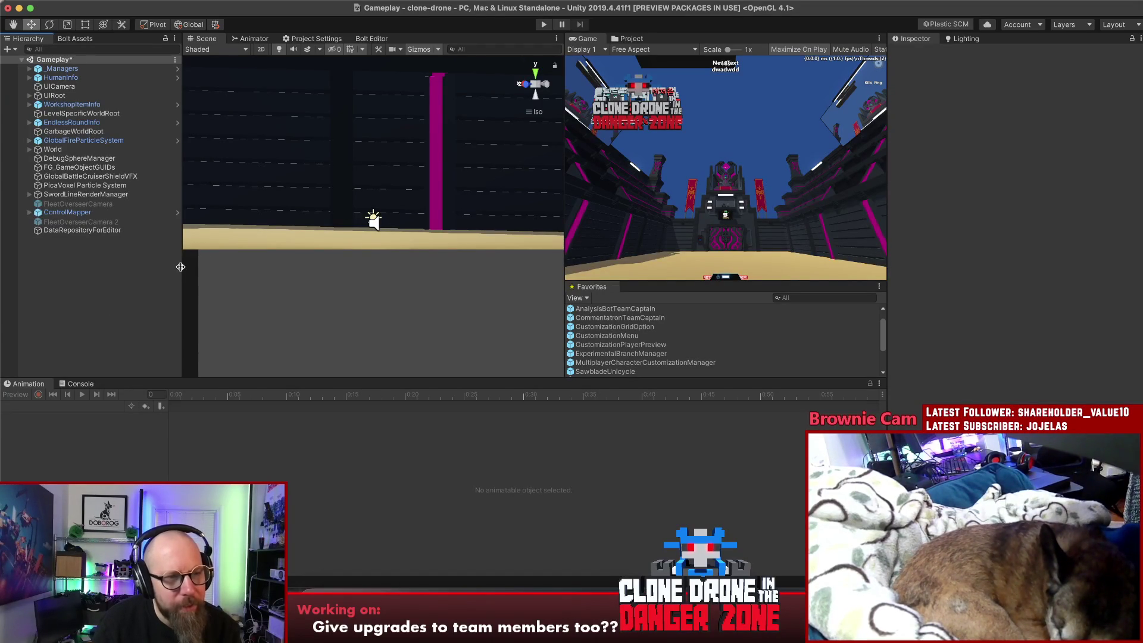
click(70, 1)
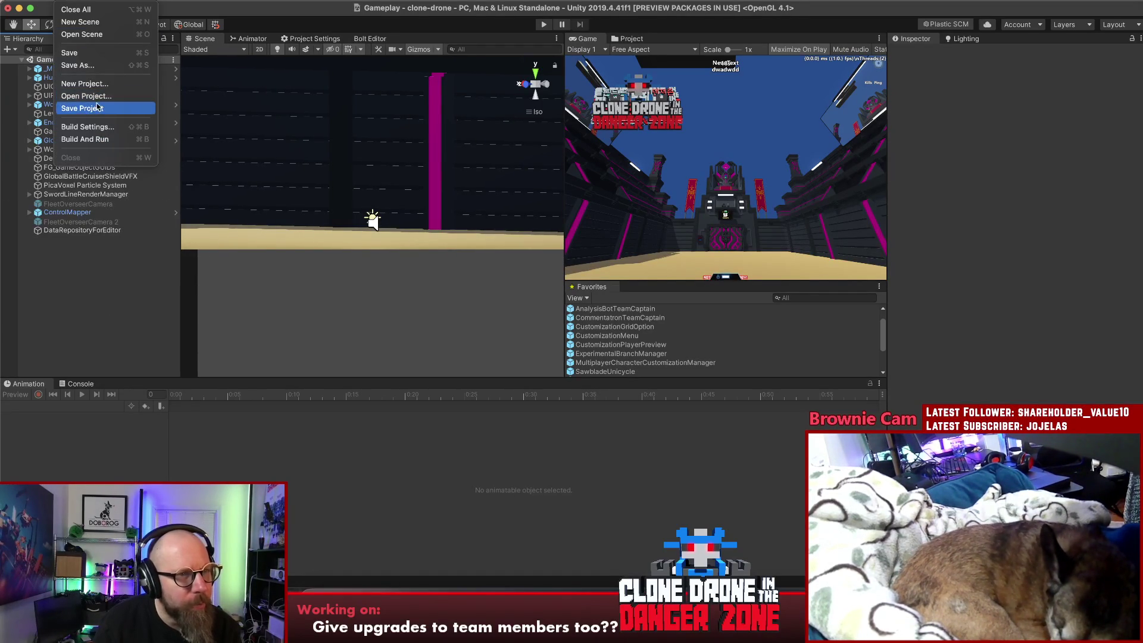
key(Escape)
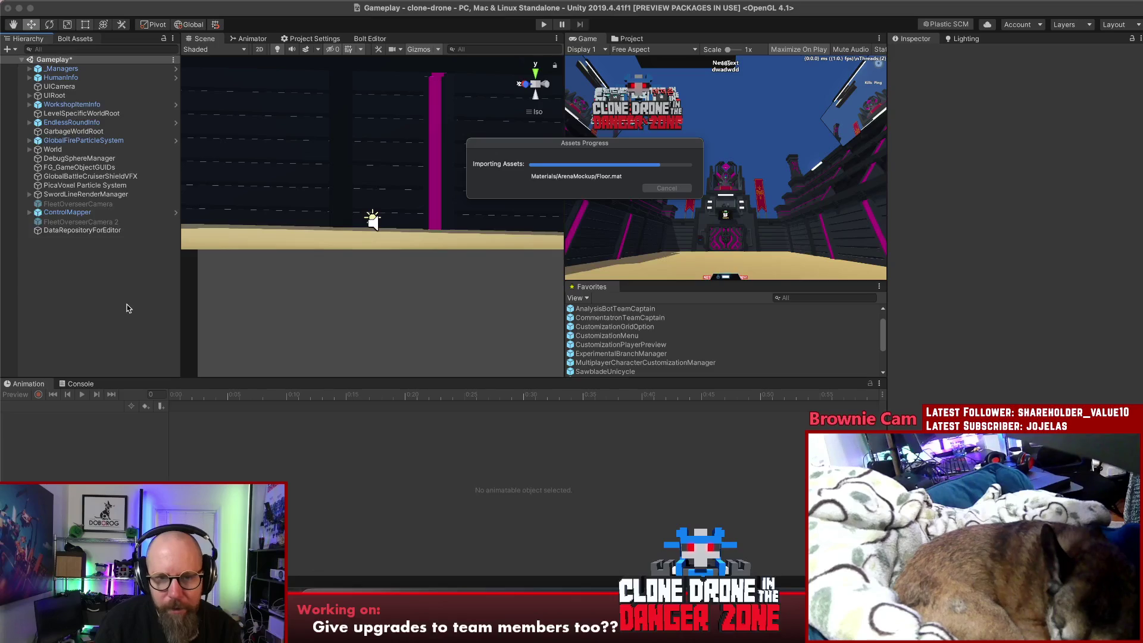
Review the Simplest Possible Team Mode notes, including 'Unclear who controls the area', then return to Rider
key(super+Tab)
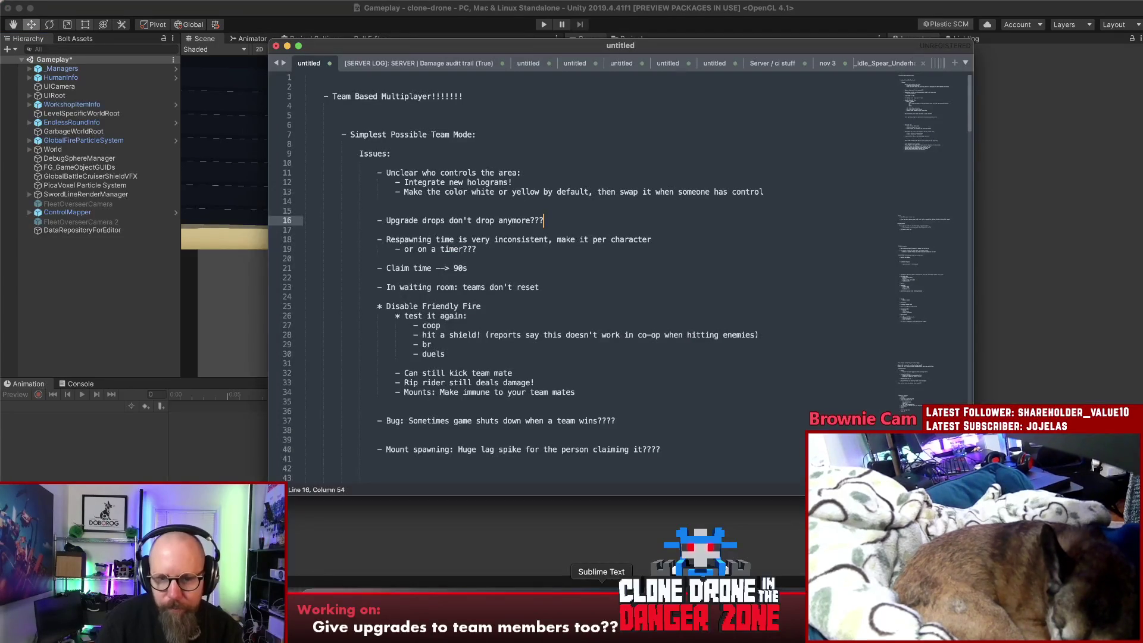
click(705, 134)
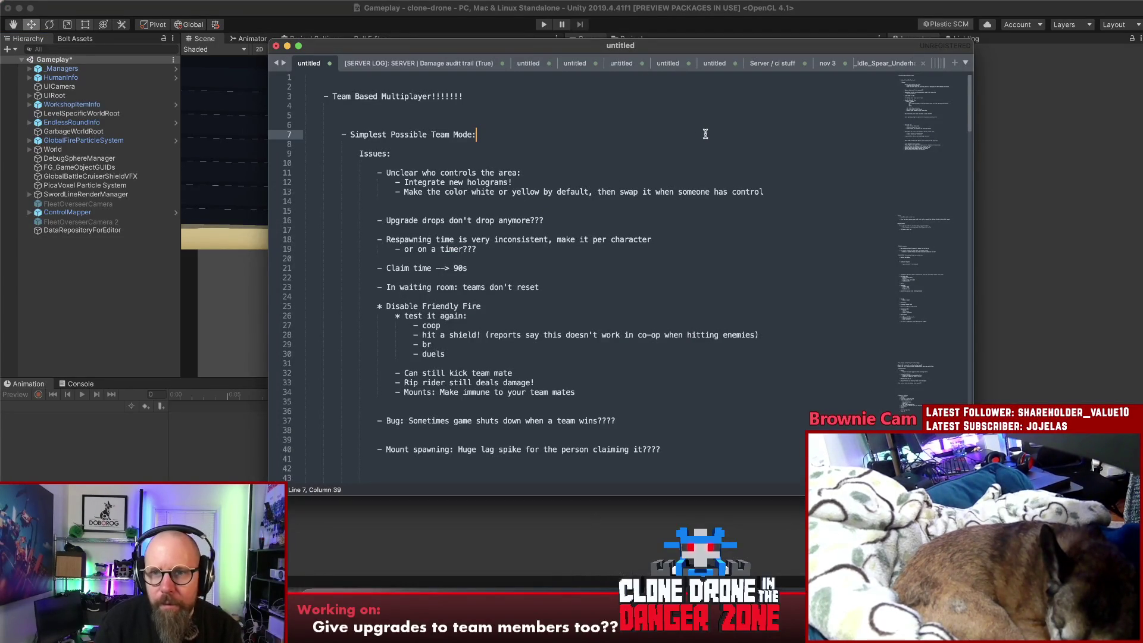
click(560, 169)
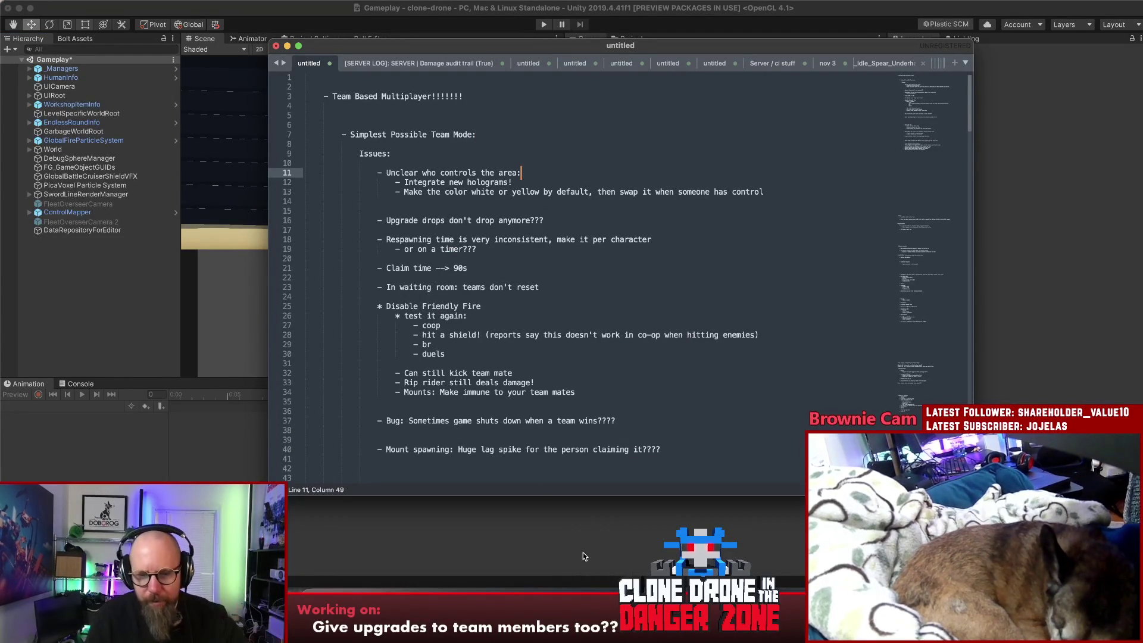
key(super+Tab)
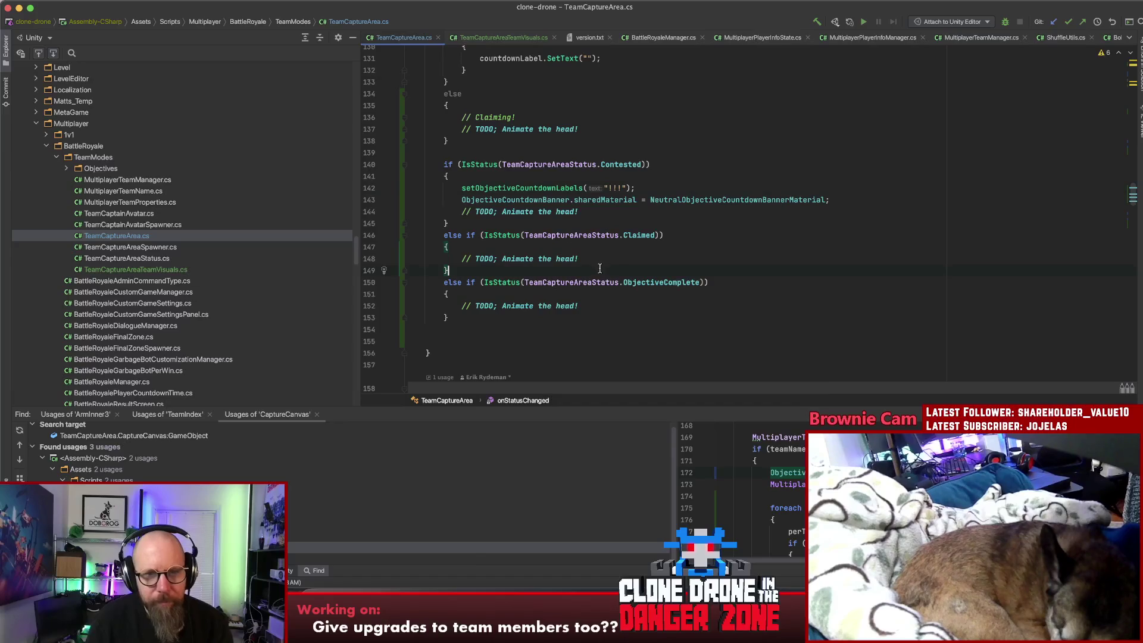
Find version.txt with the project search and change 1.9.0.20 to 1.9.0.21
key(shift)
key(shift)
text(vers)
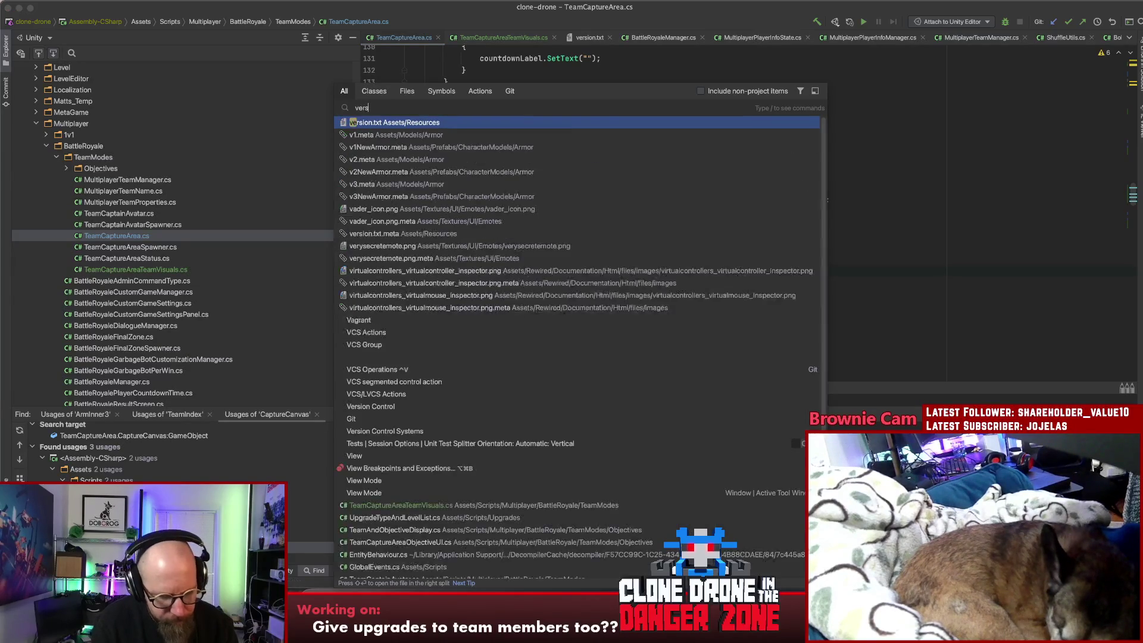
text(ion)
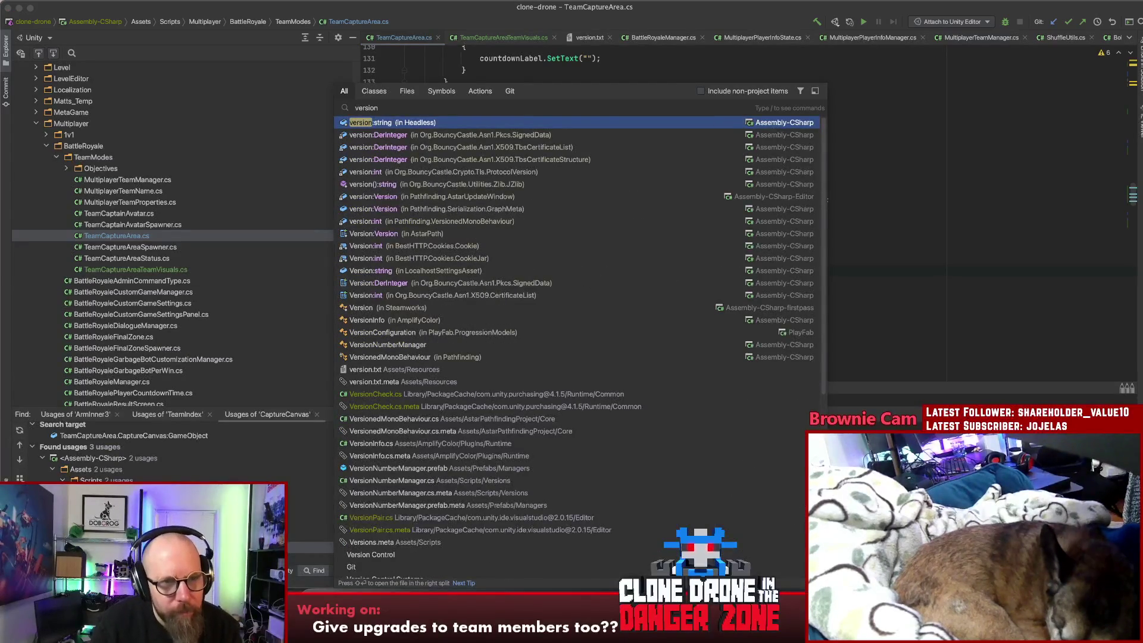
click(430, 381)
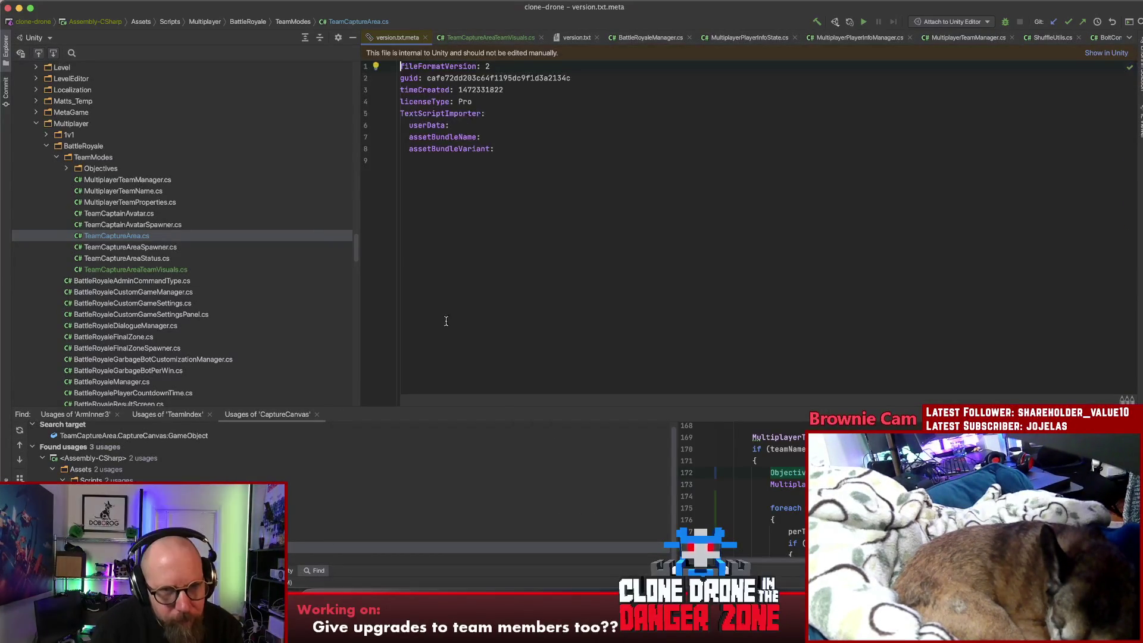
click(425, 38)
key(shift)
key(shift)
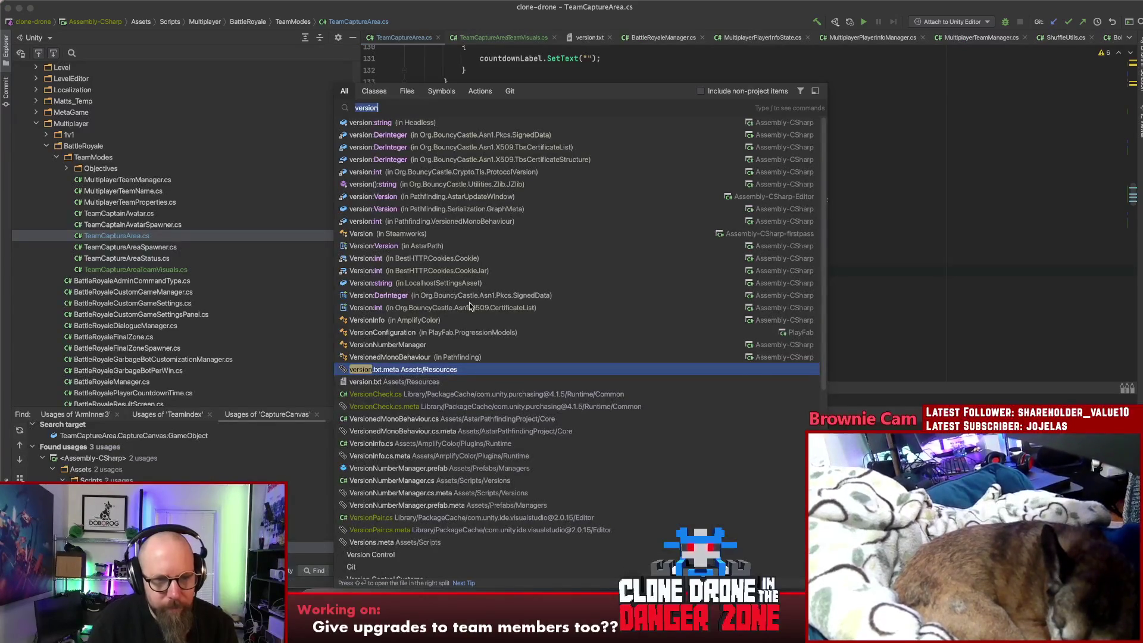
click(397, 379)
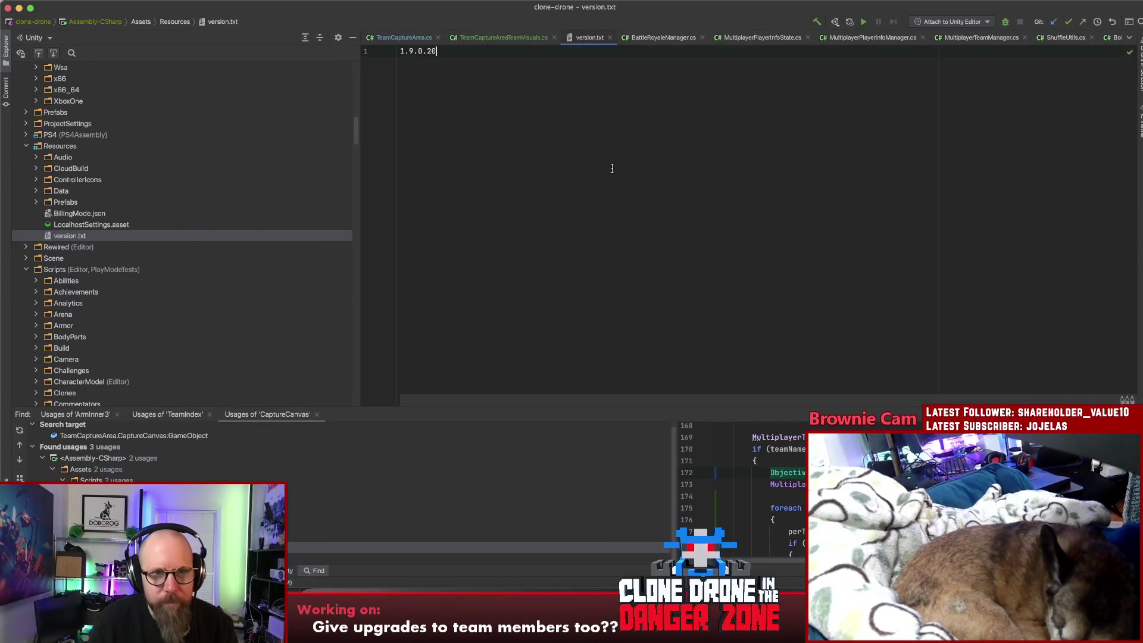
key(BackSpace)
text(1)
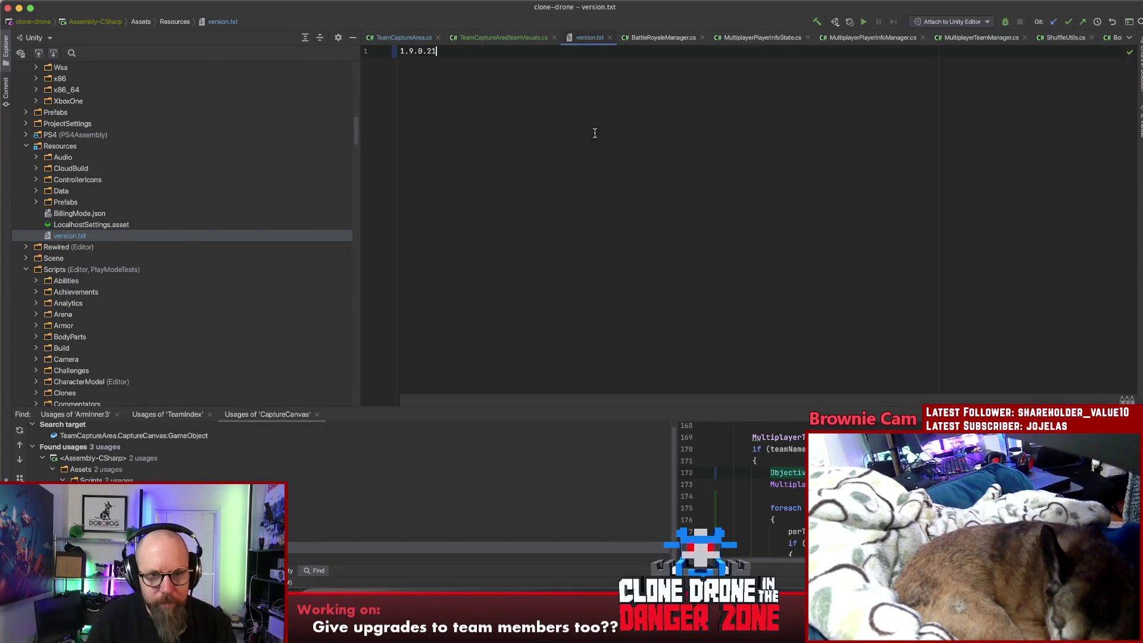
key(super+Tab)
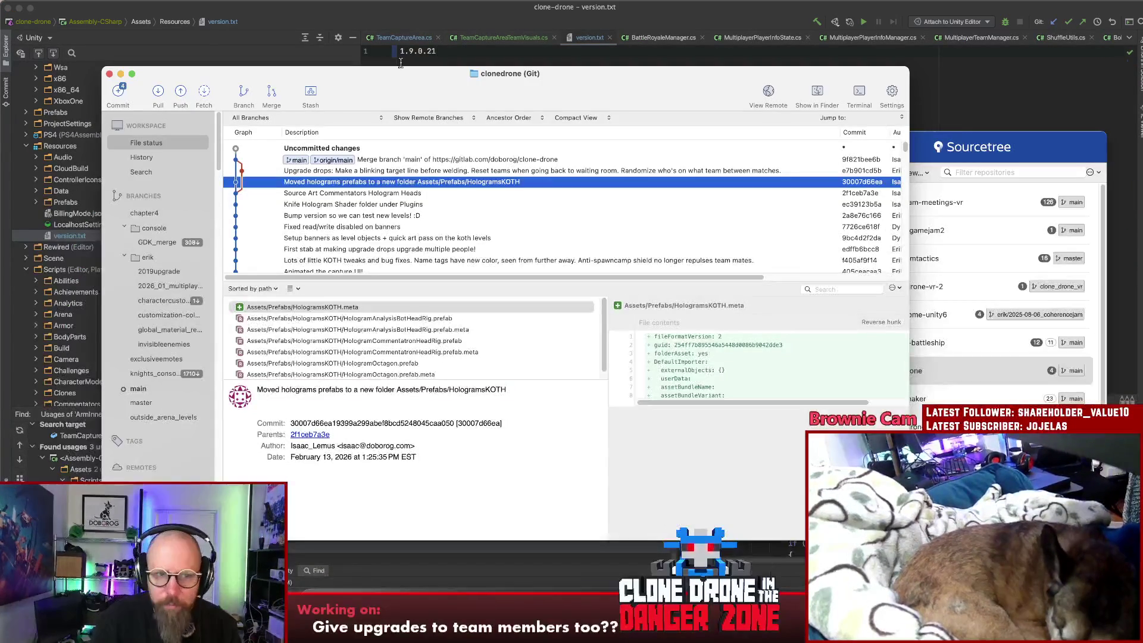
Show the uncommitted changes and inspect the AnalysisBotHeadRig.controller diff
drag(366, 74, 367, 71)
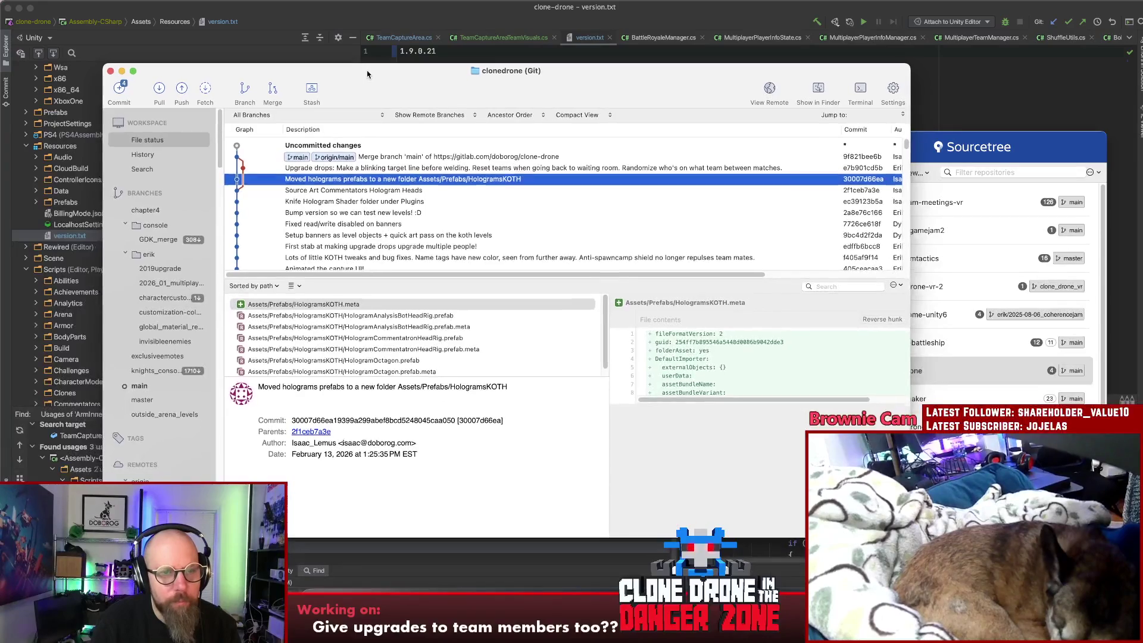
click(356, 145)
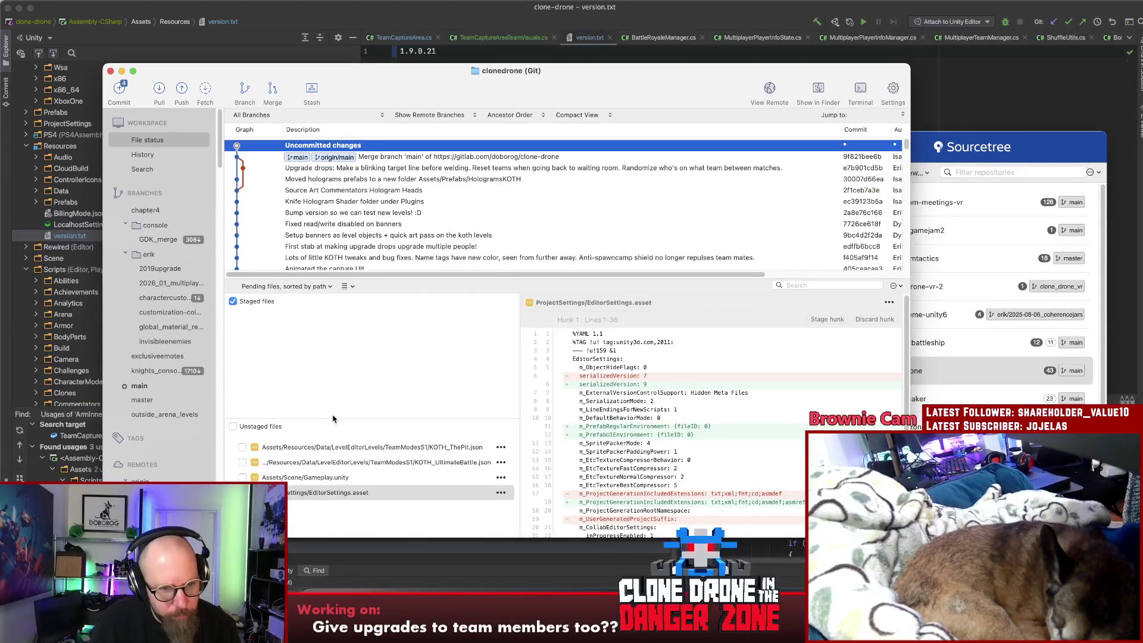
drag(332, 418, 333, 394)
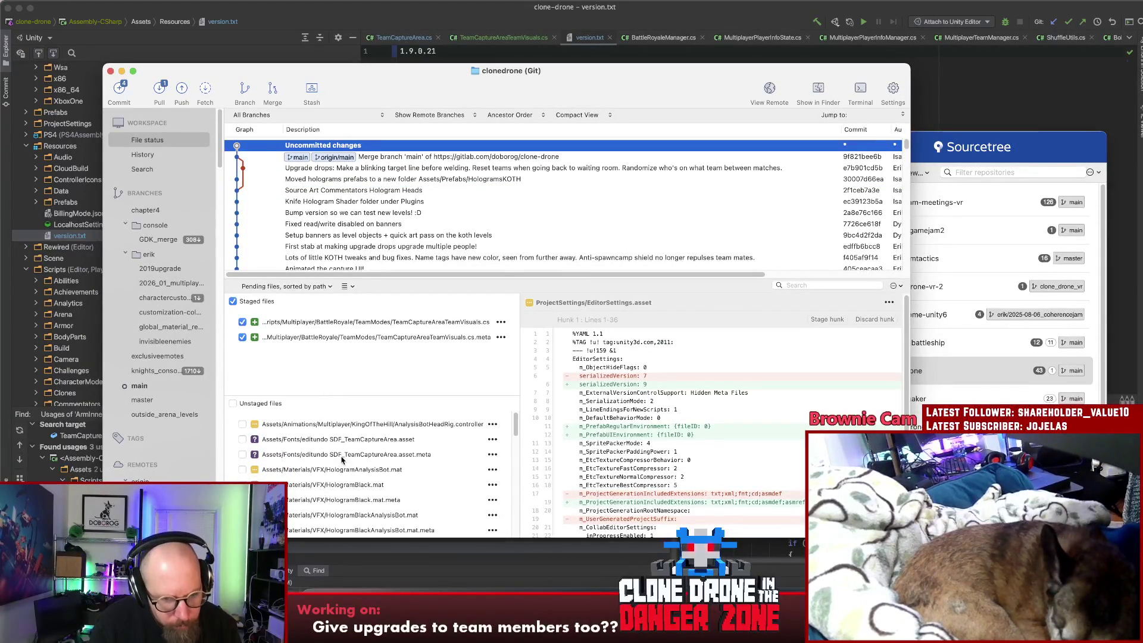
click(303, 424)
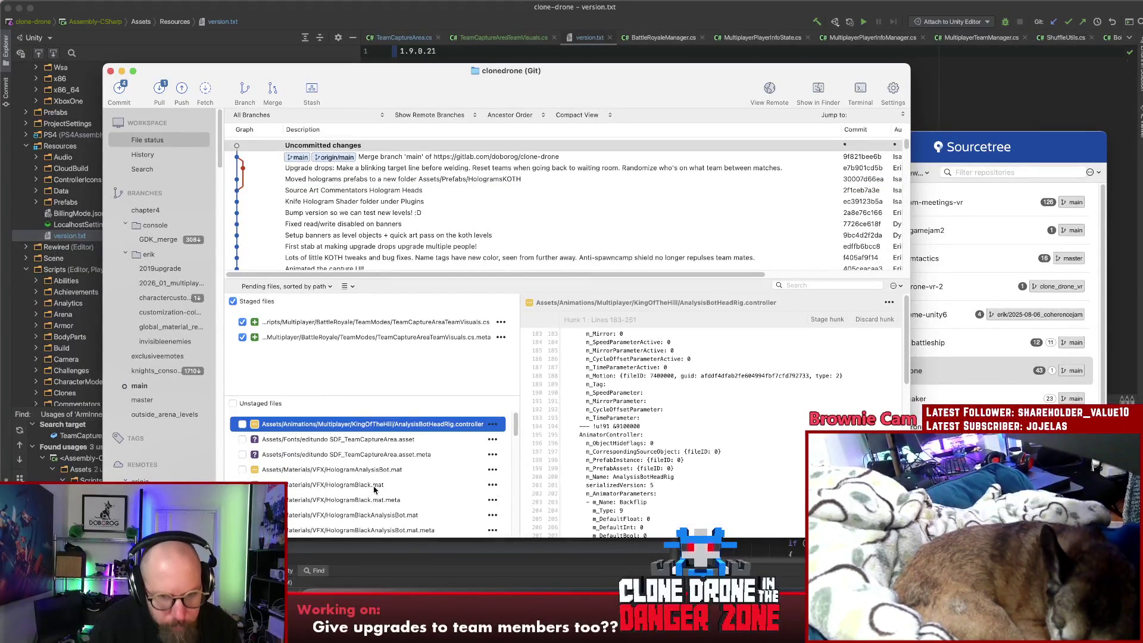
scroll(384, 497, down, 2)
scroll(391, 506, up, 2)
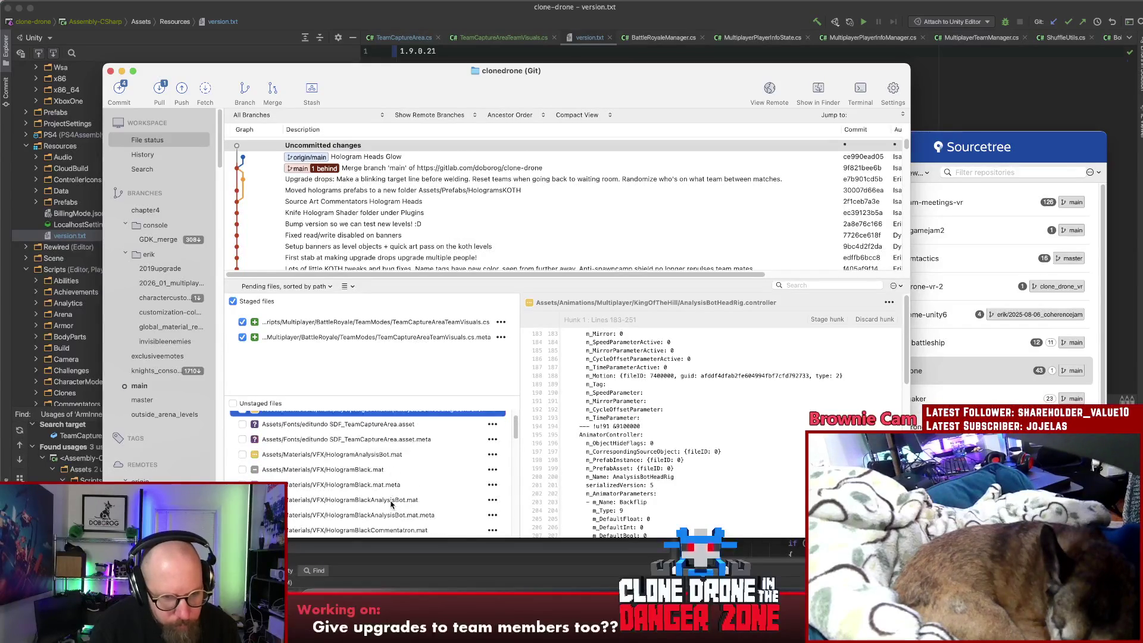
scroll(332, 475, down, 5)
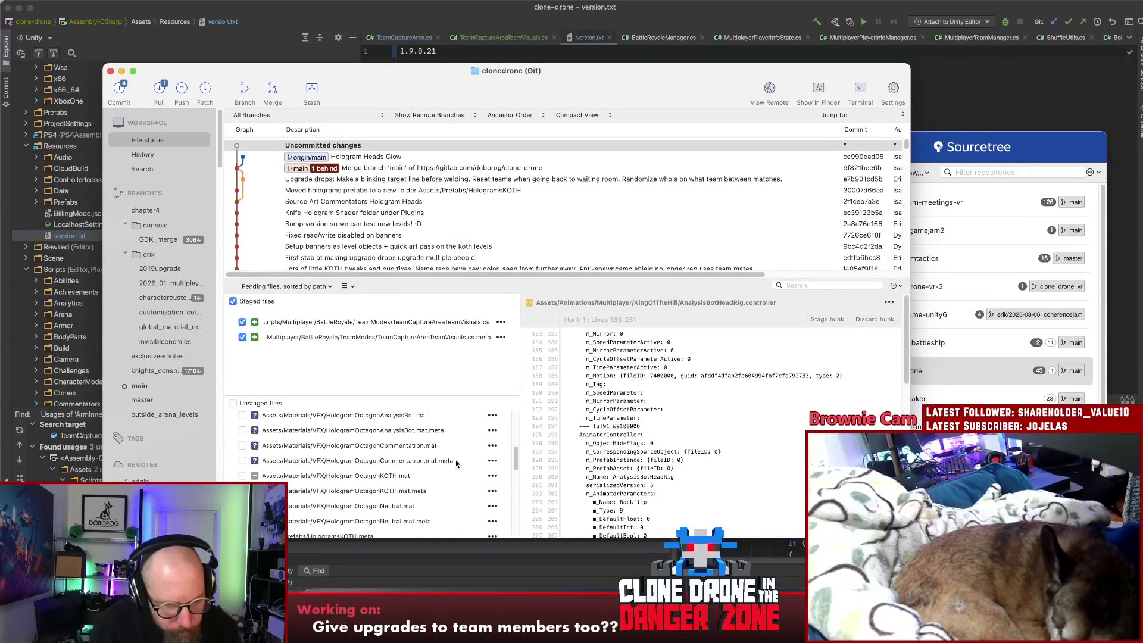
drag(517, 457, 518, 496)
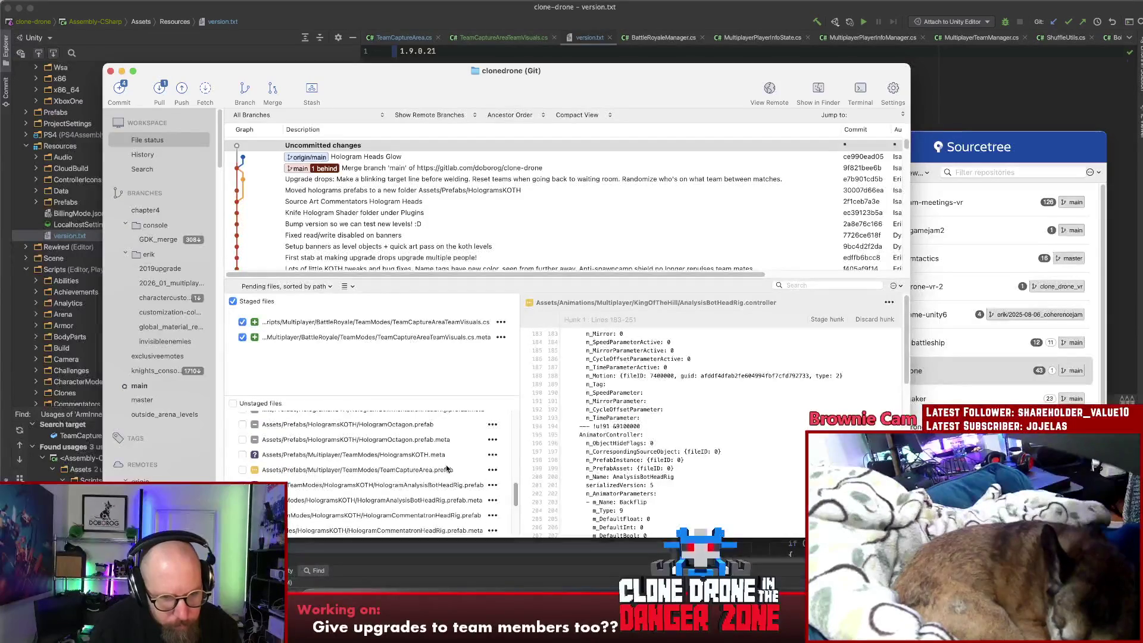
Stage HologramOctagon.prefab through HologramsKOTH.meta, then TeamCaptureArea.prefab through version.txt
shift+click(397, 456)
drag(357, 436, 362, 387)
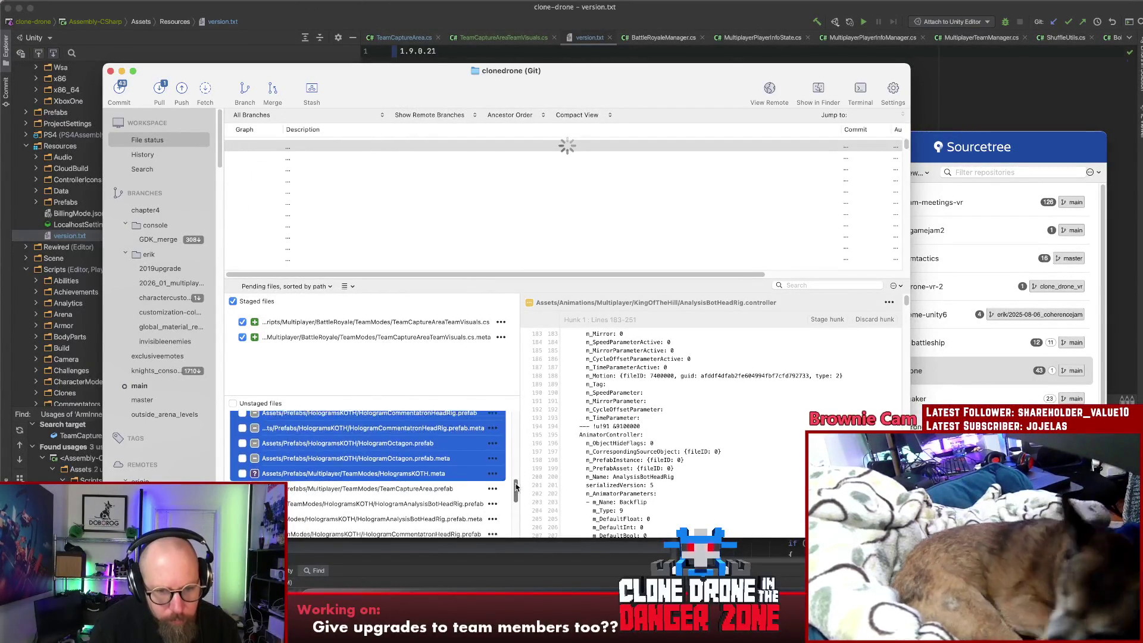
drag(518, 466, 516, 389)
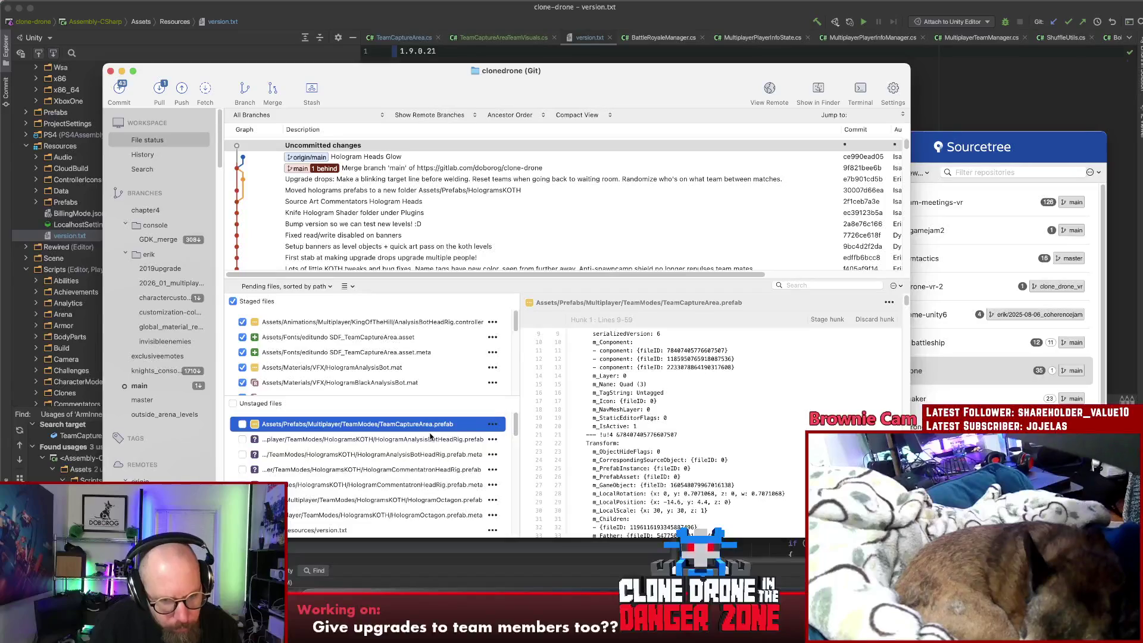
mouse_move(430, 436)
mouse_down()
mouse_move(439, 459)
mouse_move(363, 519)
mouse_move(412, 490)
mouse_move(381, 497)
mouse_move(375, 381)
mouse_up()
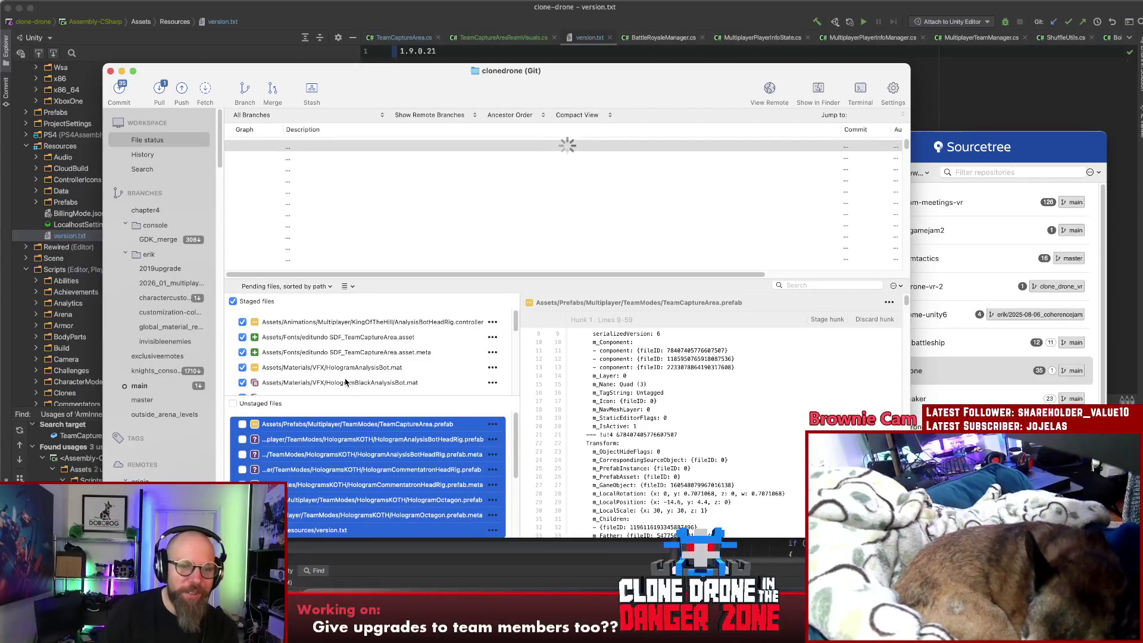
drag(318, 395, 333, 329)
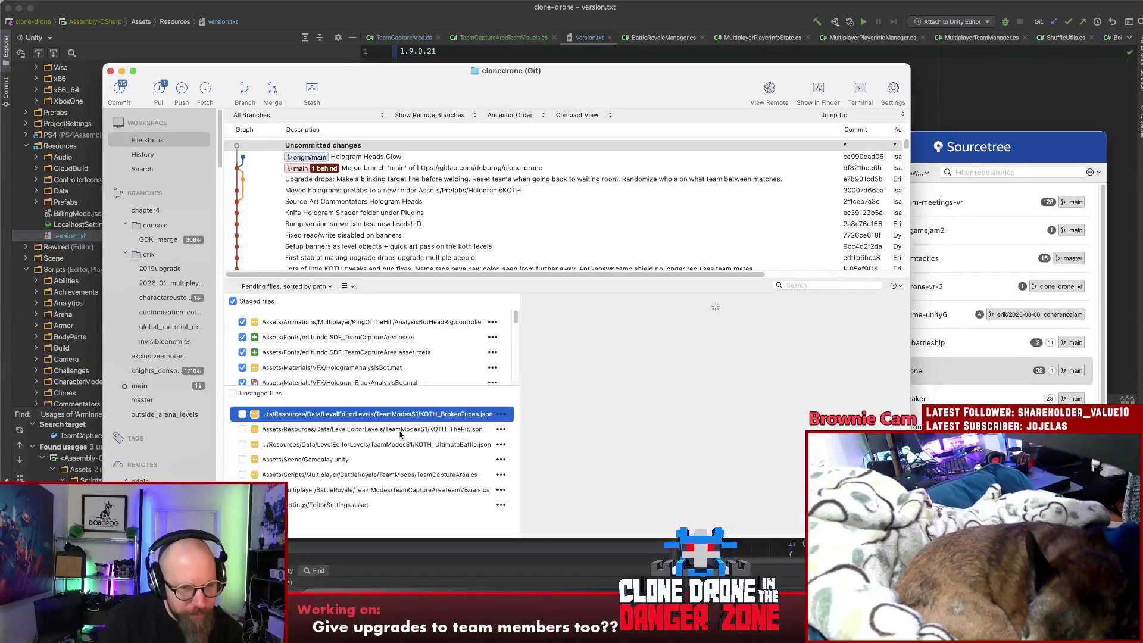
Review the TeamCaptureArea.cs and TeamCaptureAreaTeamVisuals.cs diffs, then enlarge the staged files list
click(398, 475)
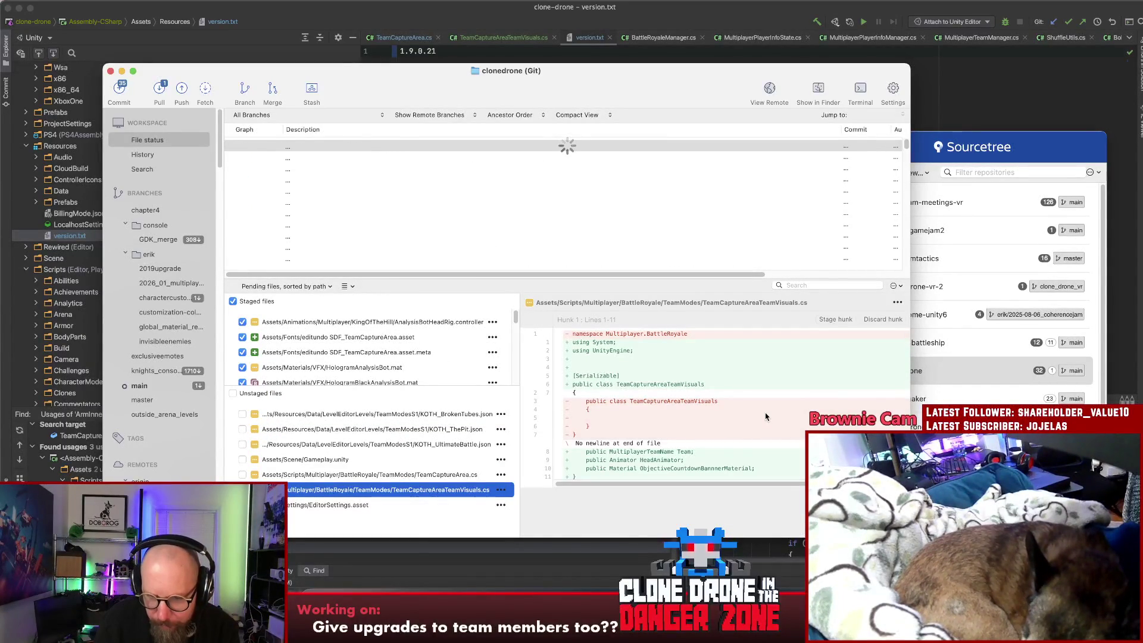
key(Up)
key(Down)
key(Up)
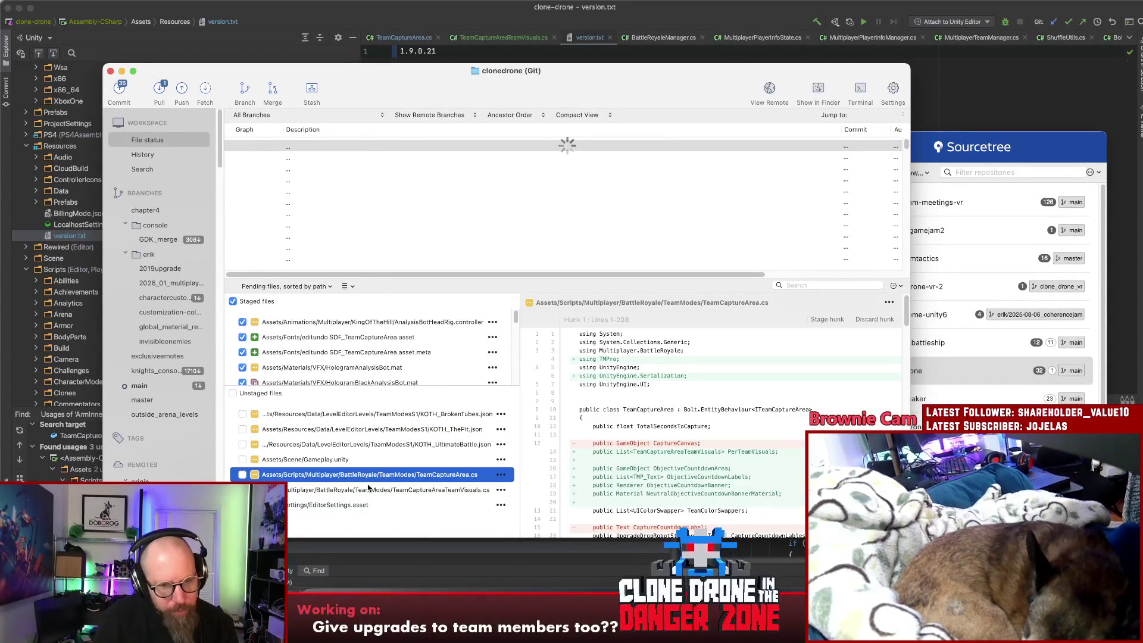
shift+click(367, 488)
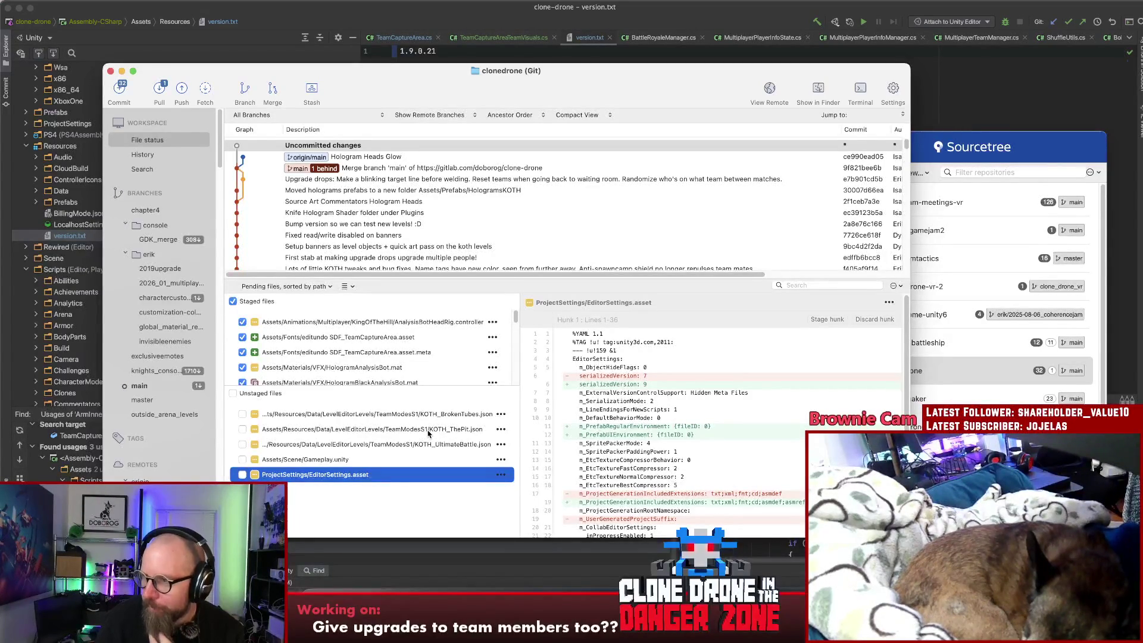
drag(383, 390, 387, 425)
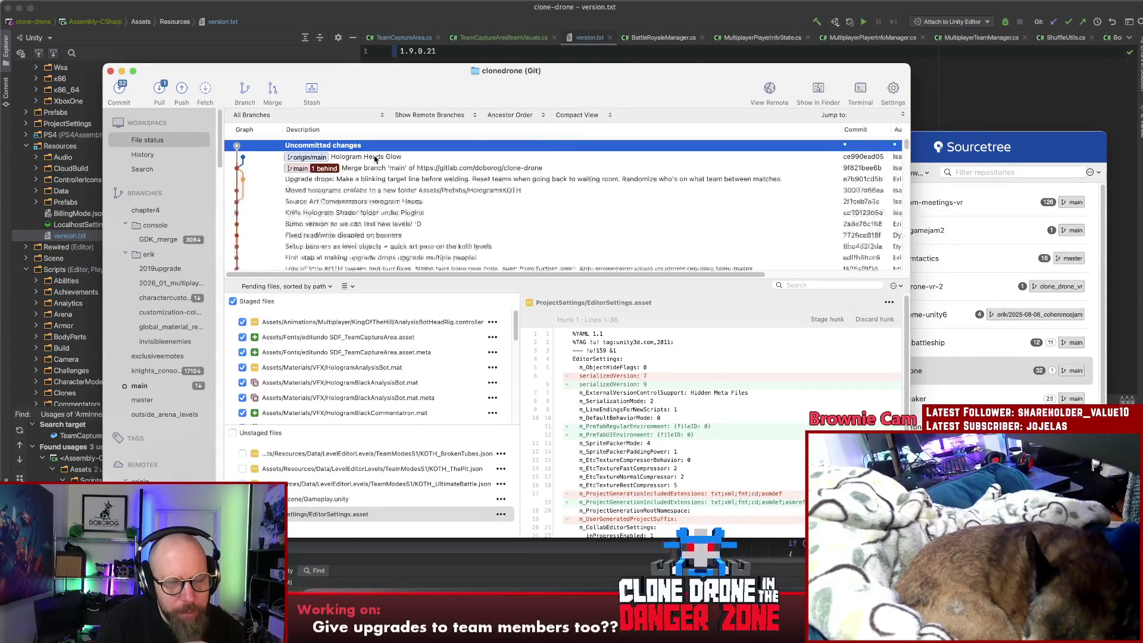
Inspect the Hologram Heads Glow commit and pull main from origin
click(377, 158)
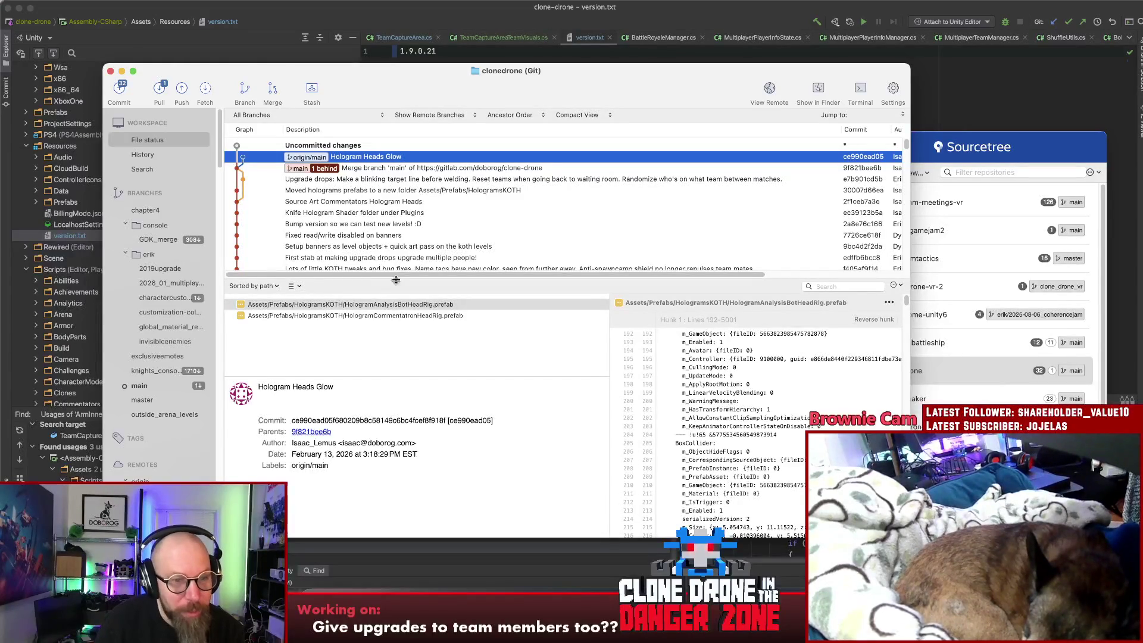
click(395, 315)
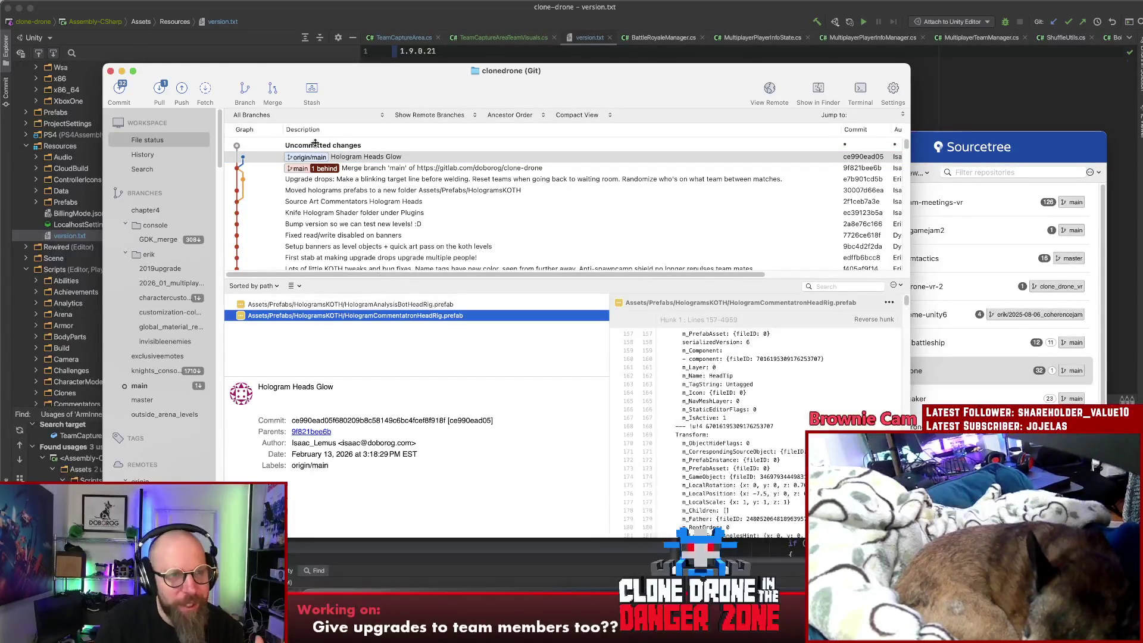
click(160, 91)
click(656, 368)
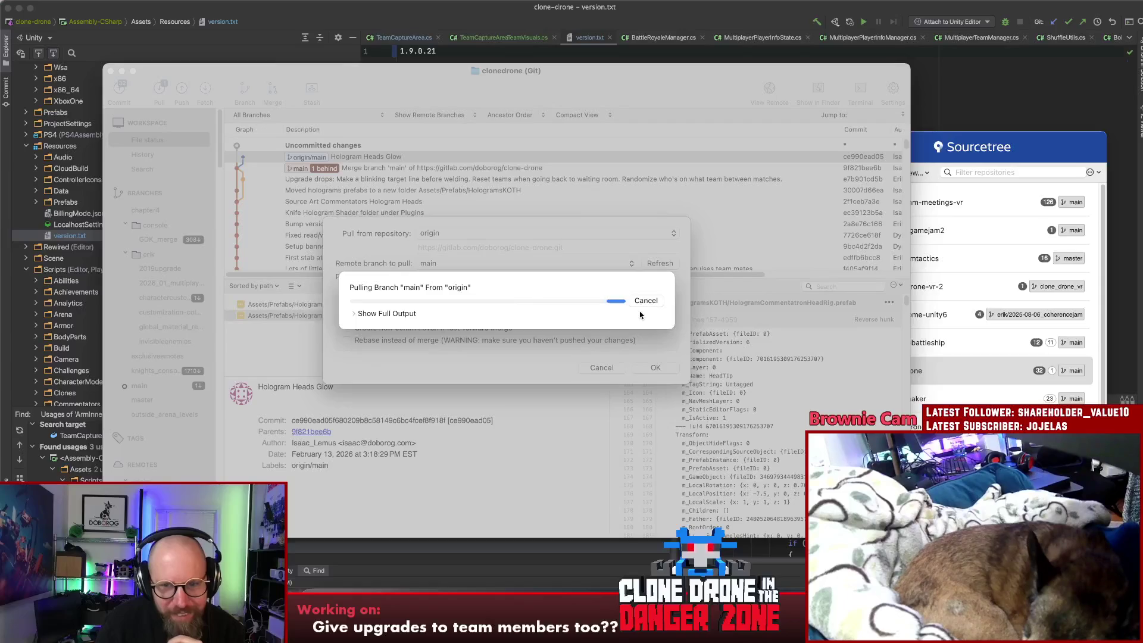
Read the aborted pull's full output about the head-rig prefabs, then dismiss the pull dialogs
click(353, 313)
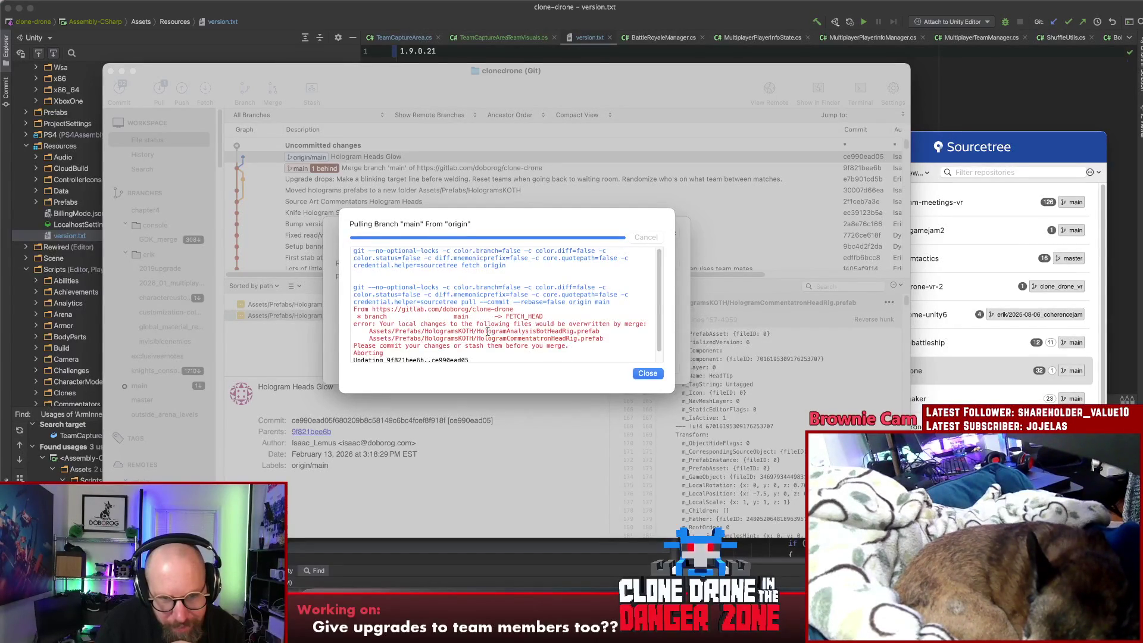
click(647, 373)
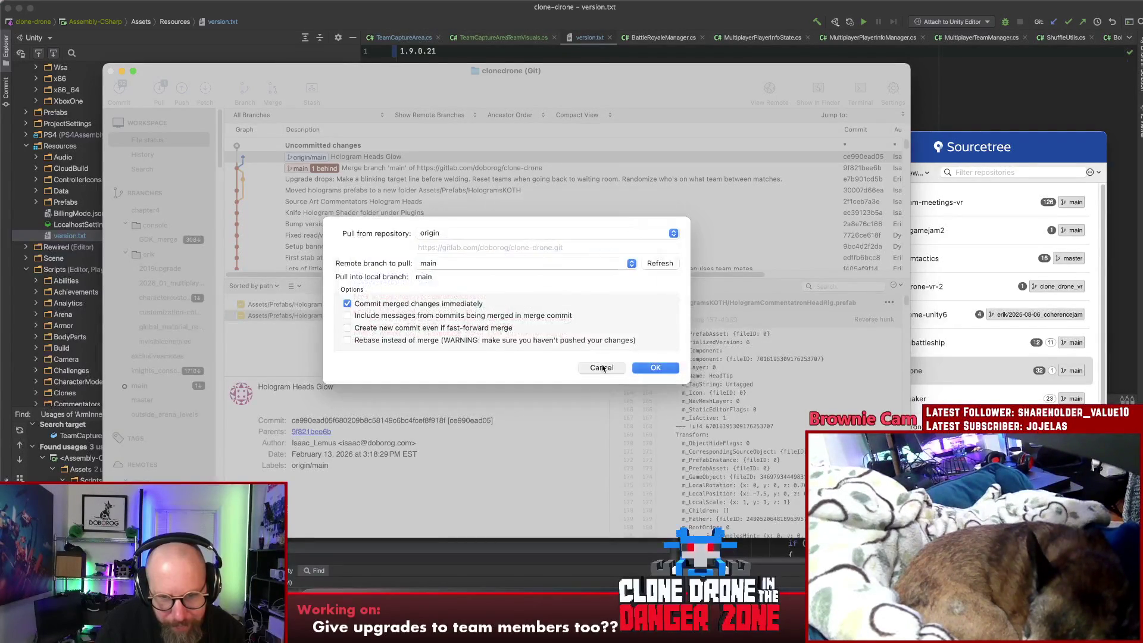
click(600, 369)
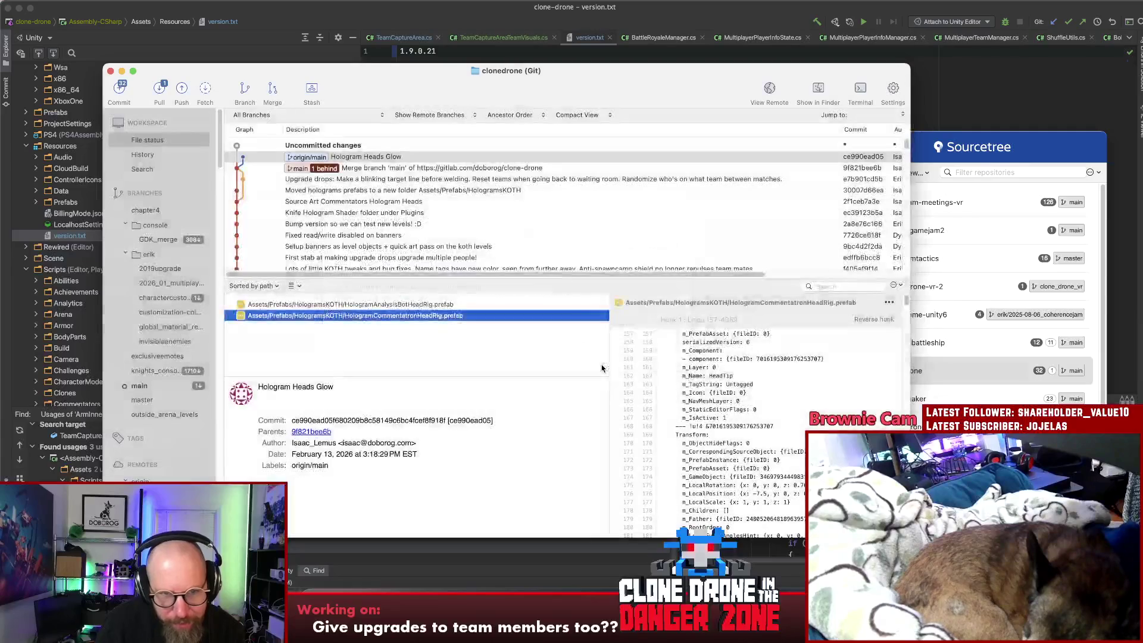
click(484, 365)
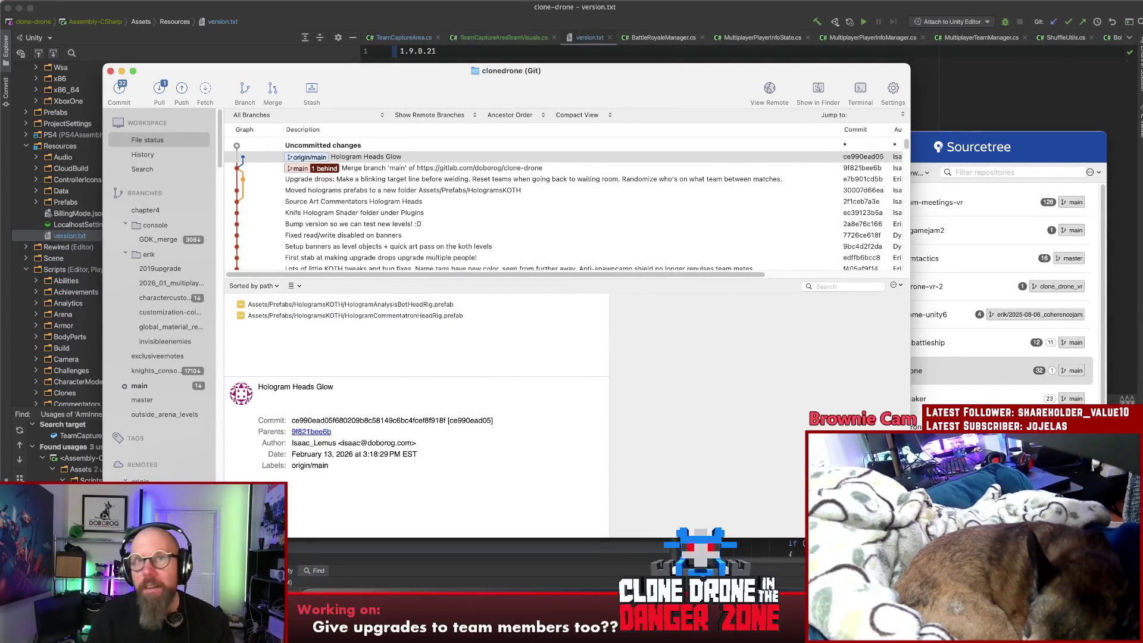
key(super+Tab)
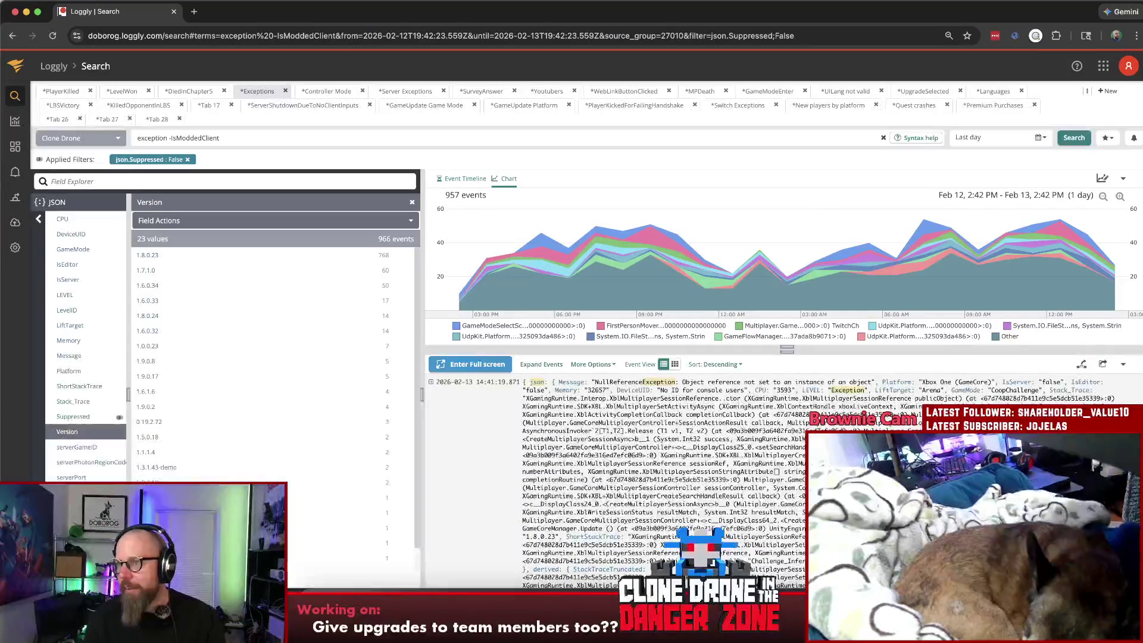
Move the twitch.tv chat page into its own window, then select HologramAnalysisBotHeadRig.prefab in Sourcetree
click(194, 11)
text(twitch.tv/doborog)
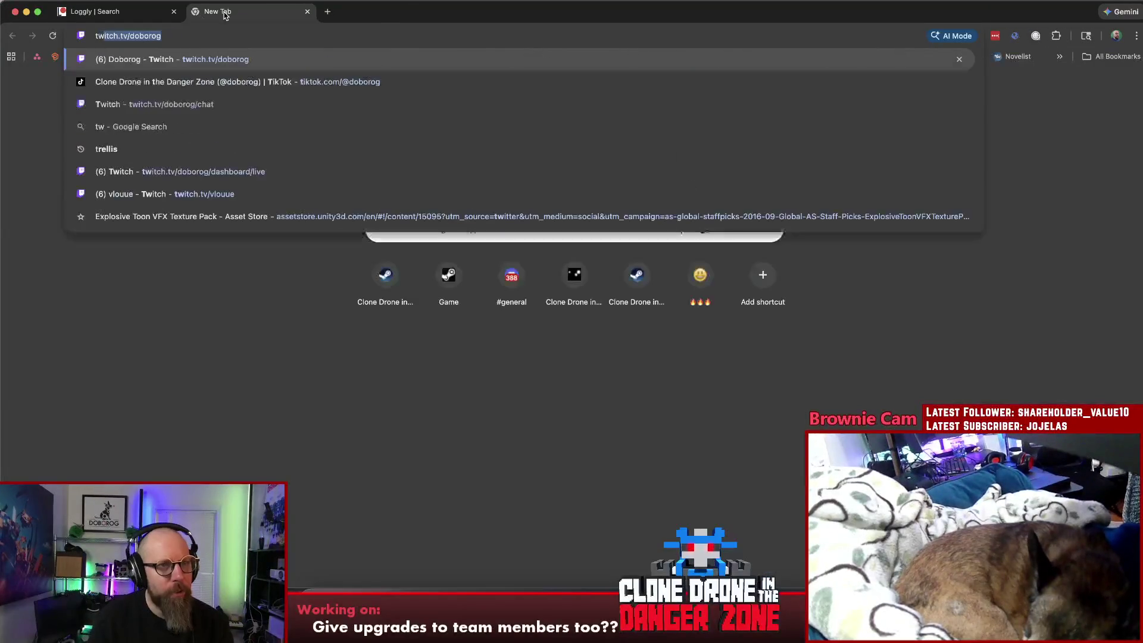
key(Down)
key(Return)
mouse_move(224, 11)
mouse_down()
mouse_move(286, 12)
mouse_move(1142, 238)
mouse_up()
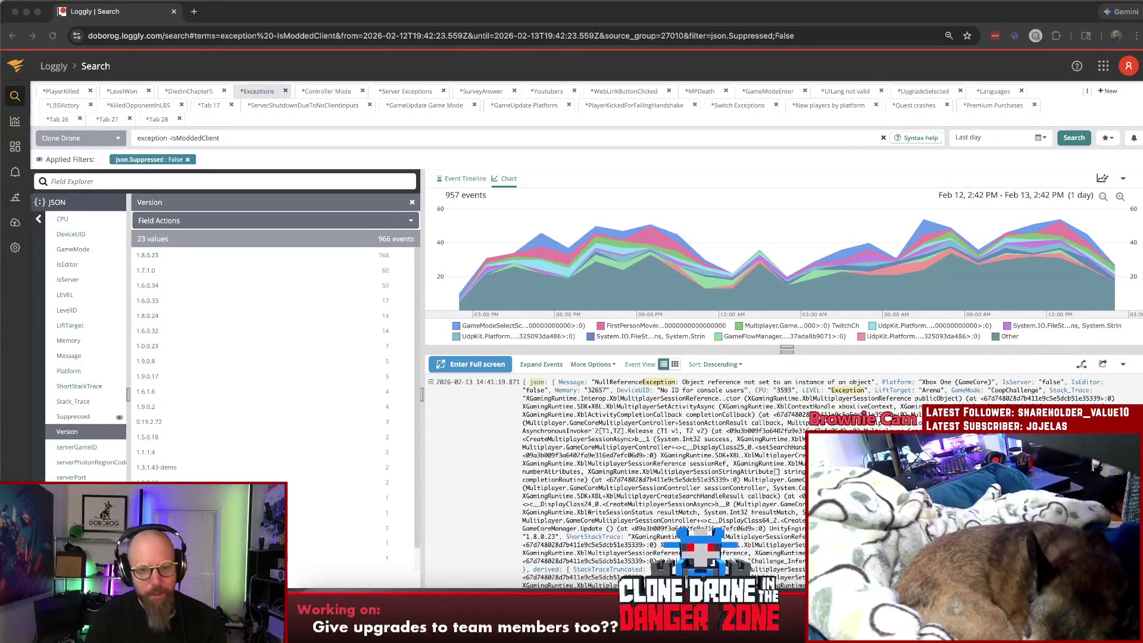
key(super+Tab)
click(367, 305)
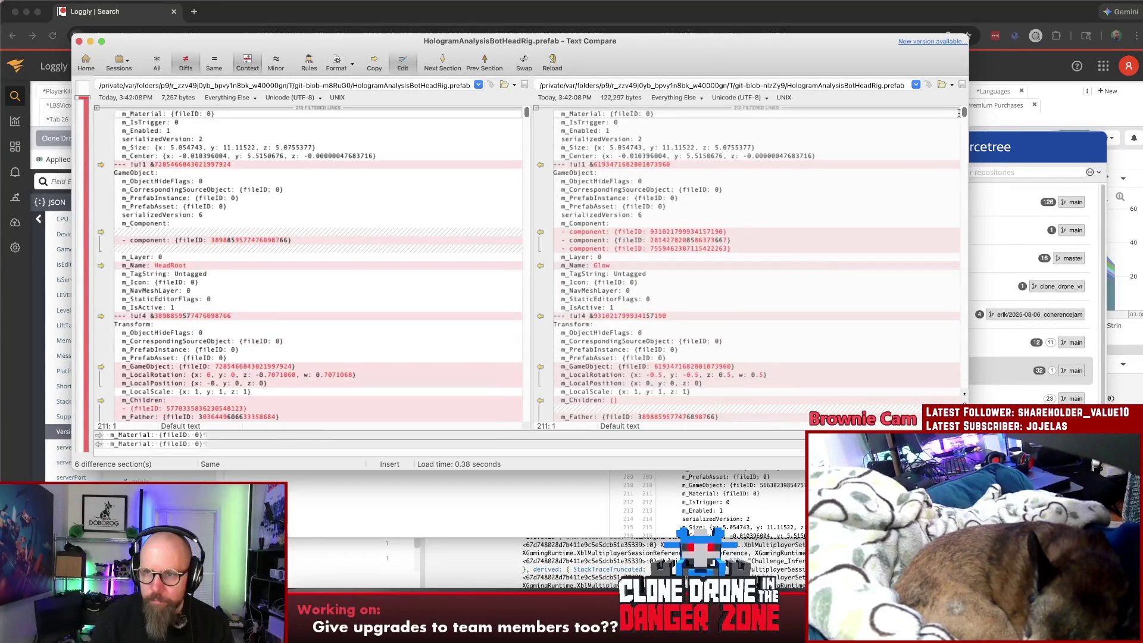
Scroll through the HologramAnalysisBotHeadRig.prefab side-by-side diff in Beyond Compare, then close it
scroll(960, 135, down, 5)
scroll(960, 136, up, 10)
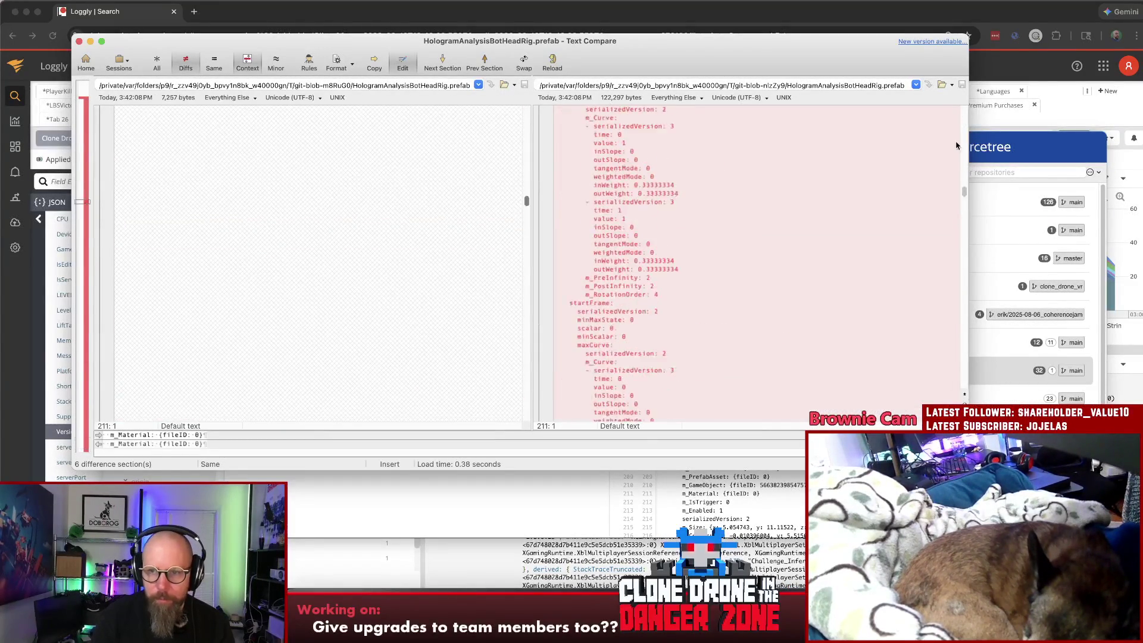
click(79, 41)
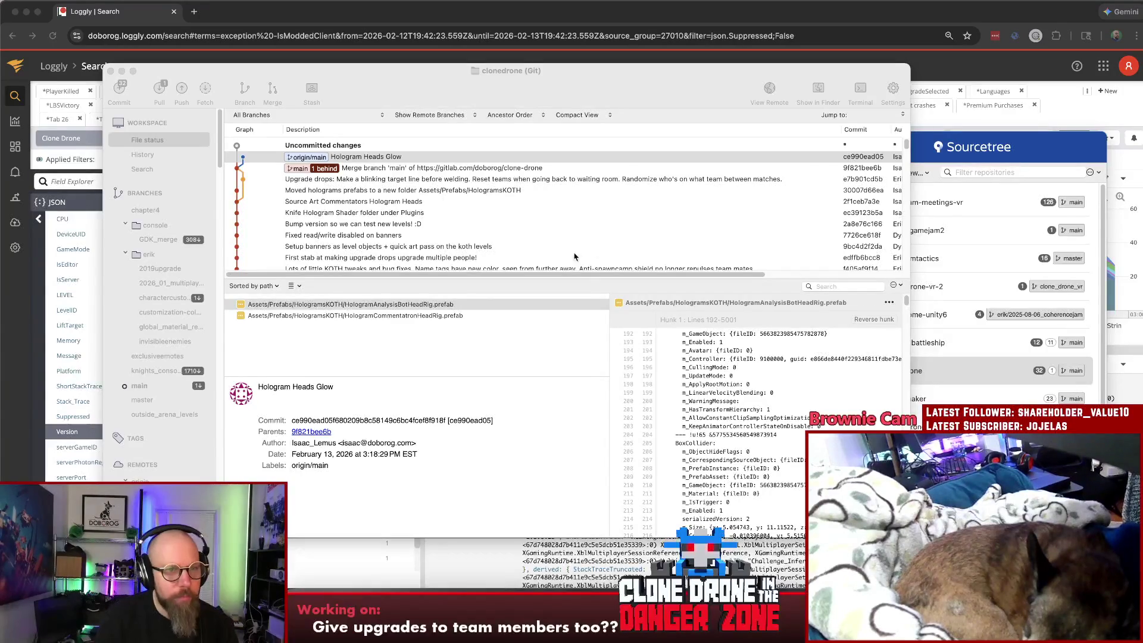
Bring up the uncommitted changes in the commit view and enlarge the staged files list
click(388, 354)
click(337, 147)
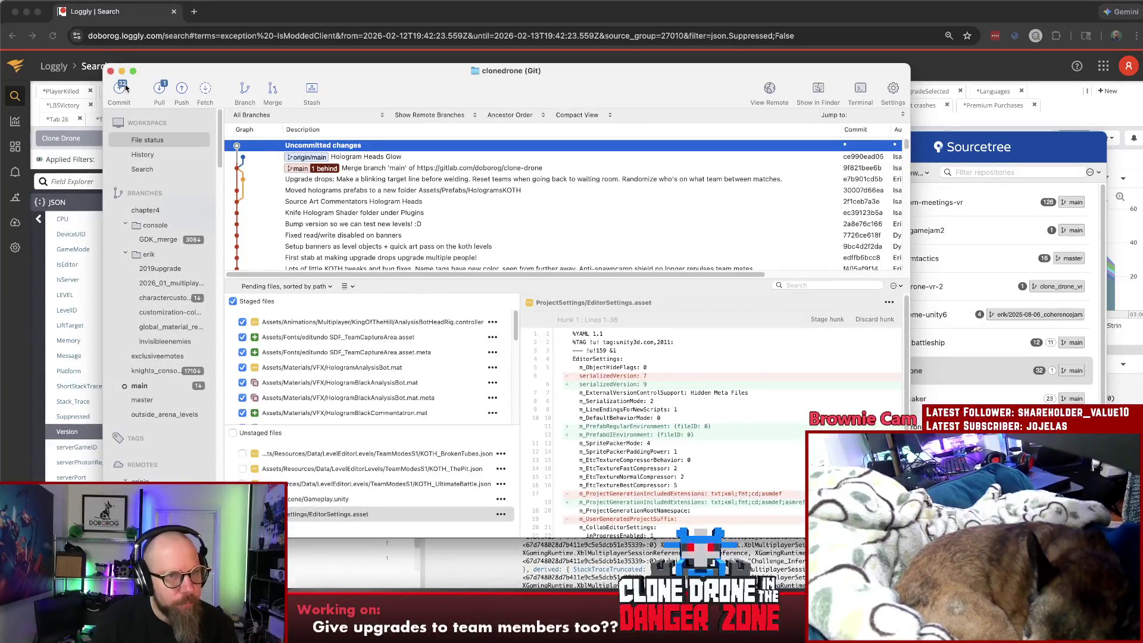
click(121, 88)
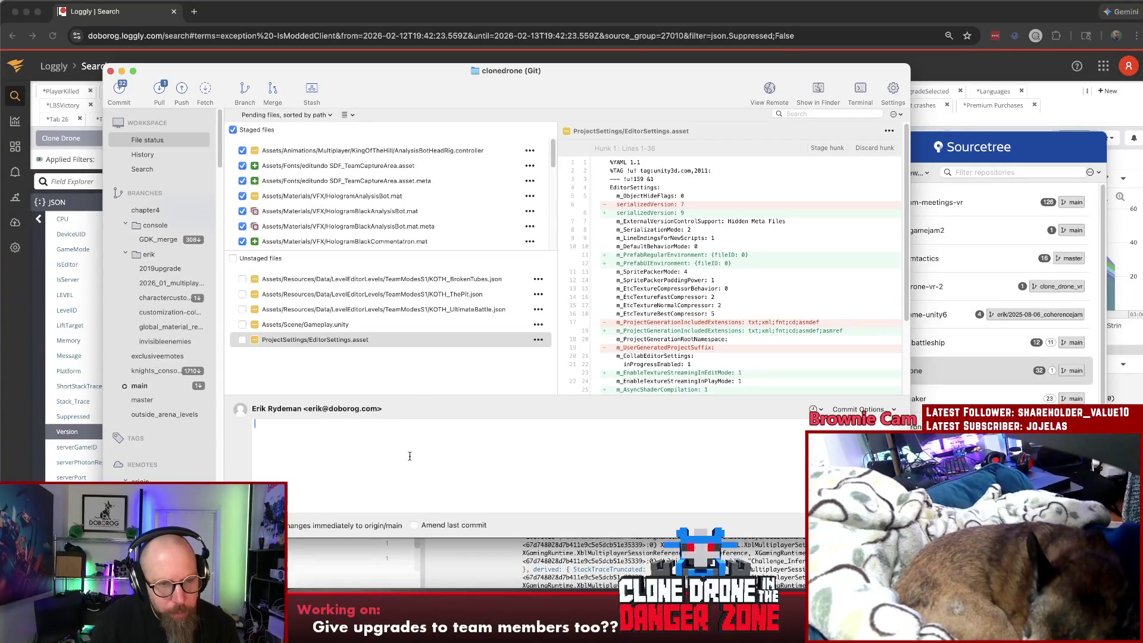
mouse_move(355, 251)
mouse_down()
mouse_move(357, 285)
mouse_move(361, 266)
mouse_up()
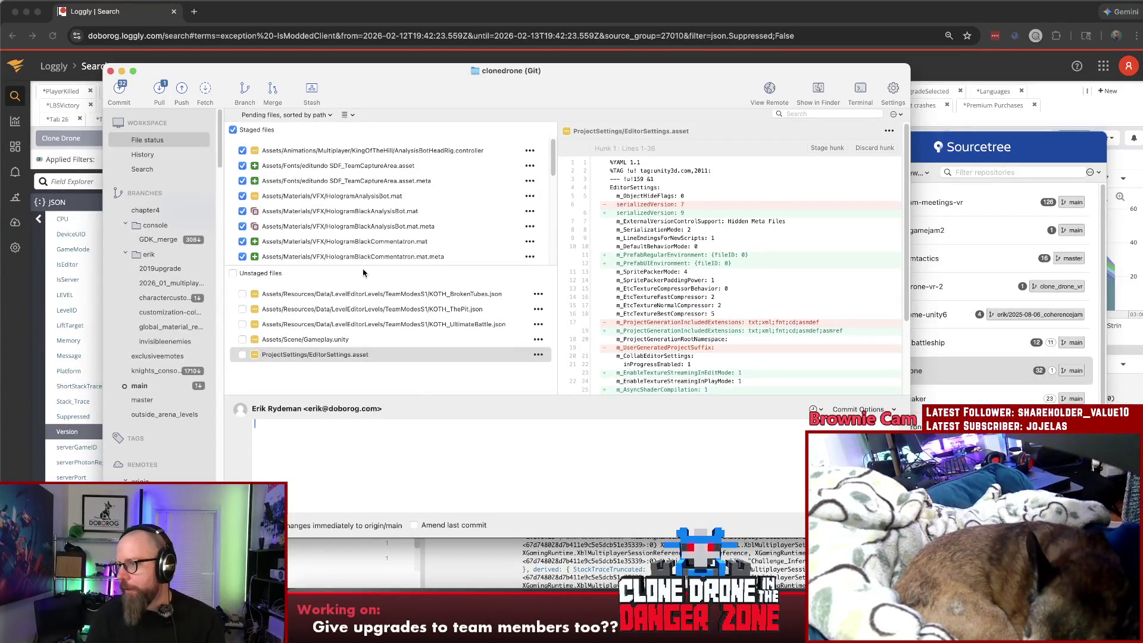
Commit and push with message 'First integration of hologram heads into capture area!', then close the log
click(429, 467)
text(Iteration)
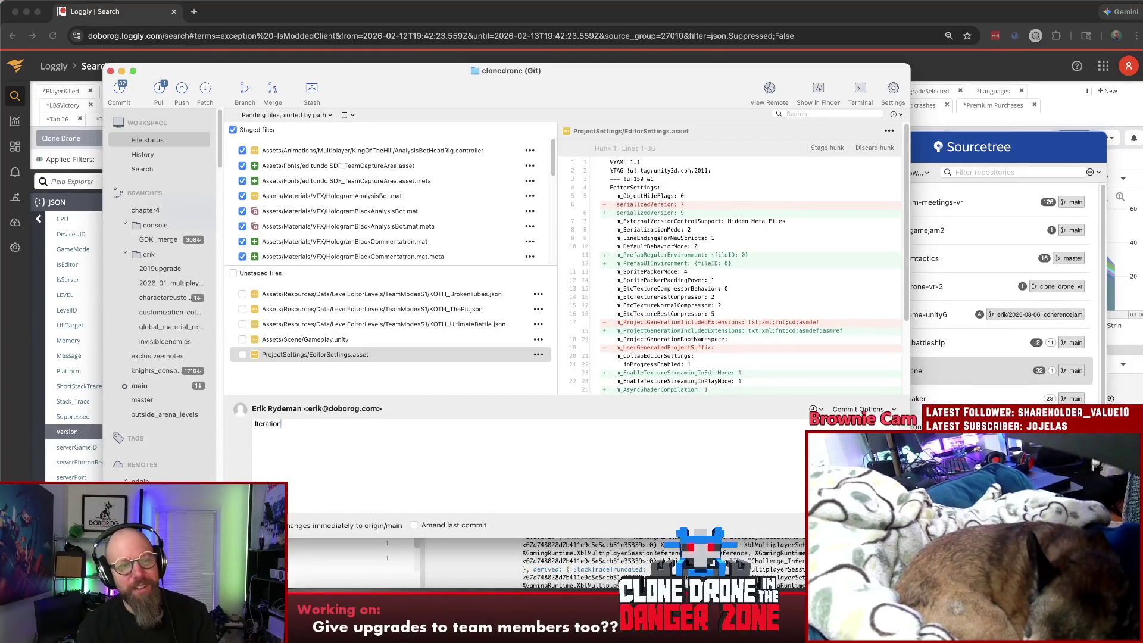
key(BackSpace)
key(BackSpace)
key(BackSpace)
text(ed)
key(super+a)
text(F)
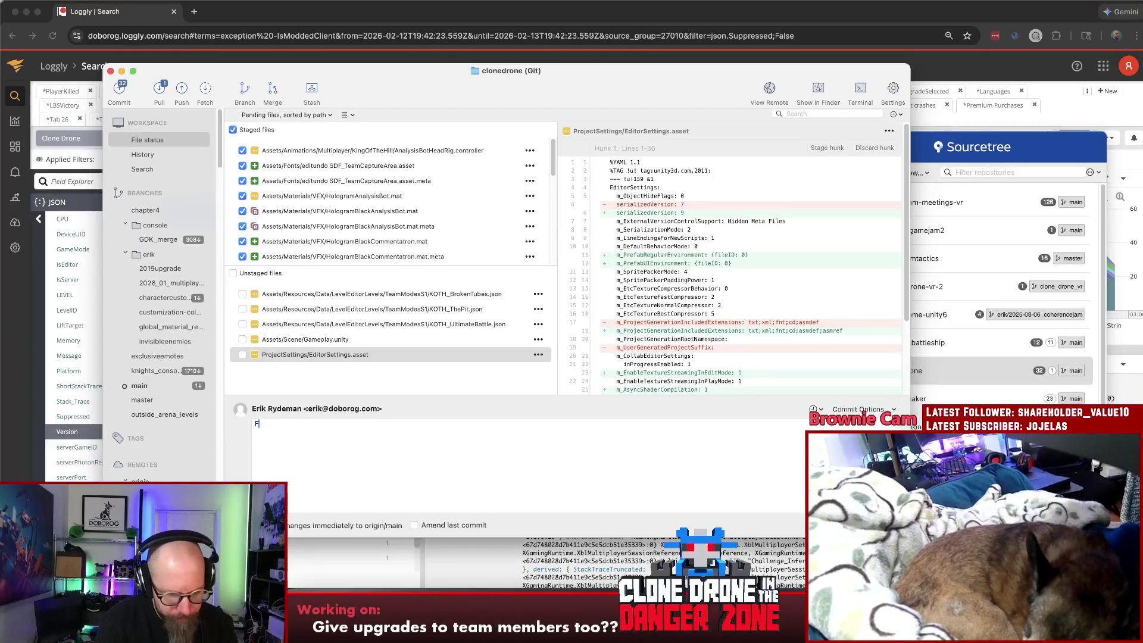
text(irst integration of g)
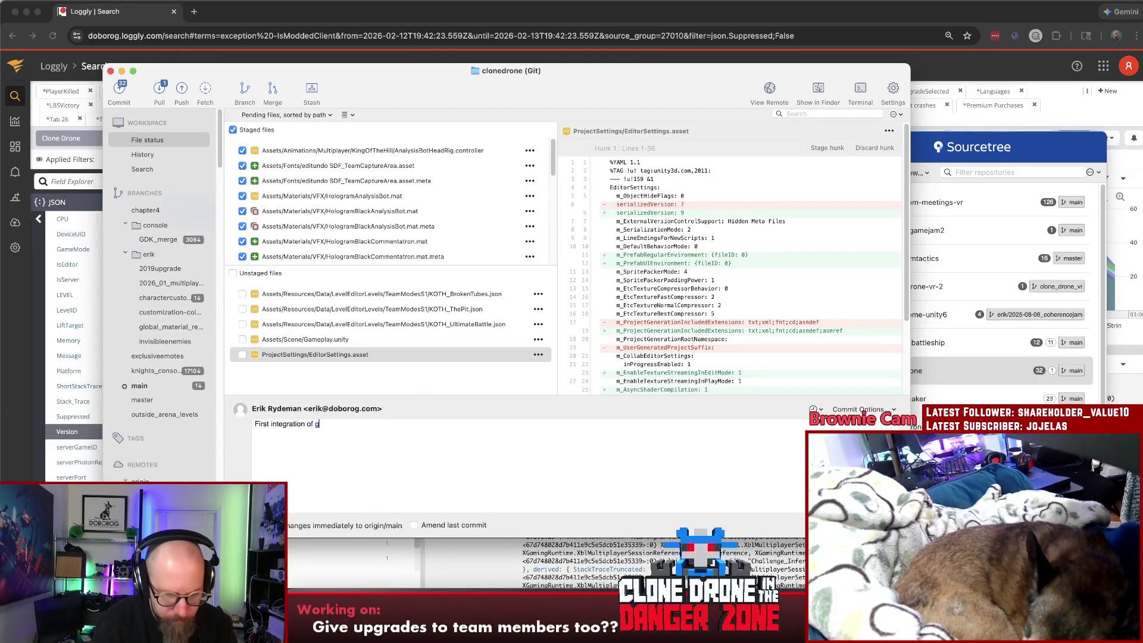
key(BackSpace)
text(hologram heads)
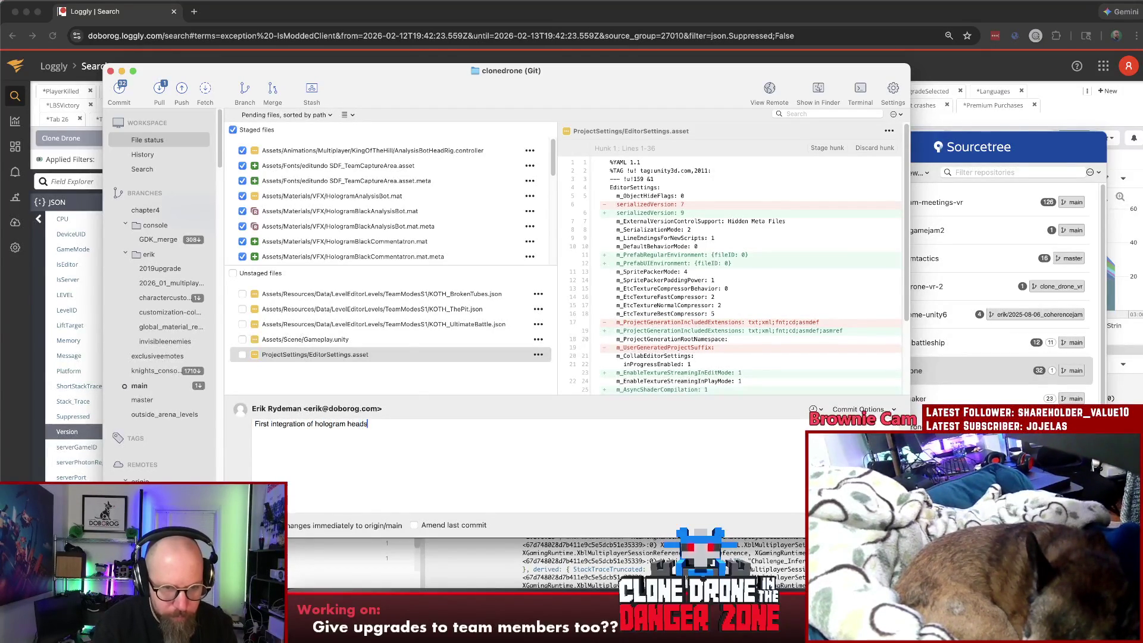
text( into c)
text(ea!)
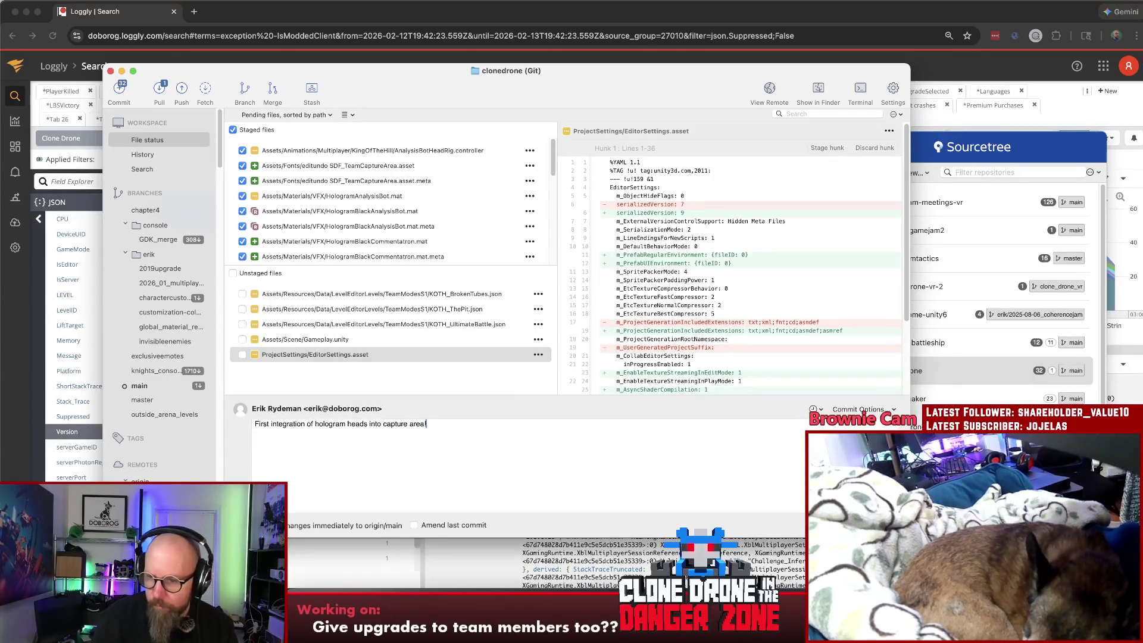
key(super+Return)
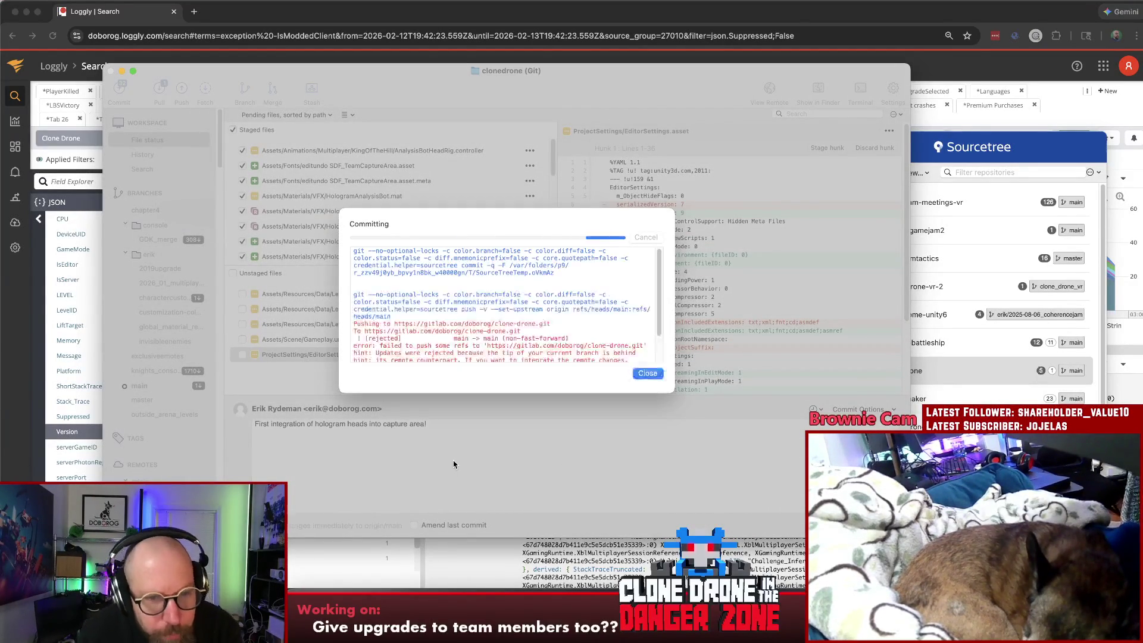
click(648, 374)
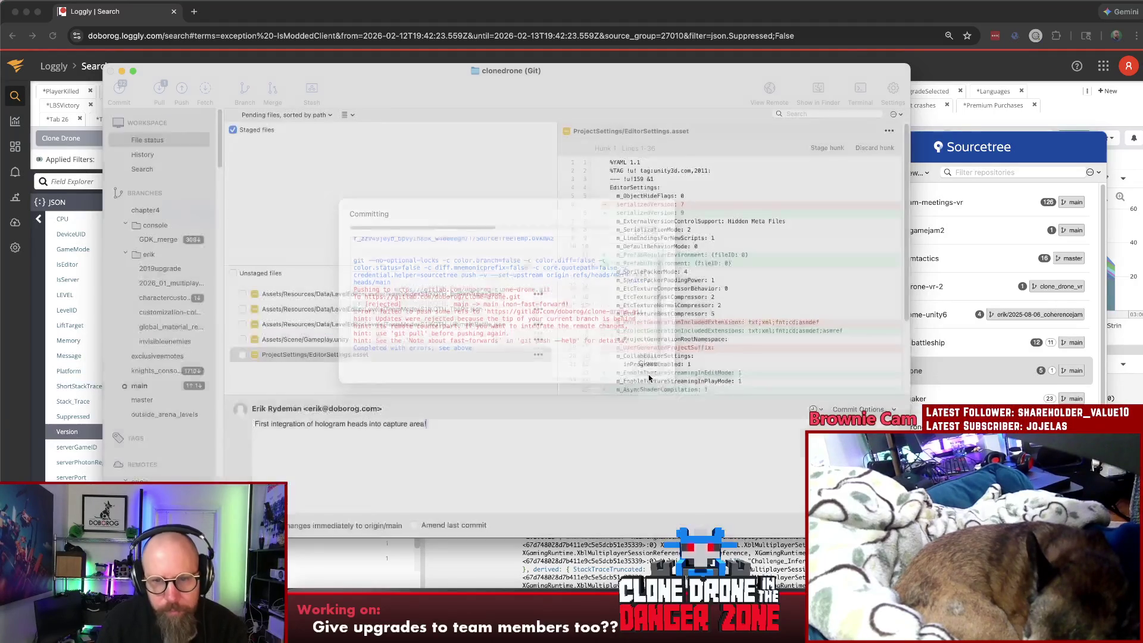
Dismiss the push failure, pull main from origin, and acknowledge the merge conflicts notice
click(618, 229)
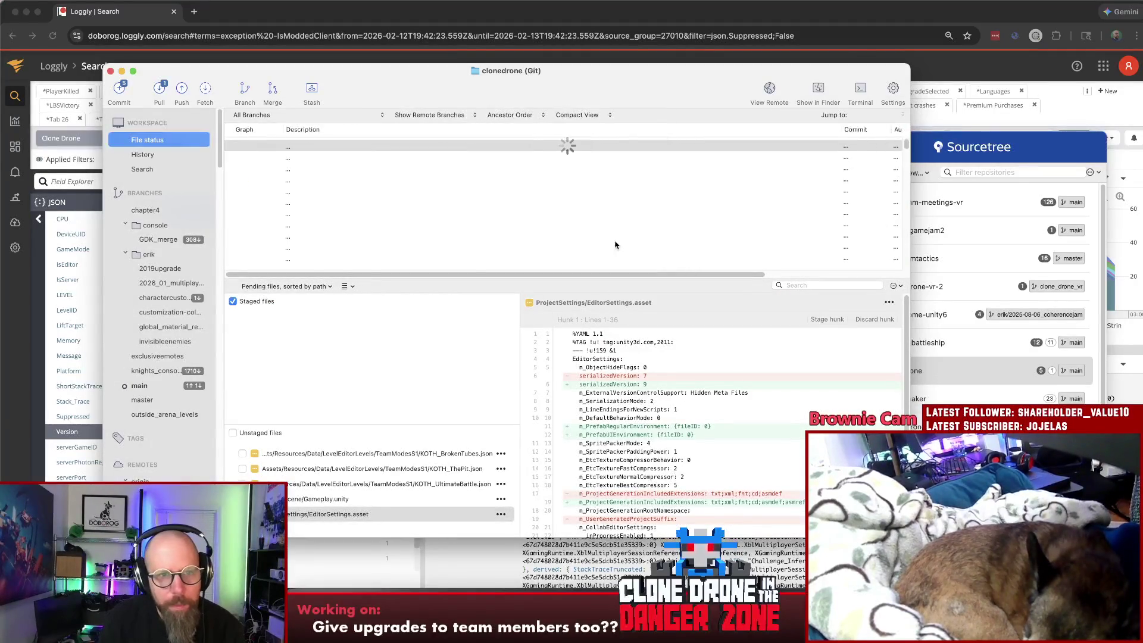
click(401, 373)
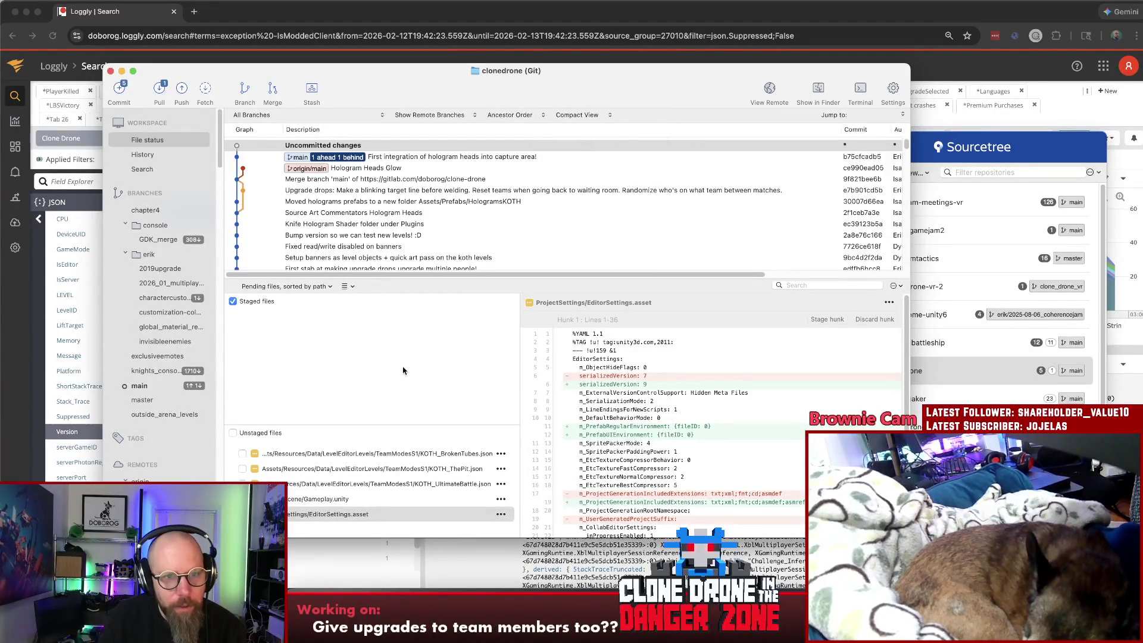
click(400, 157)
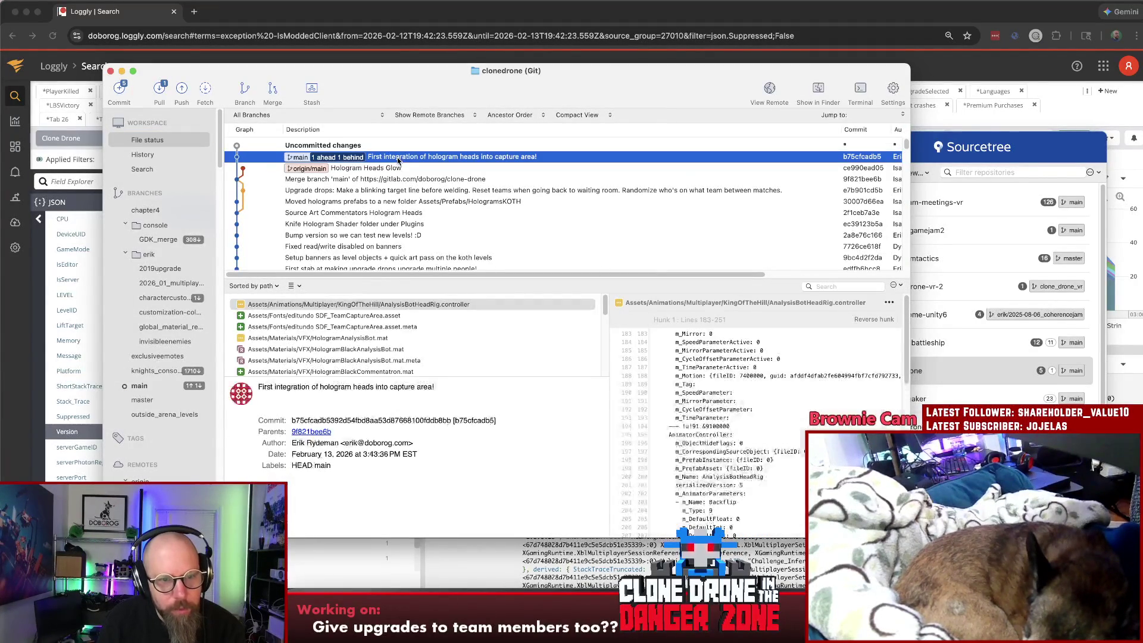
click(159, 90)
click(643, 368)
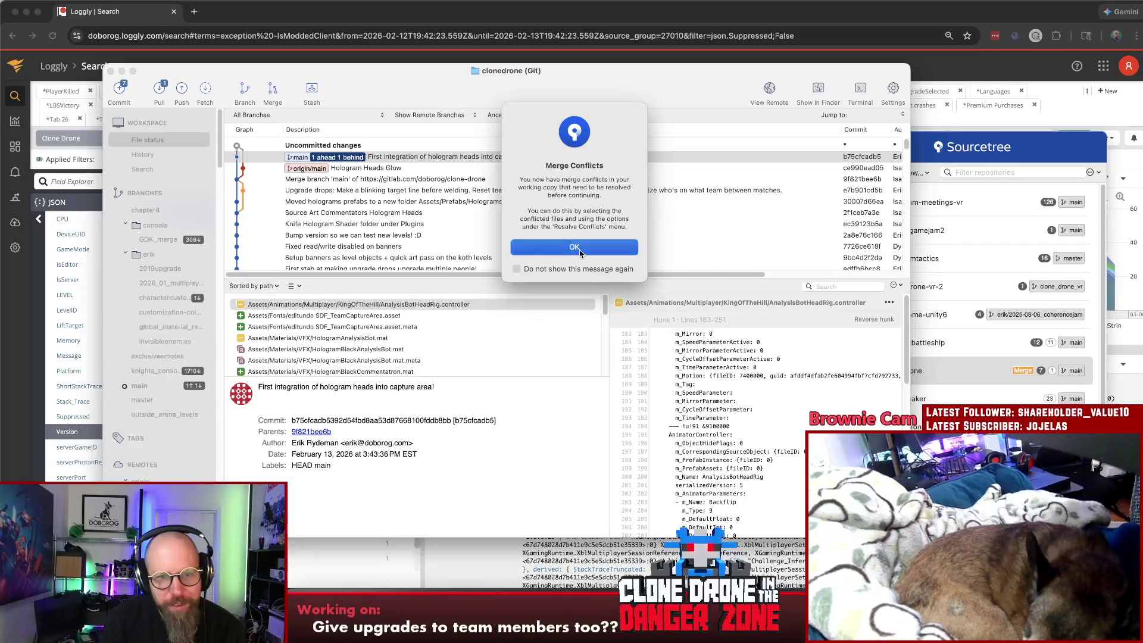
click(622, 264)
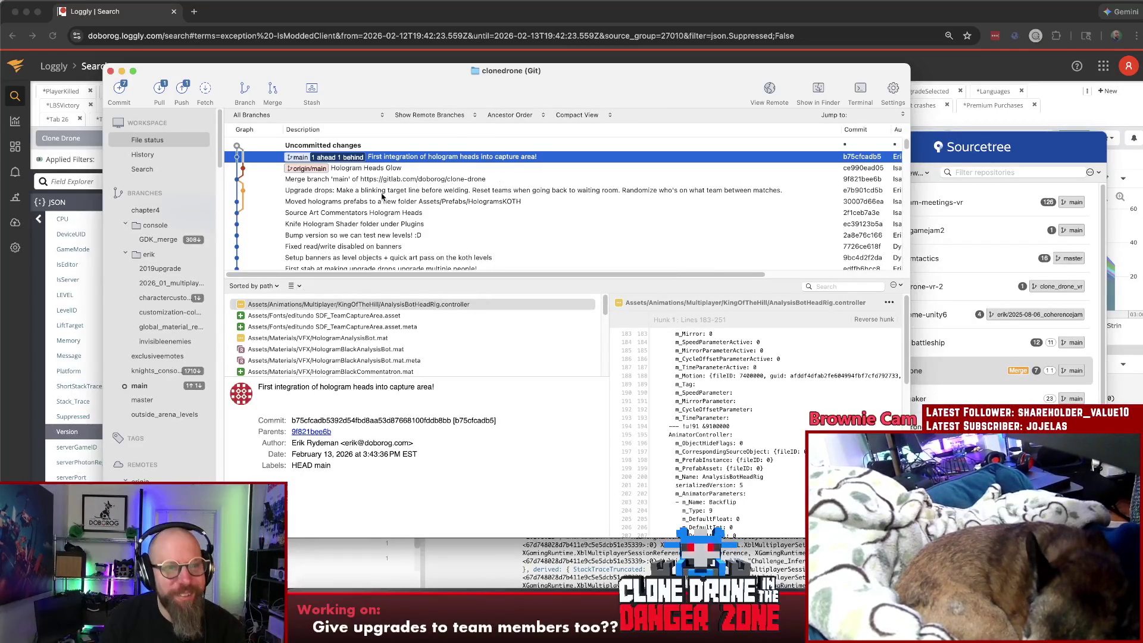
Review the unstaged and staged HologramAnalysisBotHeadRig prefab diffs under Uncommitted changes
click(333, 145)
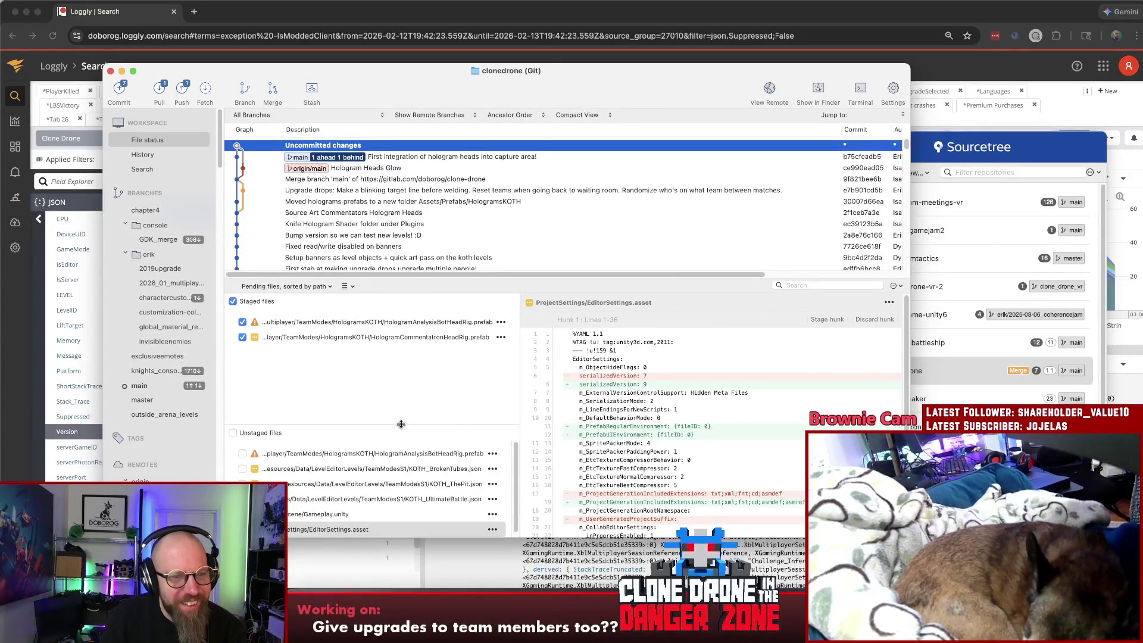
drag(399, 426, 399, 379)
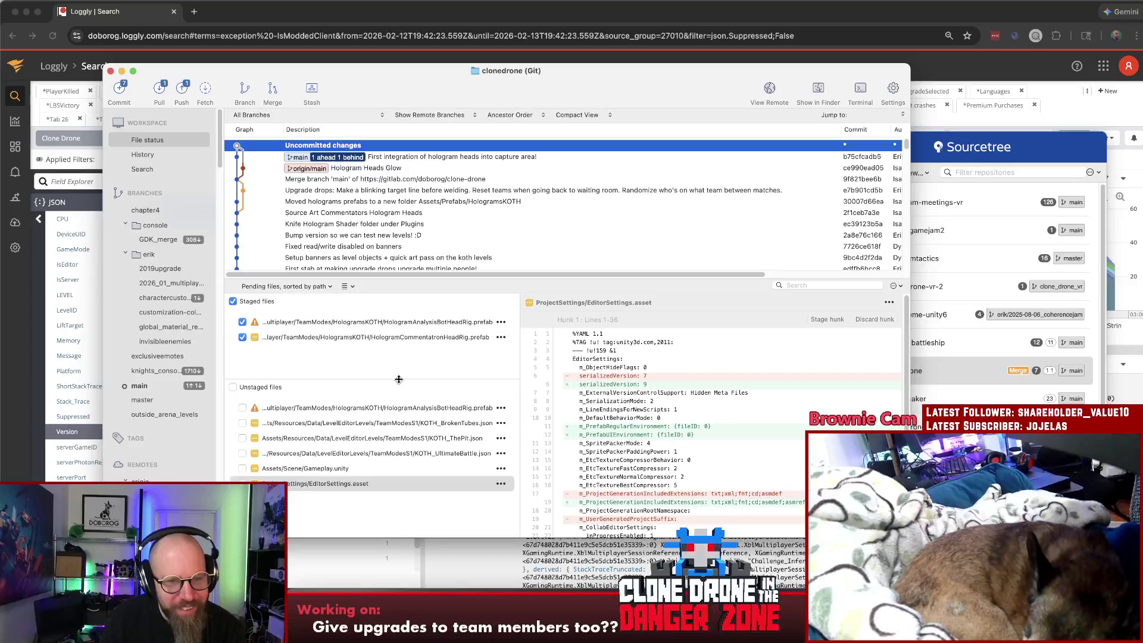
click(381, 408)
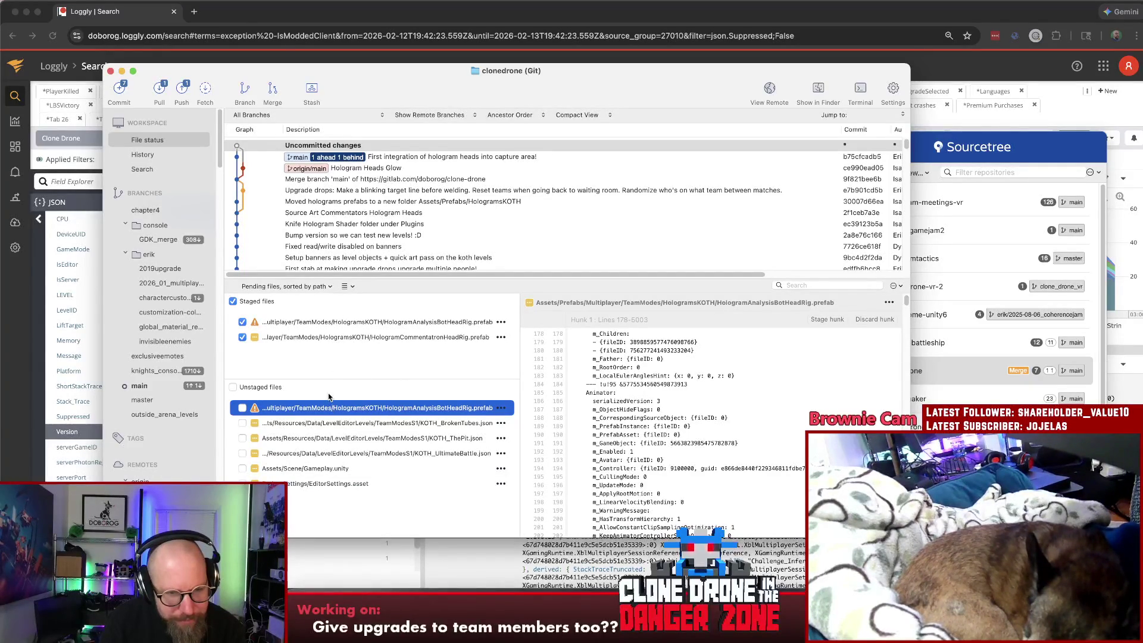
click(336, 324)
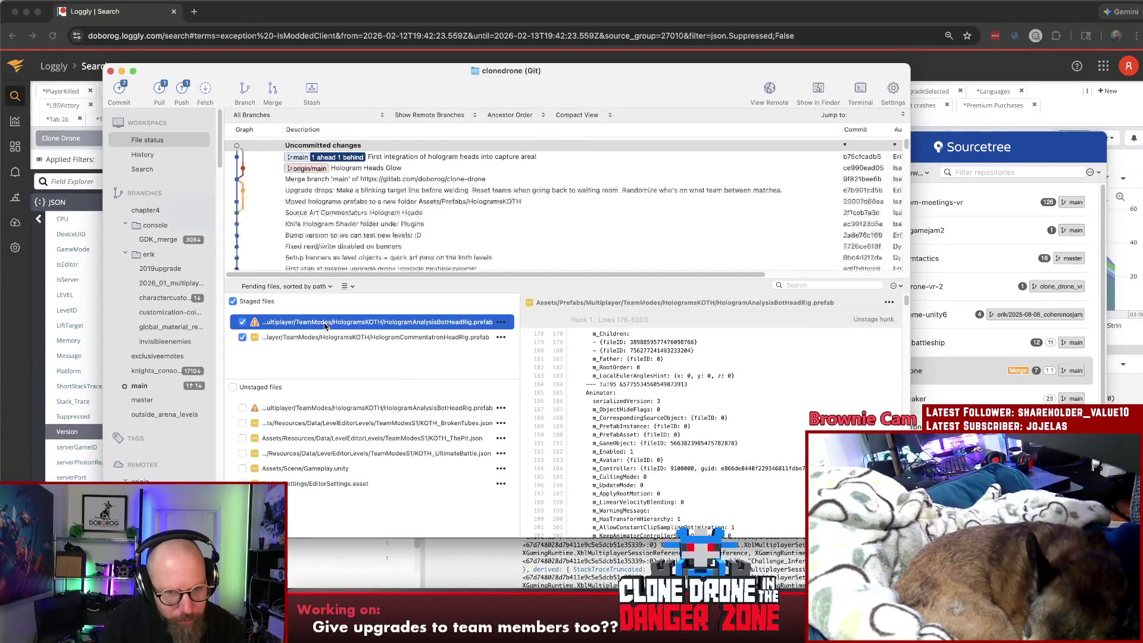
Mark the HologramAnalysisBotHeadRig prefab conflict as resolved
right_click(325, 326)
mouse_move(382, 473)
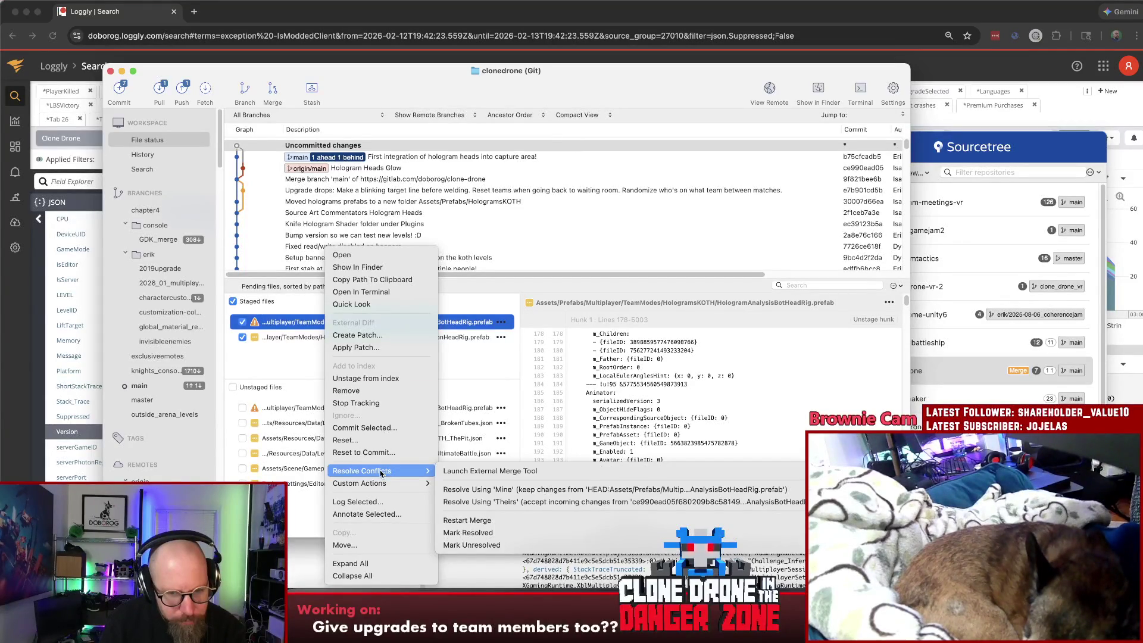
click(290, 375)
click(327, 411)
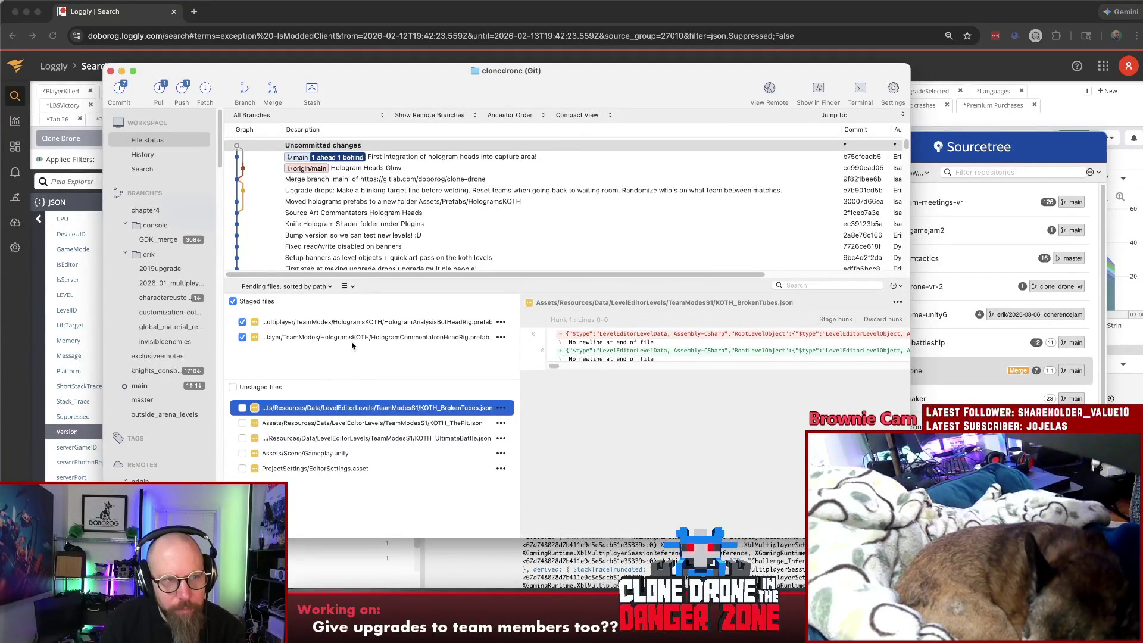
Check the diffs of both staged prefabs, HologramAnalysisBotHeadRig and HologramCommentatronHeadRig
click(352, 377)
click(362, 325)
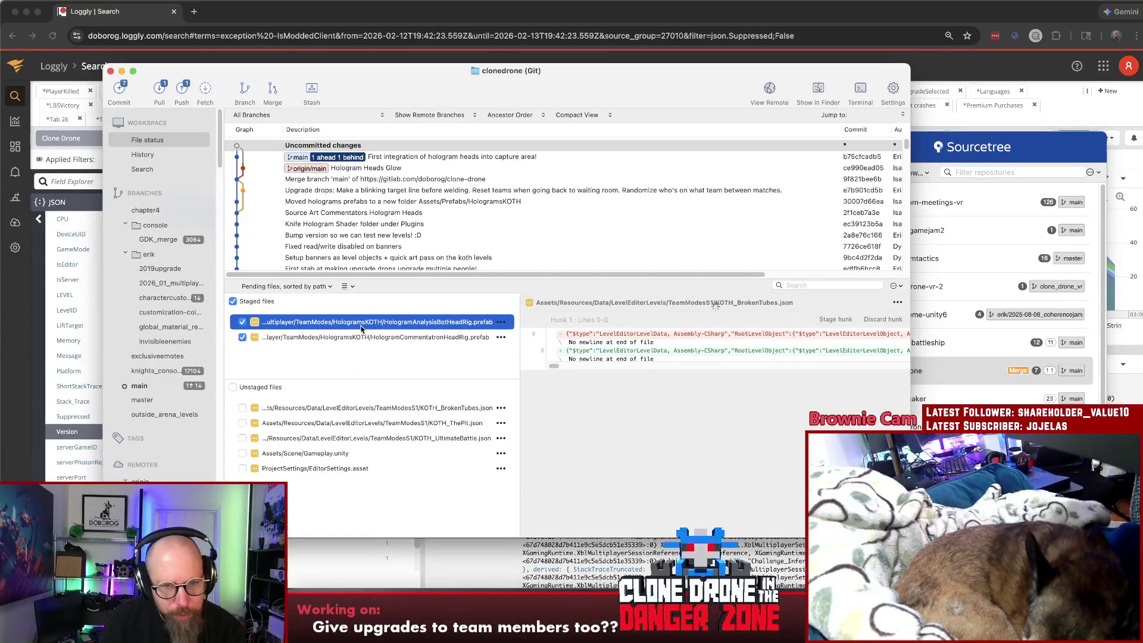
scroll(787, 380, down, 10)
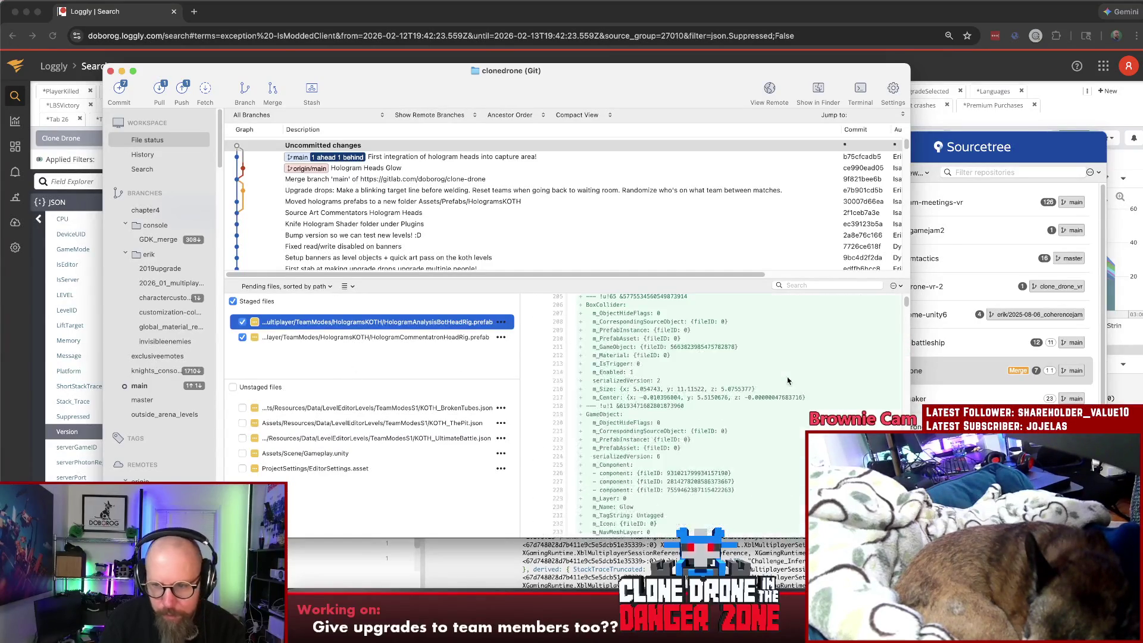
click(398, 337)
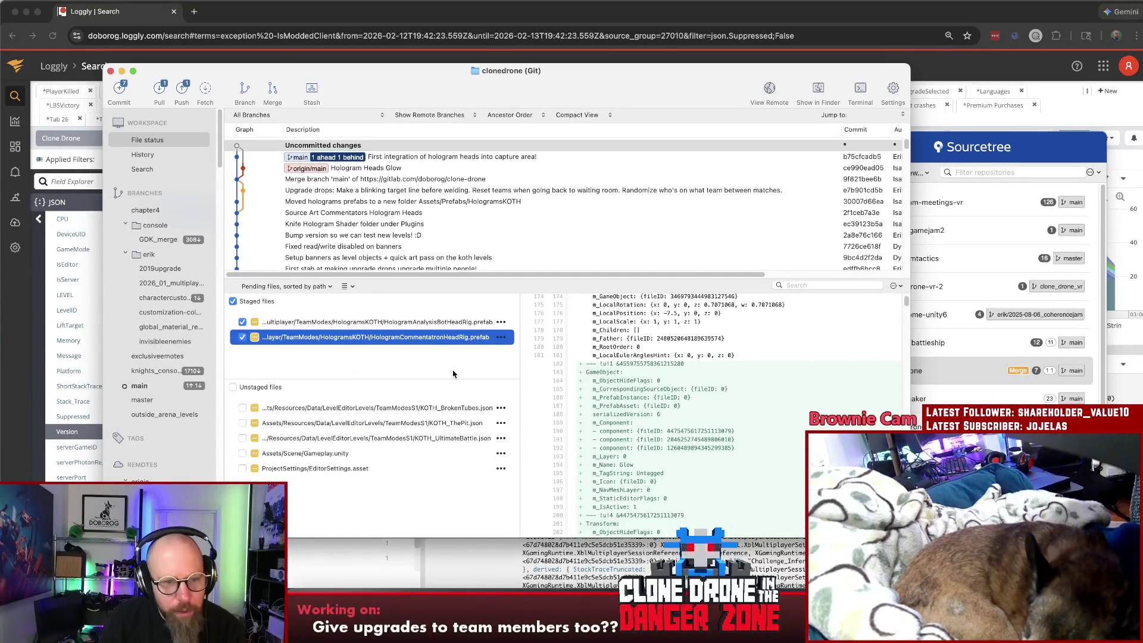
click(457, 387)
click(420, 325)
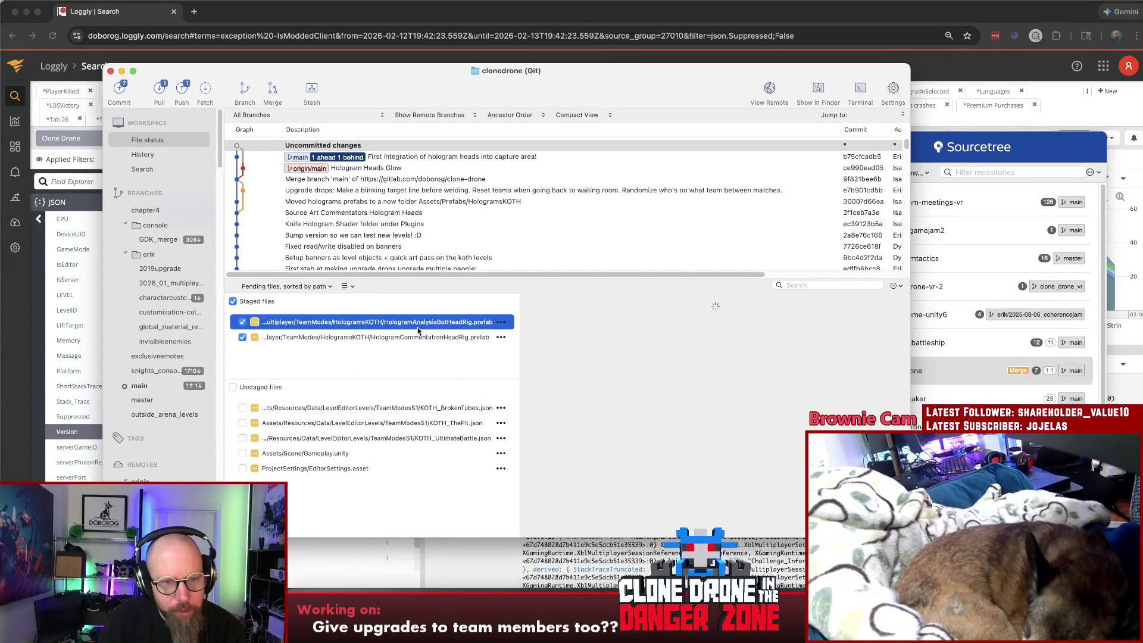
click(420, 338)
click(416, 370)
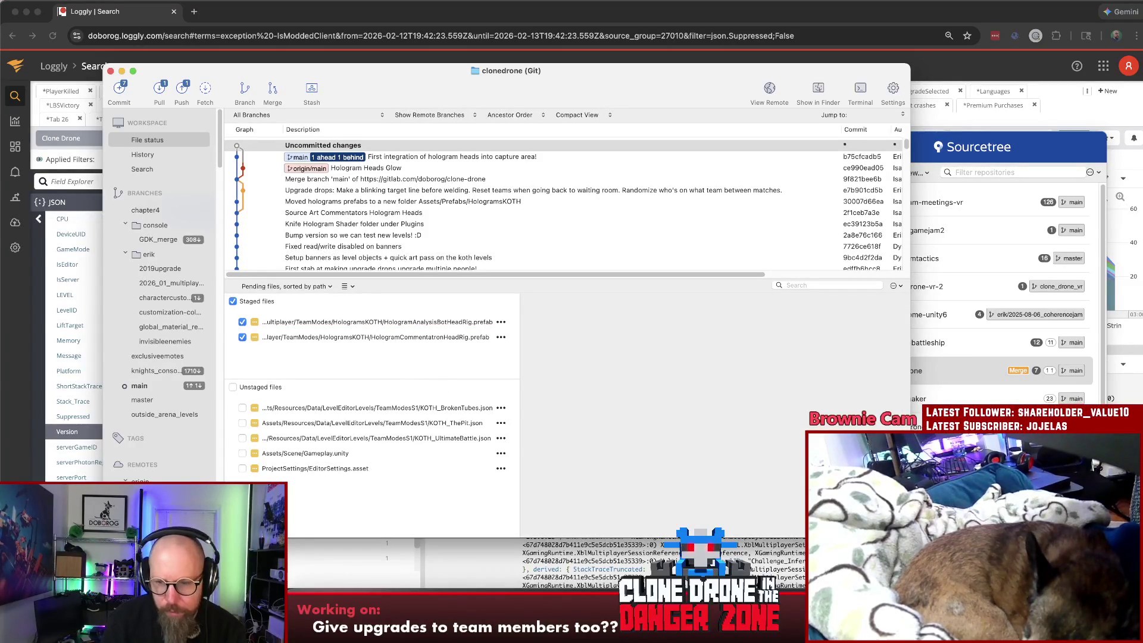
click(417, 554)
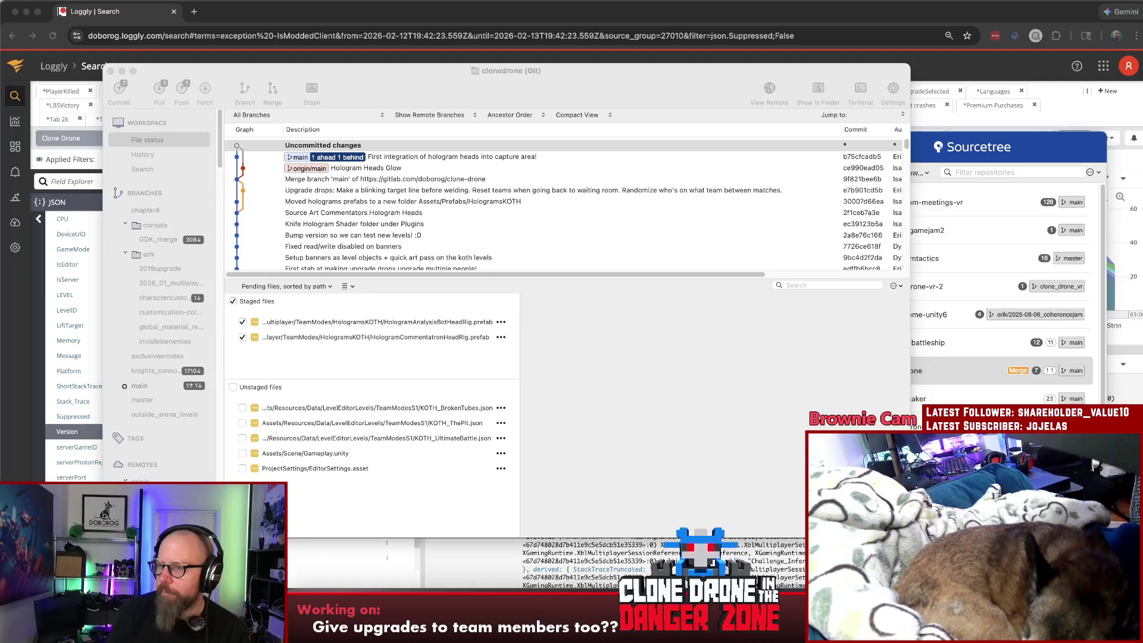
key(super+Tab)
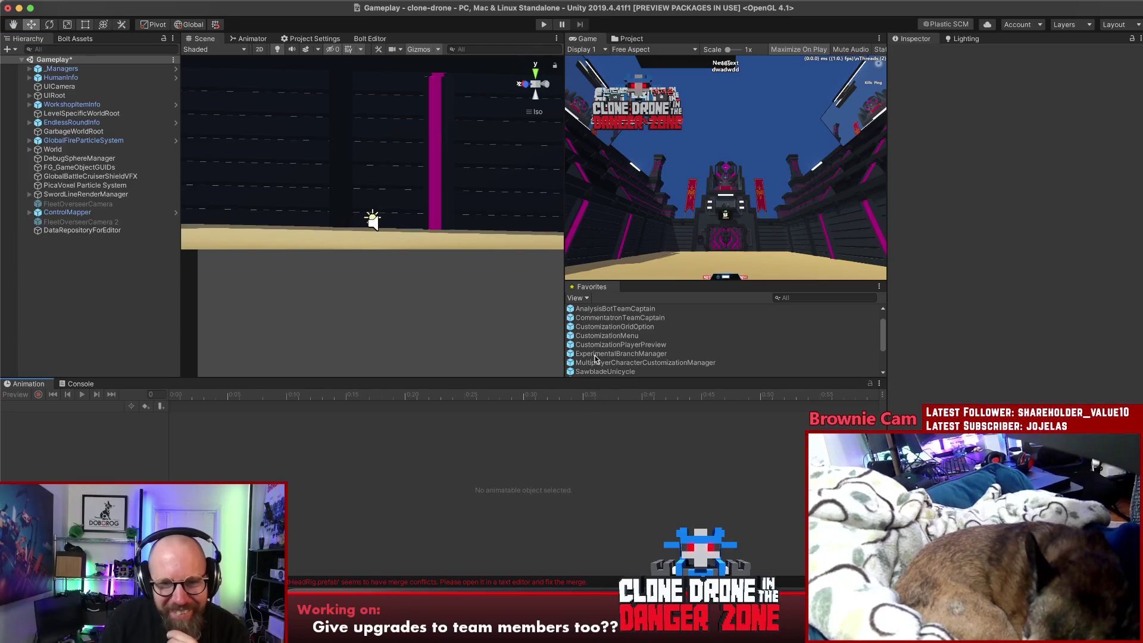
Find the TeamCaptureArea prefab in the Project panel and open it in Prefab Mode
click(616, 39)
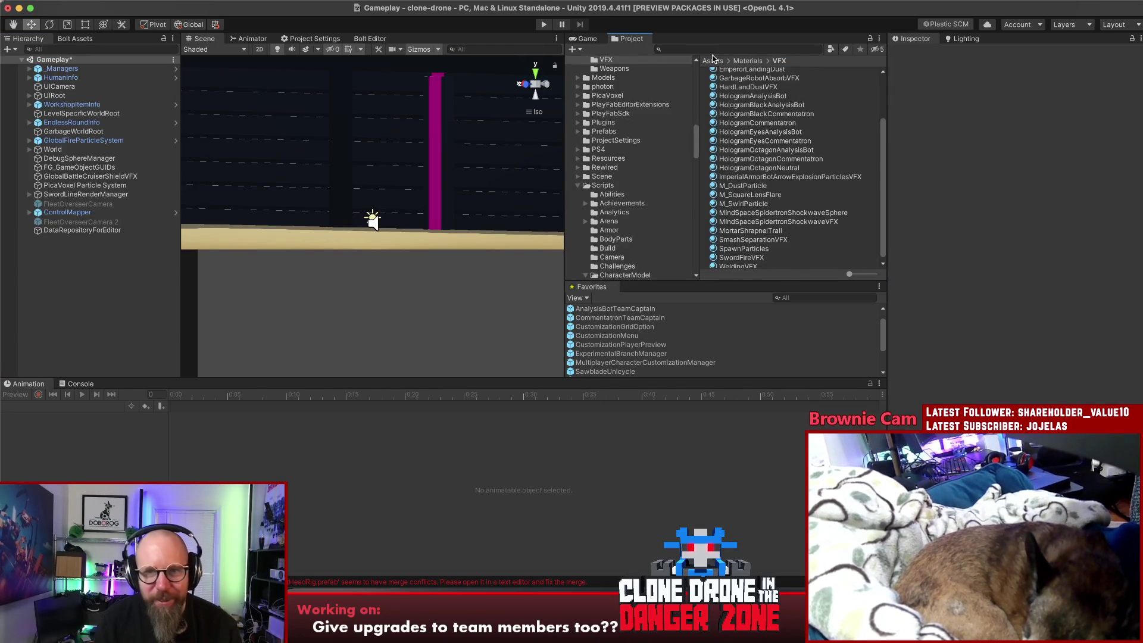
click(712, 52)
text(teamcap)
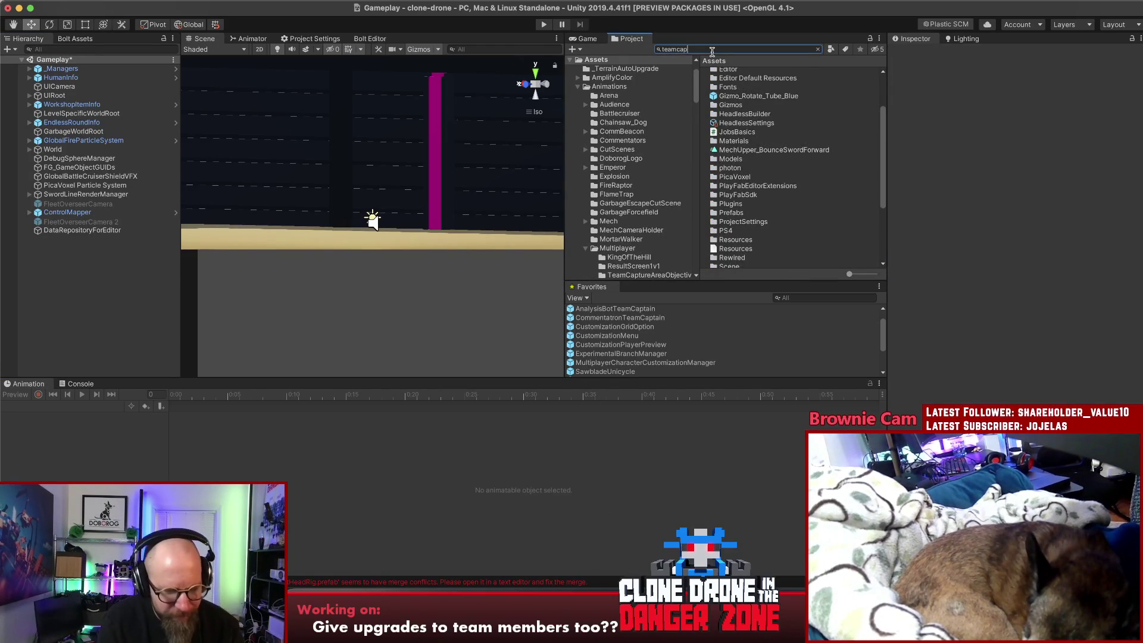
text(turea)
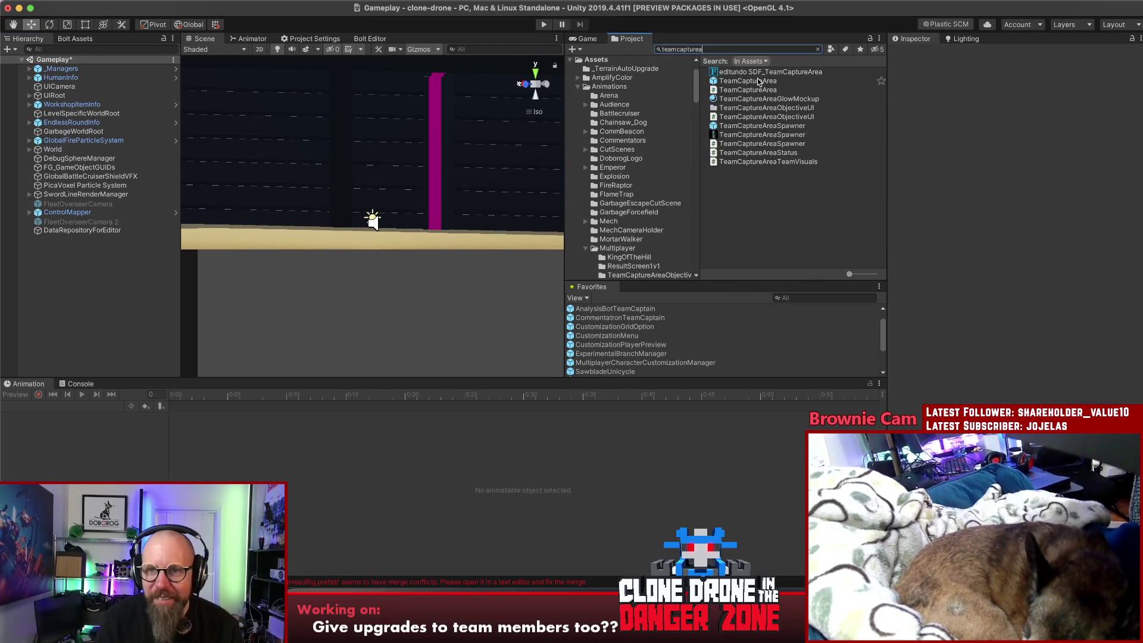
click(758, 82)
click(1021, 86)
click(1022, 86)
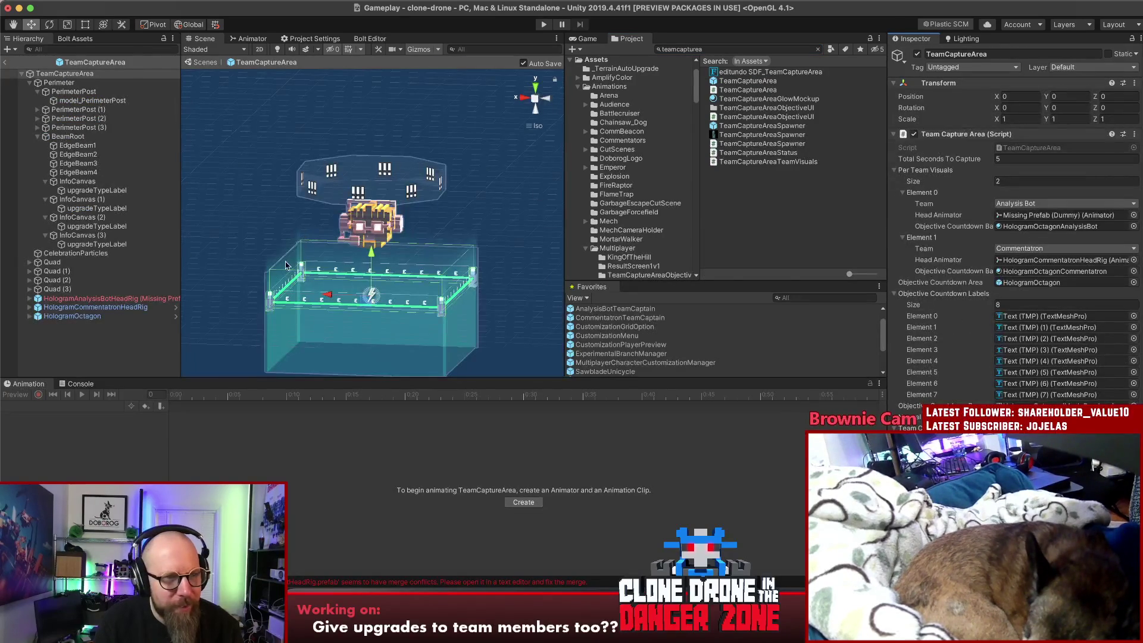
Inspect the HologramAnalysisBotHeadRig and HologramCommentatronHeadRig objects and their prefab assets
click(119, 299)
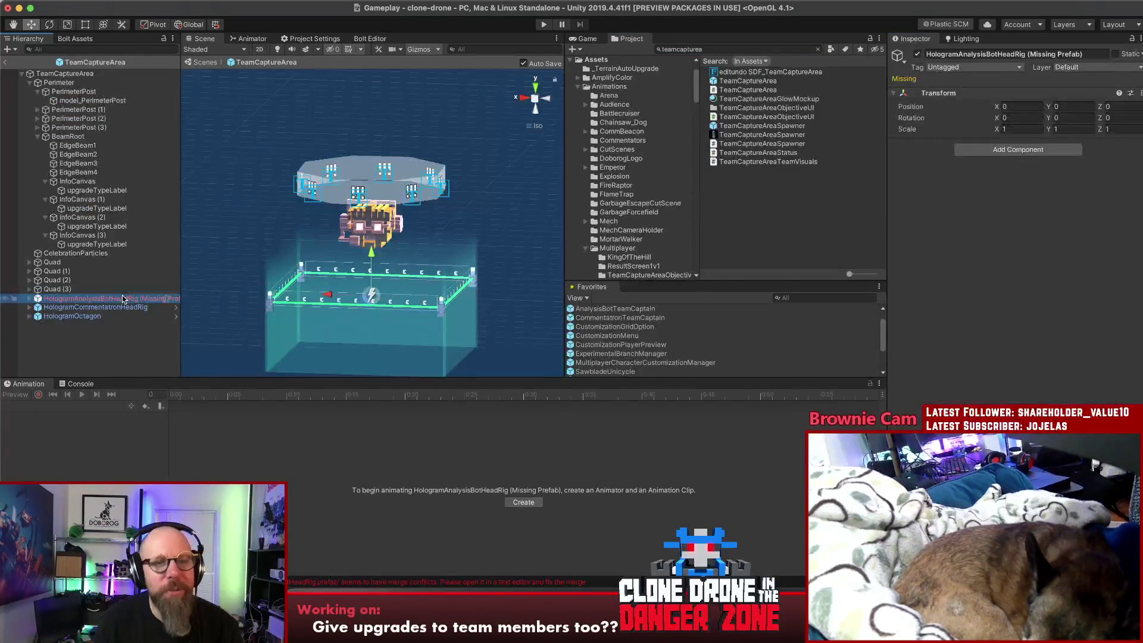
click(115, 308)
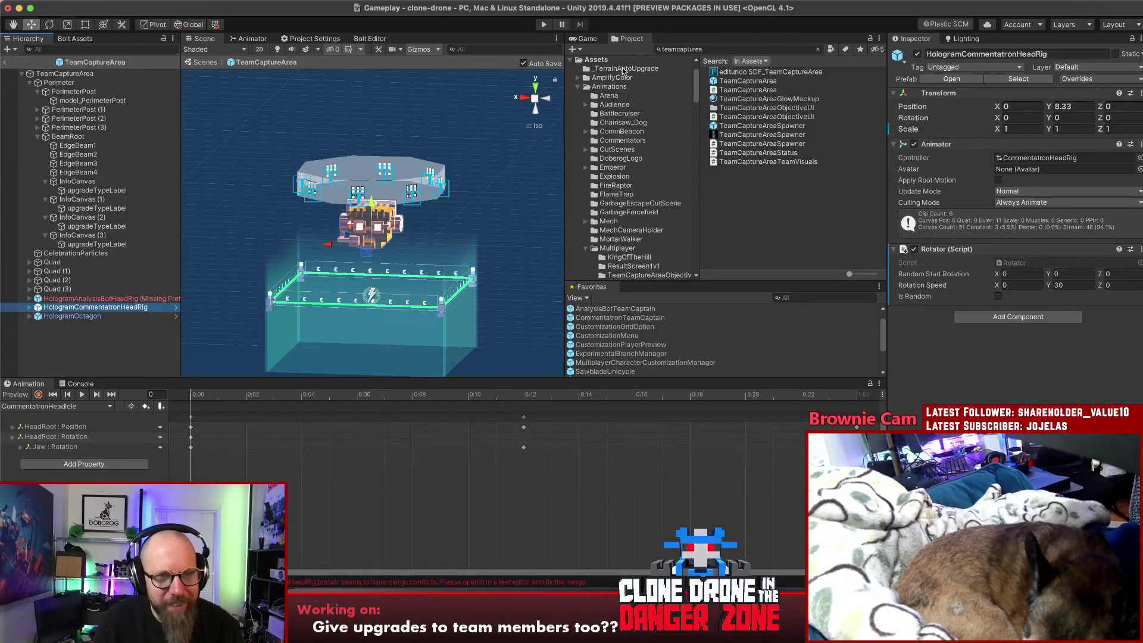
click(584, 39)
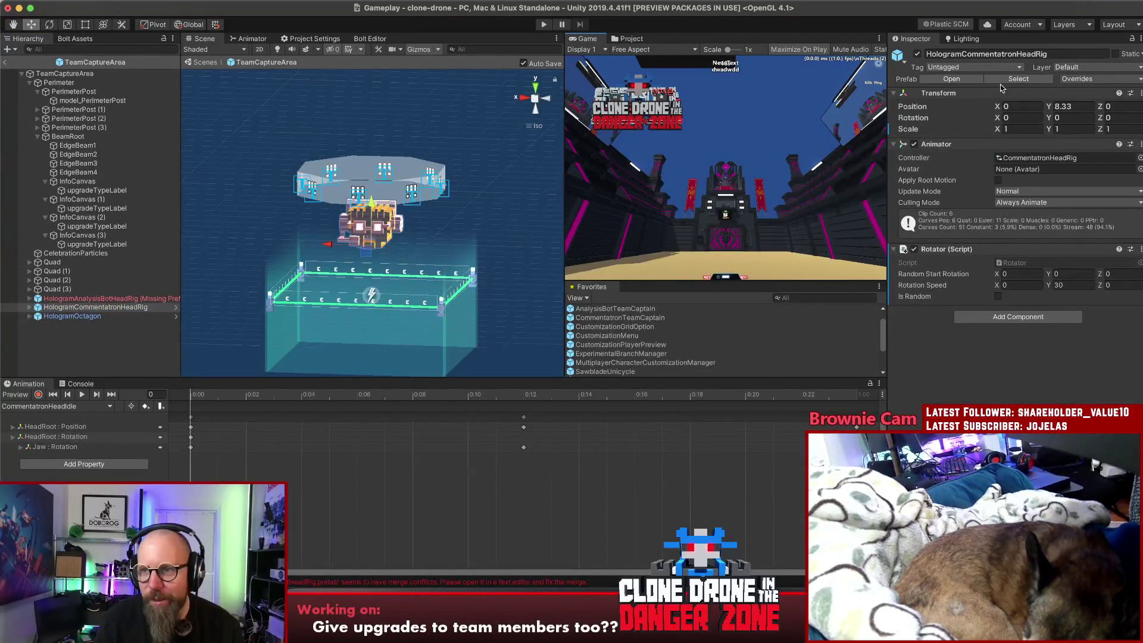
click(1018, 78)
click(631, 39)
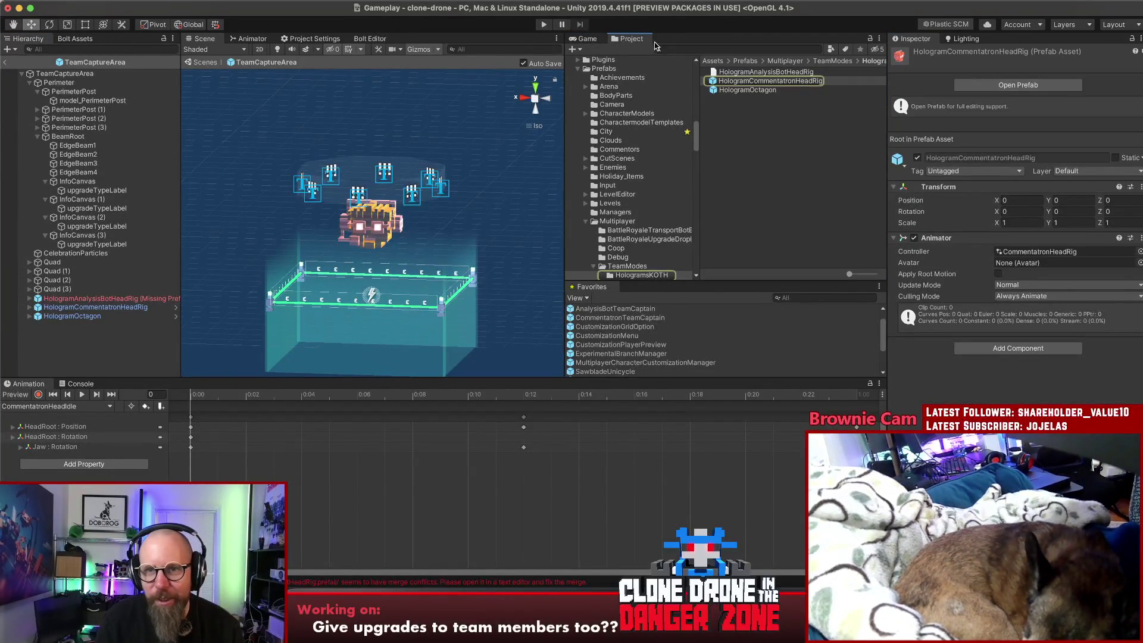
click(772, 73)
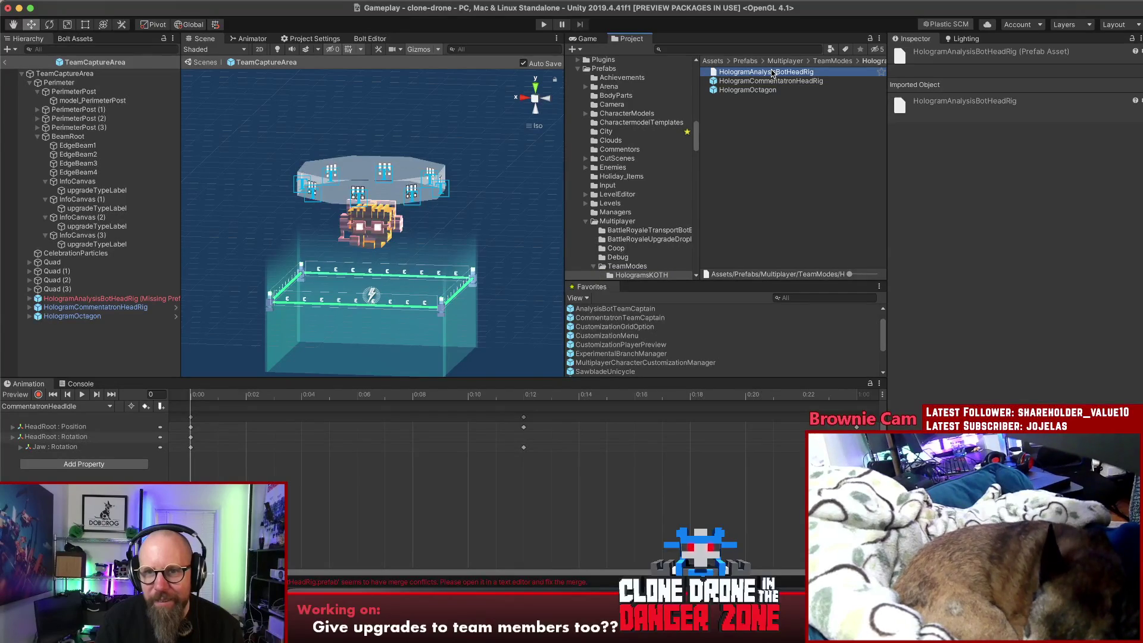
key(super+Tab)
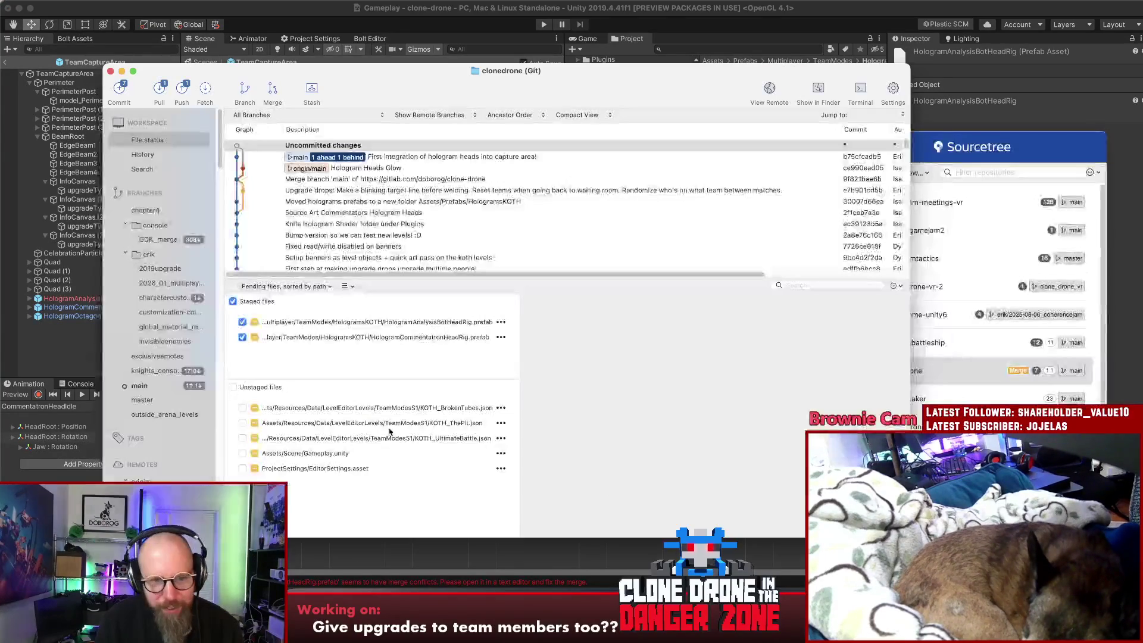
Restart the merge for HologramAnalysisBotHeadRig.prefab and view its unstaged conflicted diff
click(377, 329)
right_click(373, 325)
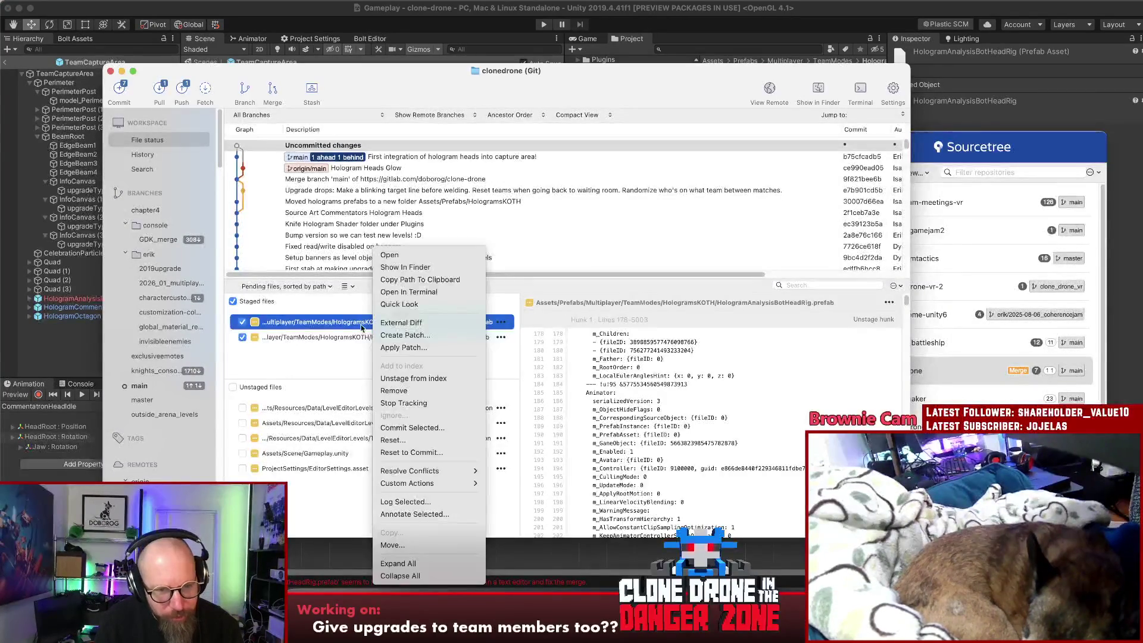
mouse_move(449, 474)
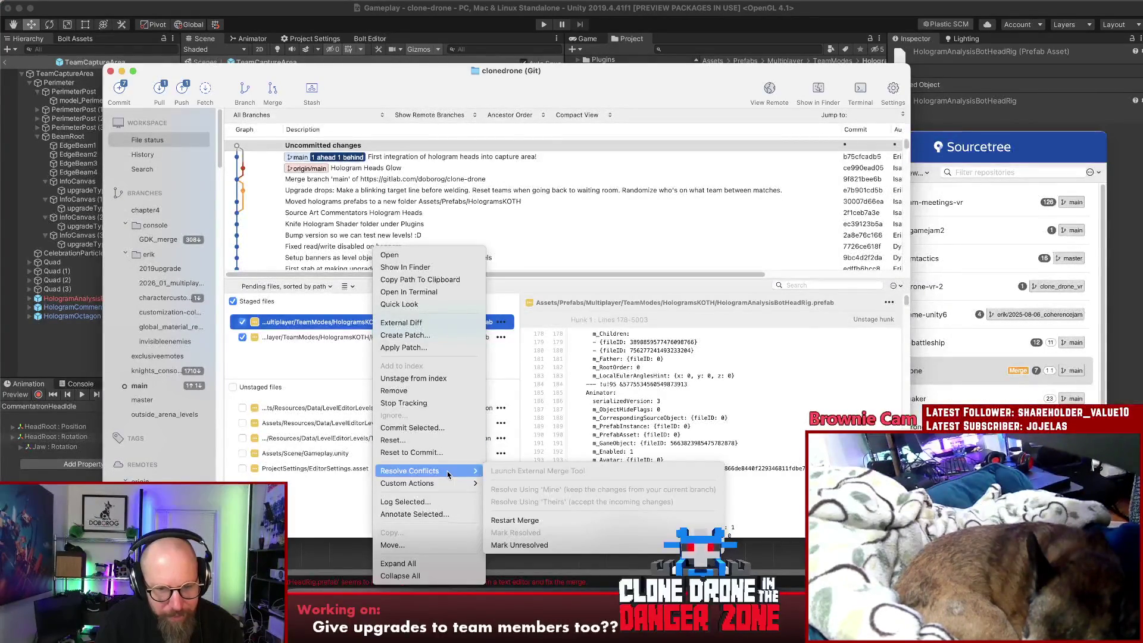
click(514, 521)
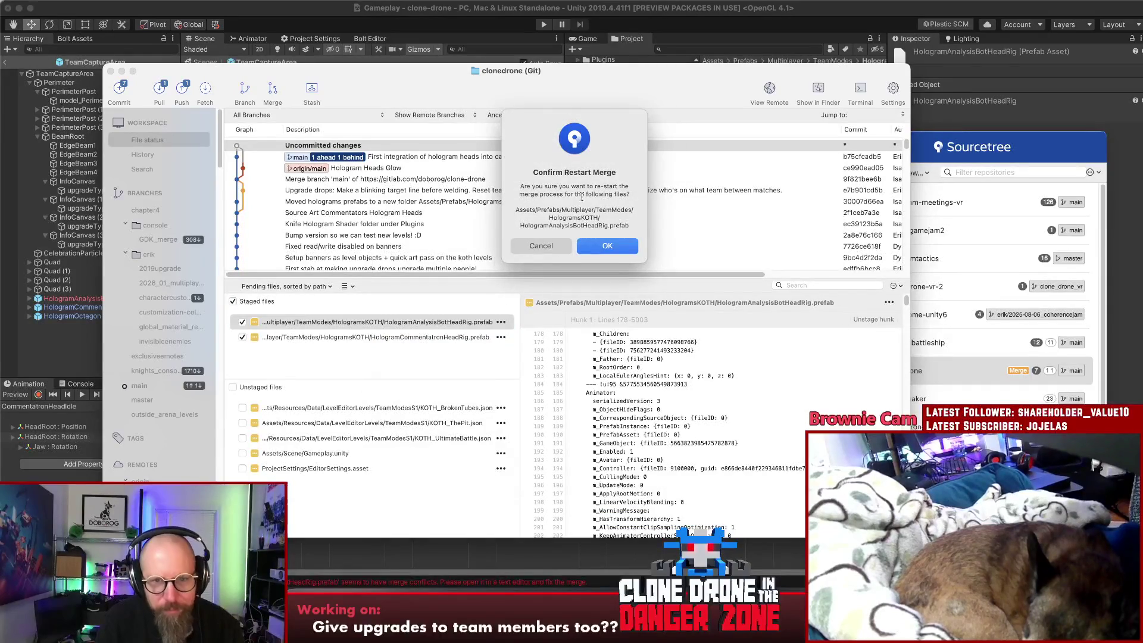
click(616, 255)
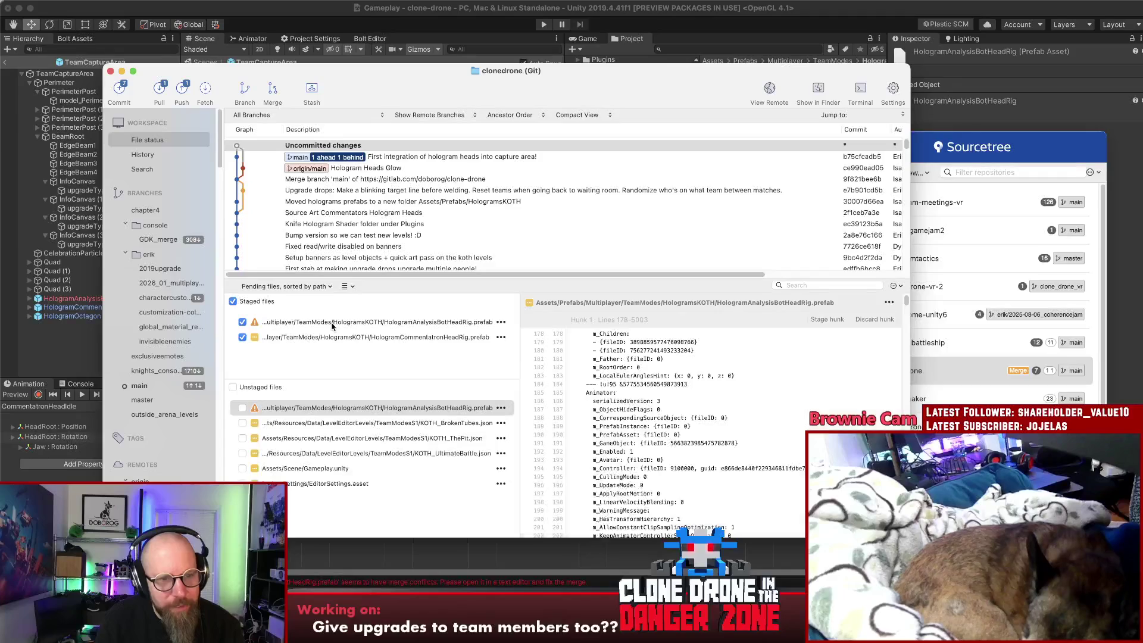
click(382, 411)
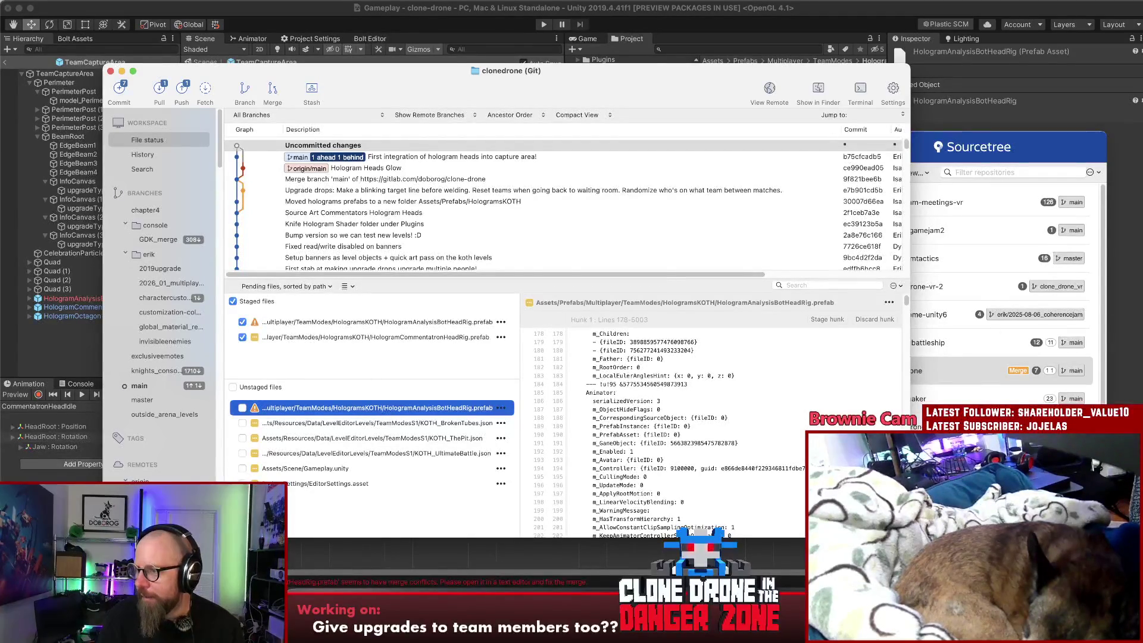
Resolve the HologramAnalysisBotHeadRig.prefab conflict using 'Theirs', keeping the incoming version
key(super+Tab)
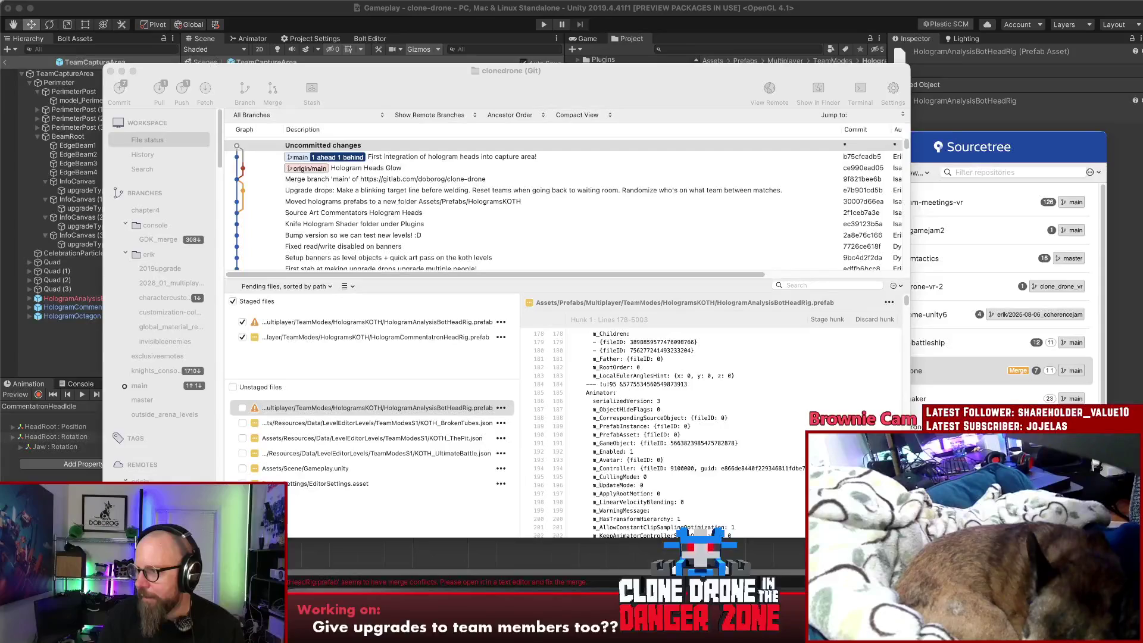
key(super+Tab)
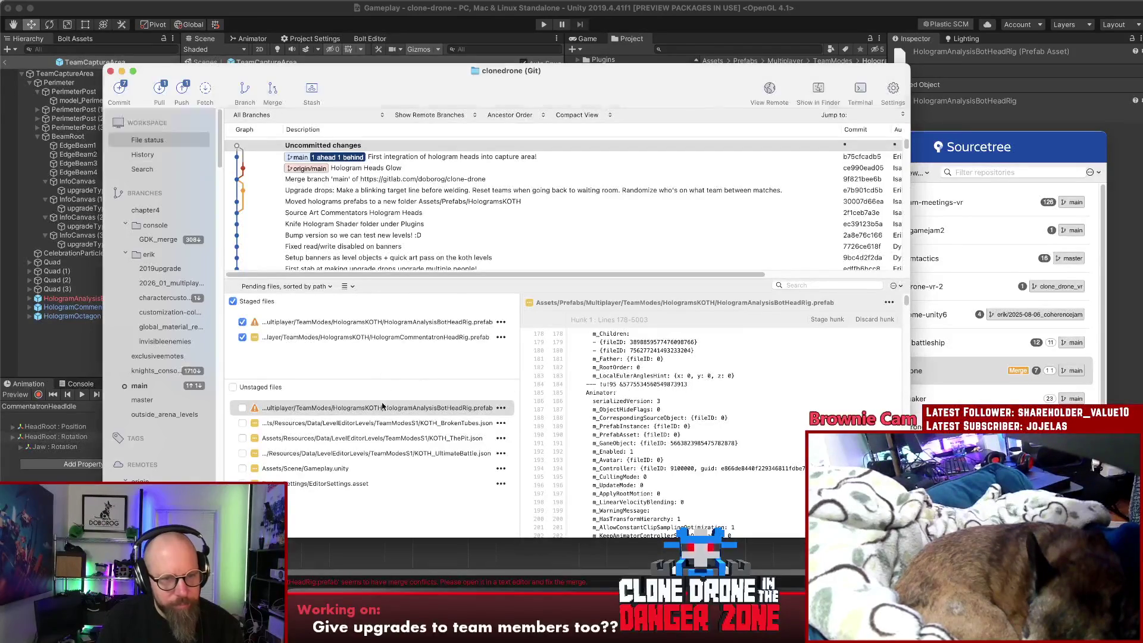
click(379, 410)
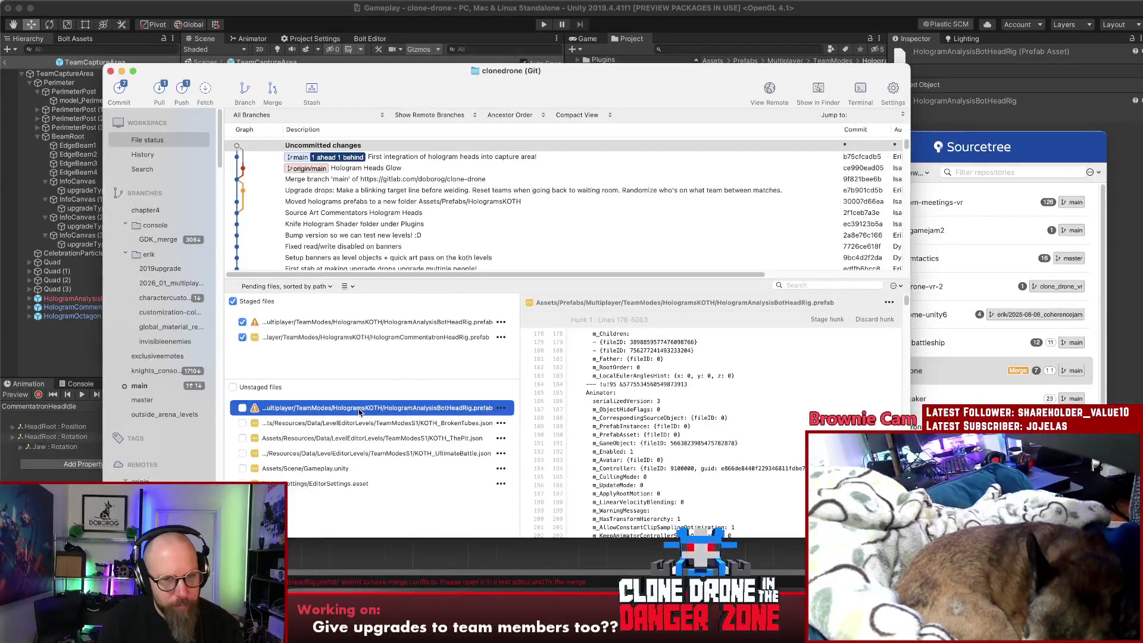
right_click(357, 410)
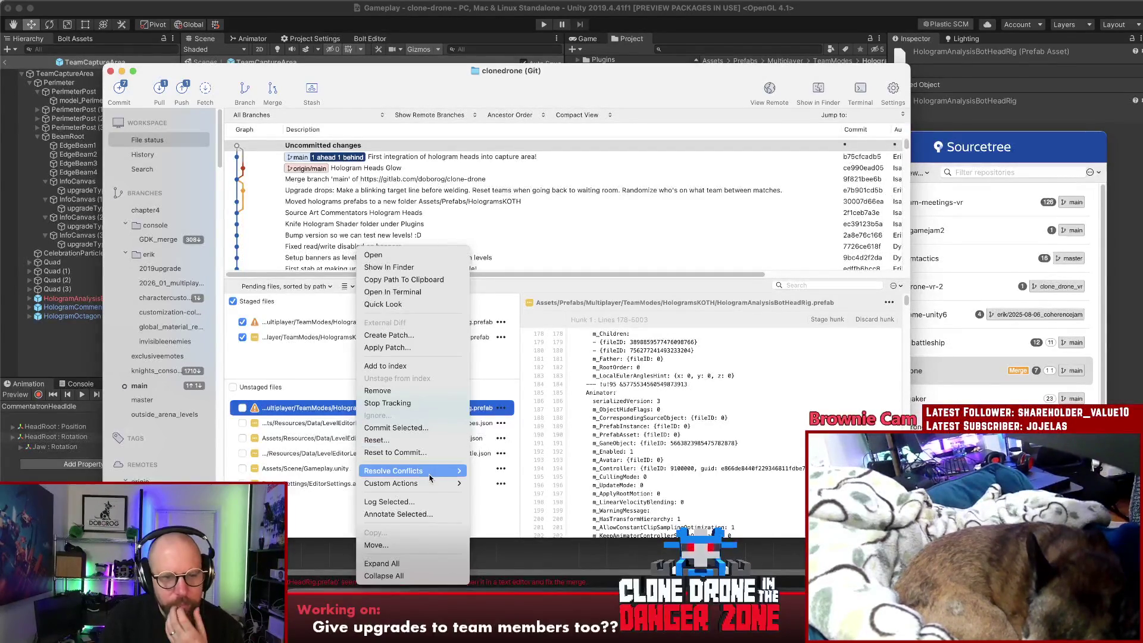
mouse_move(428, 473)
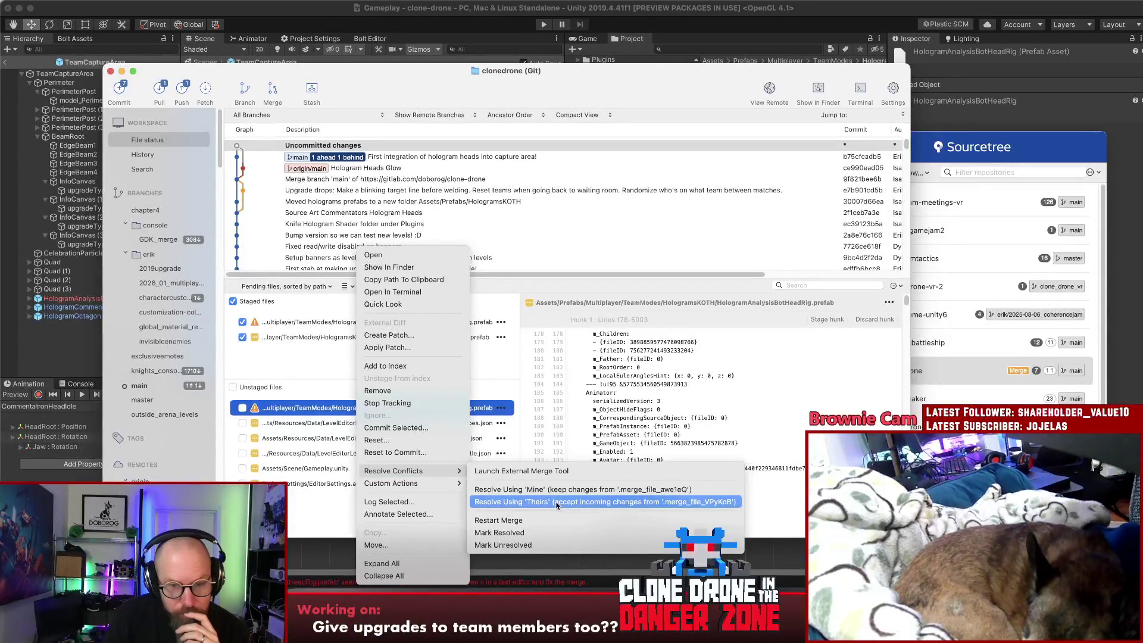
click(557, 503)
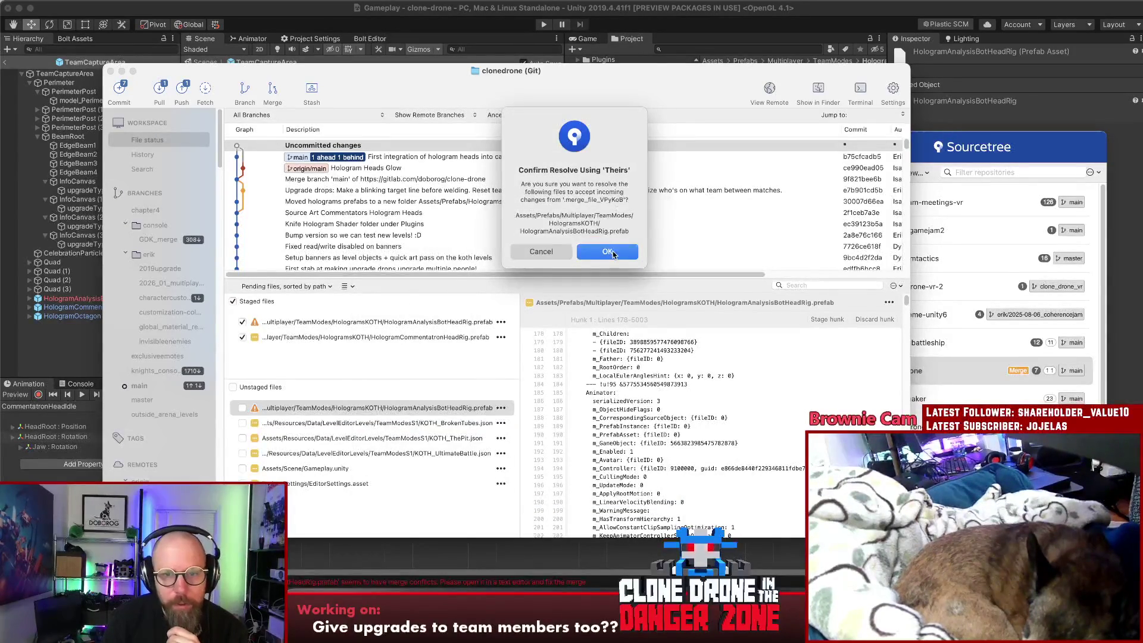
click(613, 254)
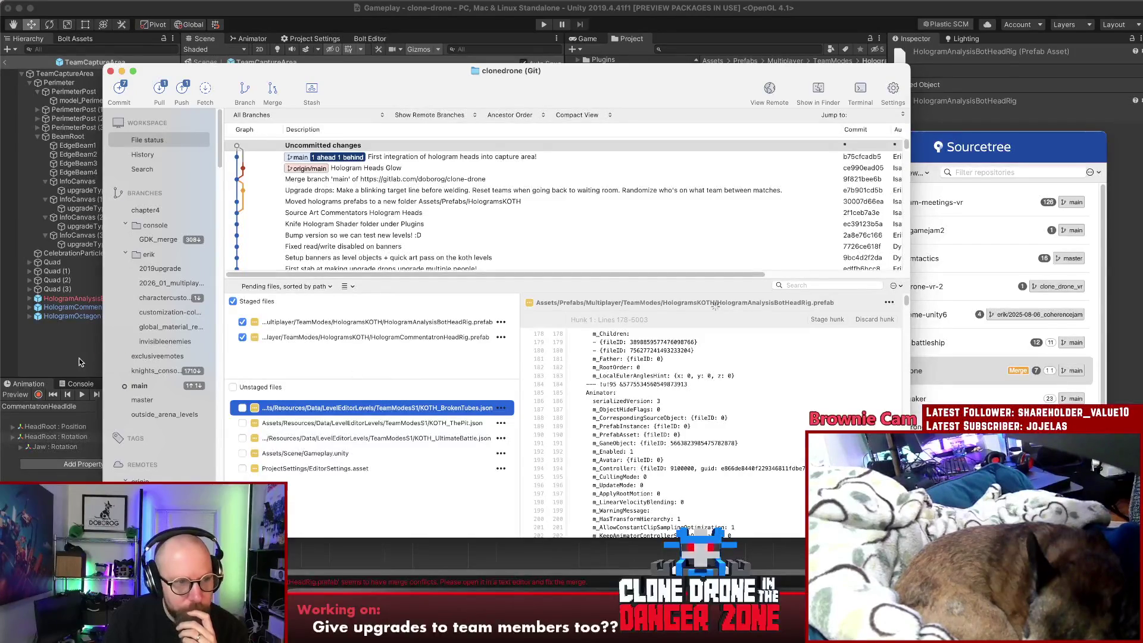
click(62, 364)
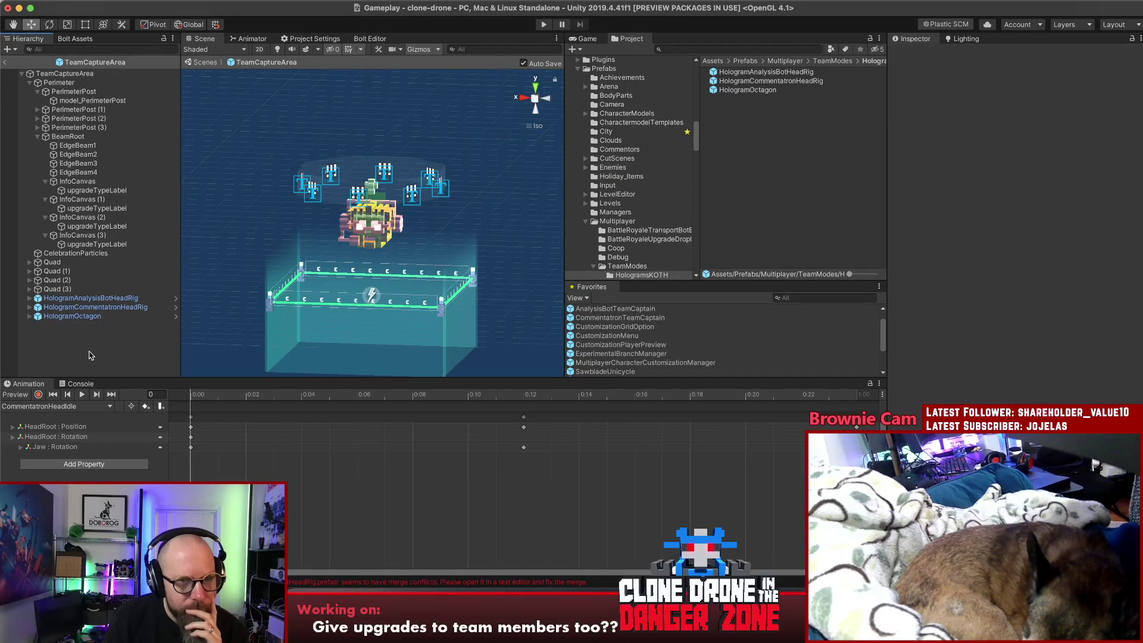
Deactivate HologramCommentatronHeadRig and play HologramAnalysisBotHeadRig's idle animation preview
click(113, 307)
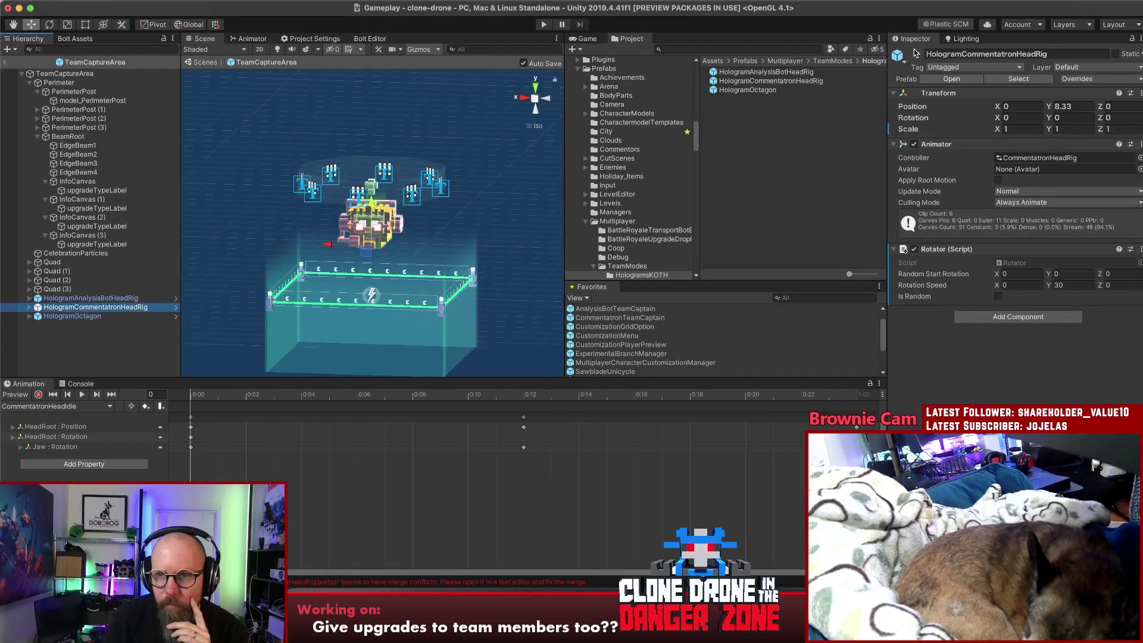
click(917, 53)
click(89, 297)
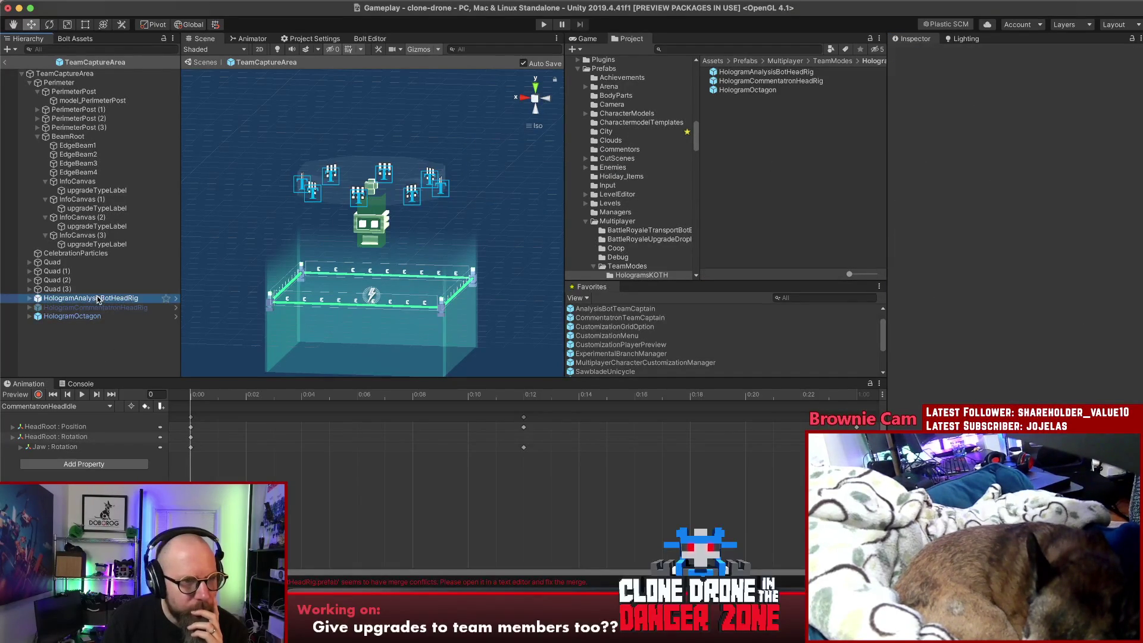
mouse_move(476, 315)
mouse_down()
mouse_move(589, 317)
mouse_move(68, 379)
mouse_up()
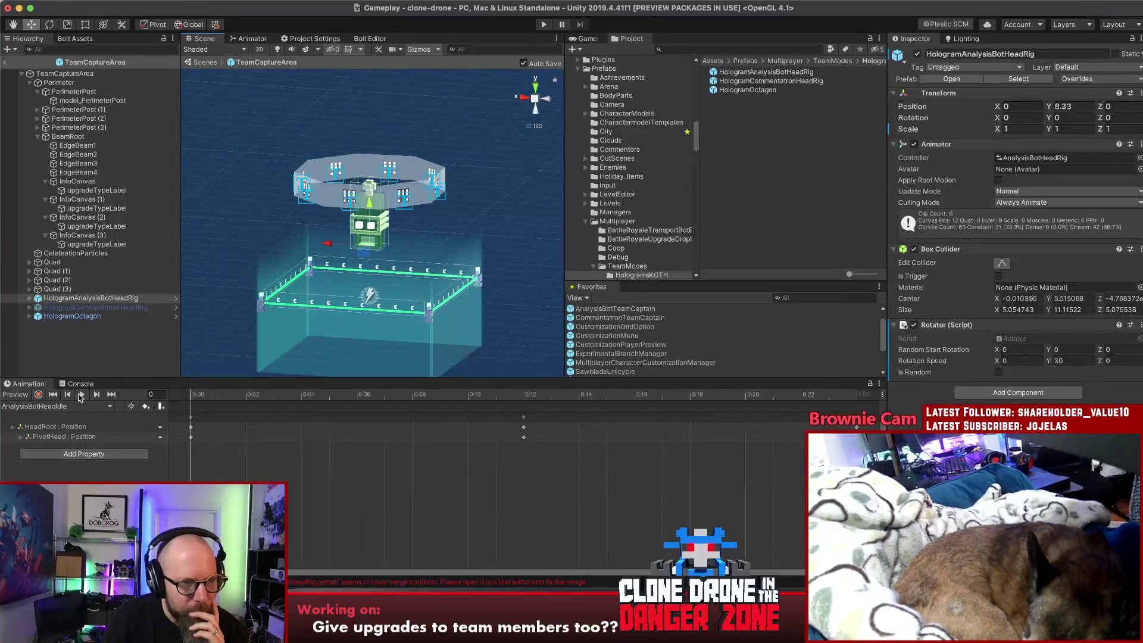
click(80, 395)
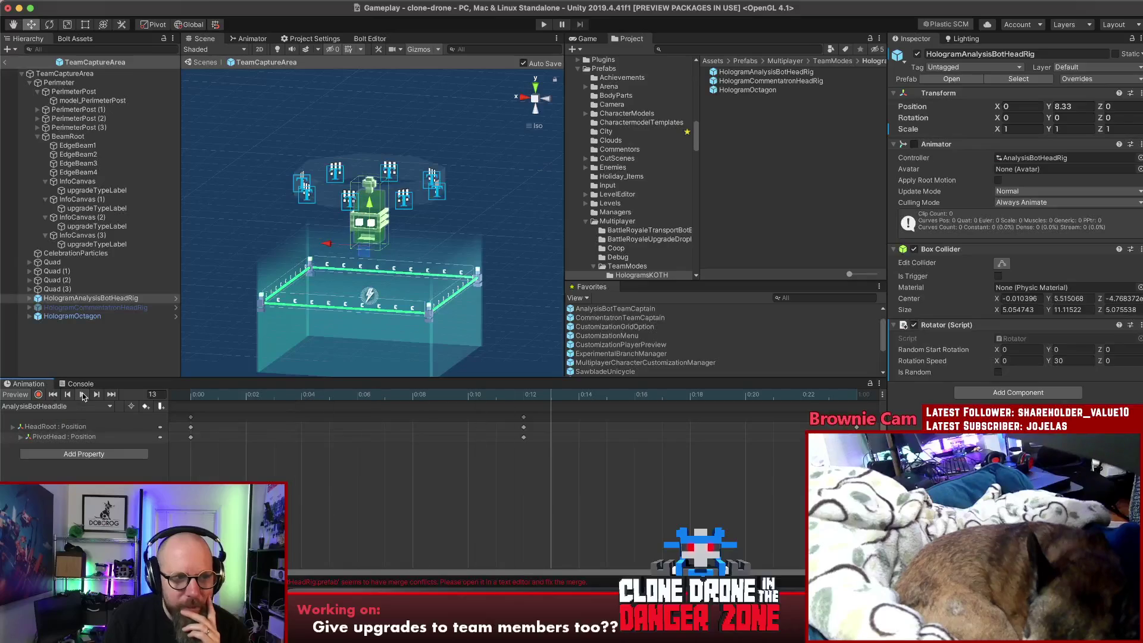
Compare the two head rigs, then open HologramAnalysisBotHeadRig's Box Collider options
click(104, 308)
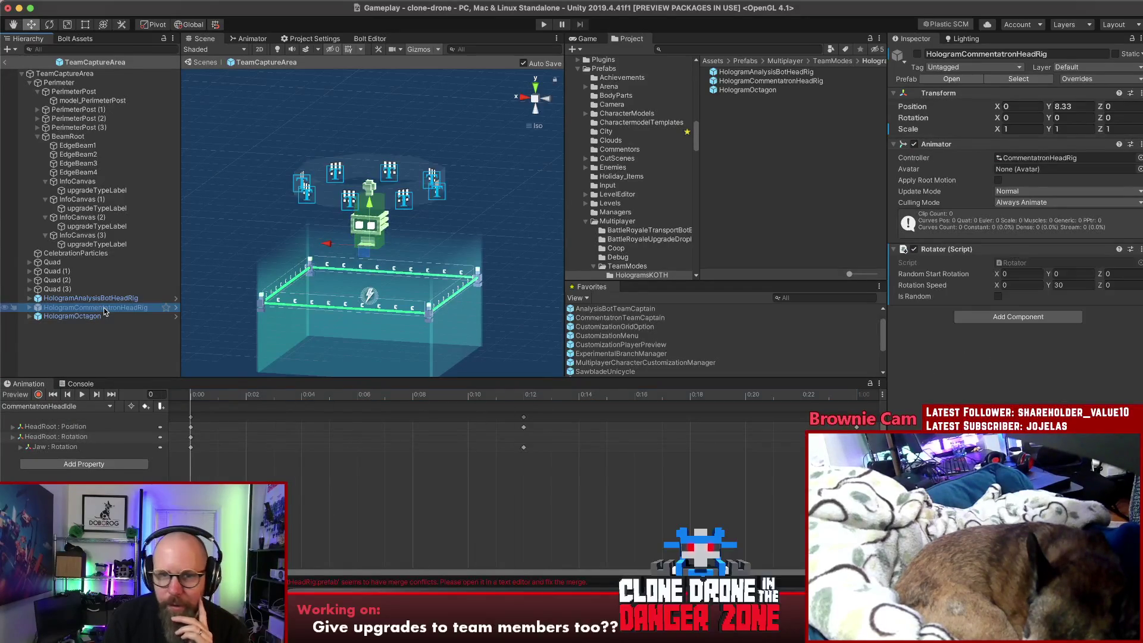
click(95, 298)
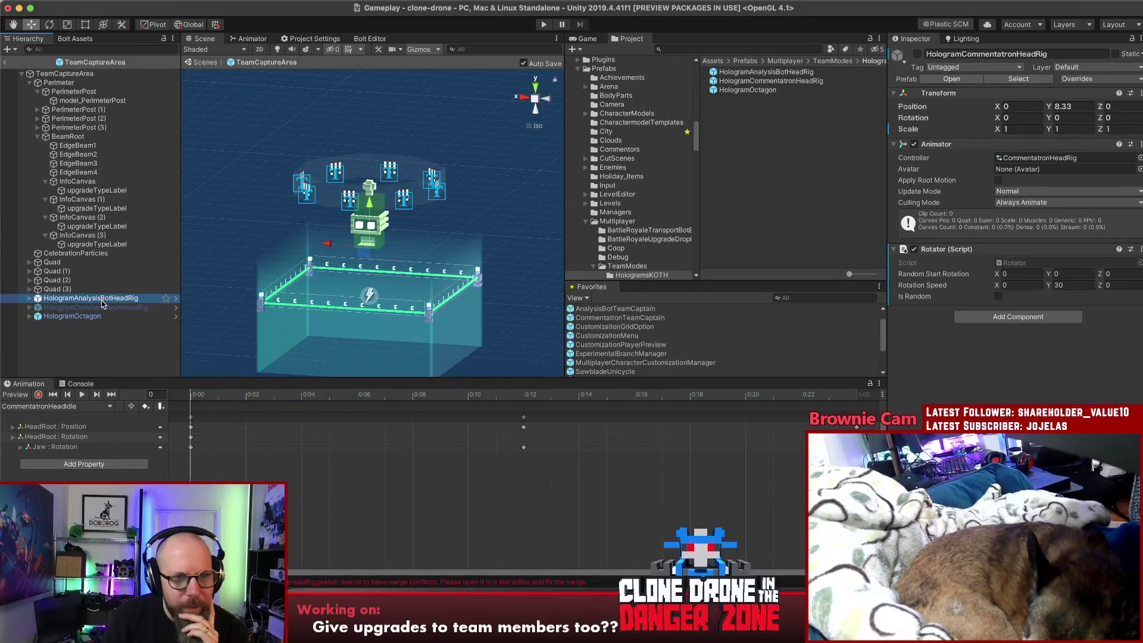
click(1140, 249)
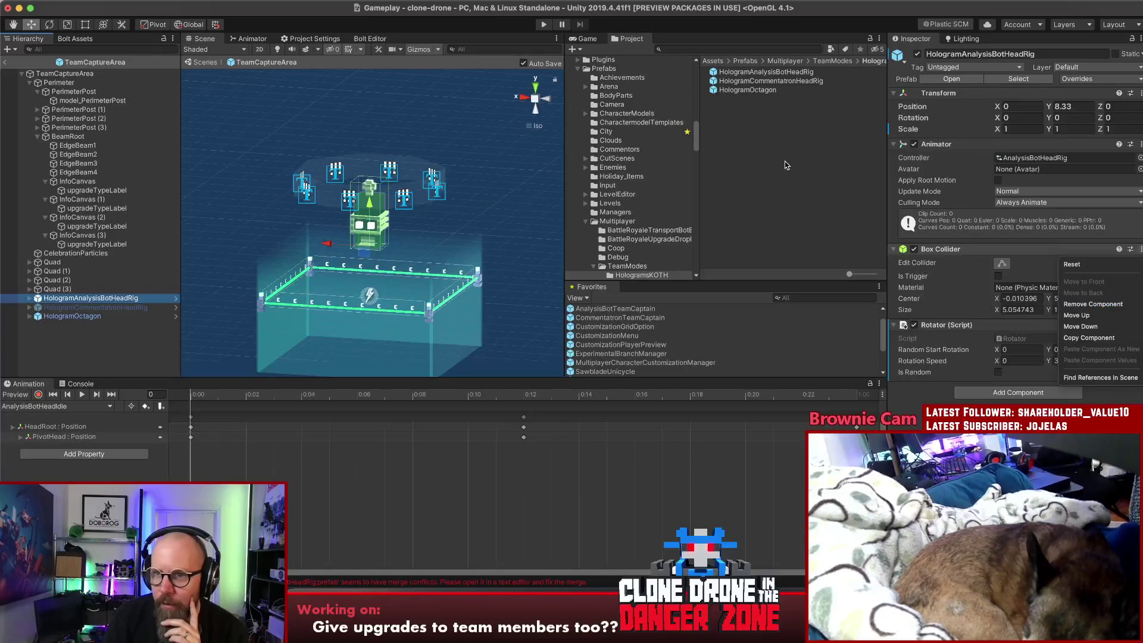
click(1100, 305)
Remove the Box Collider from the HologramAnalysisBotHeadRig prefab and inspect its Glow particles
click(951, 79)
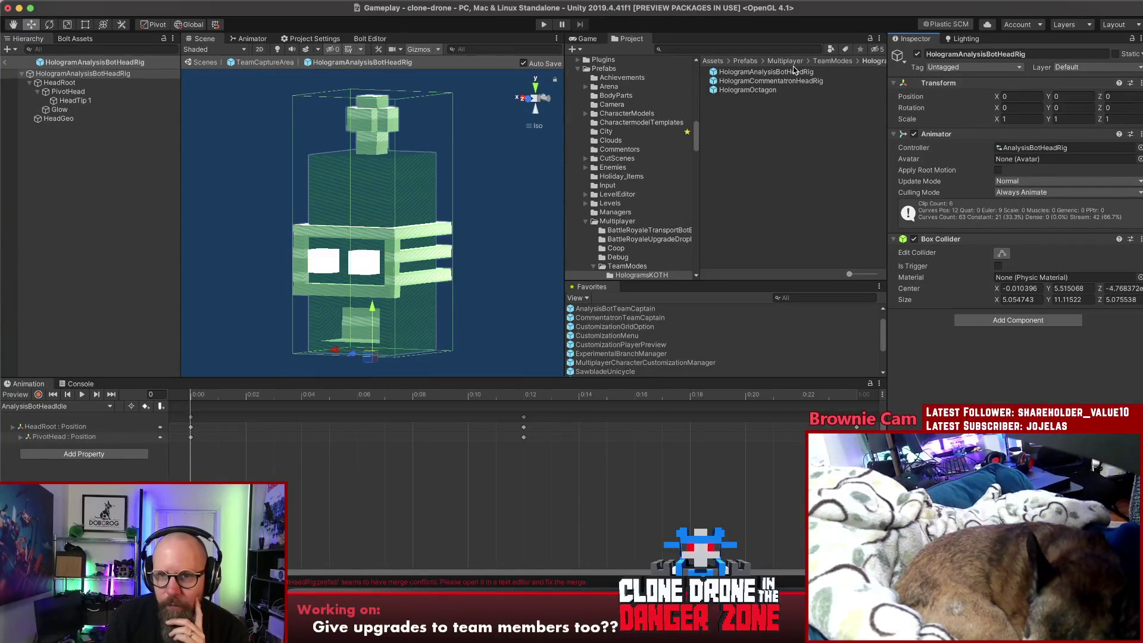
click(1141, 239)
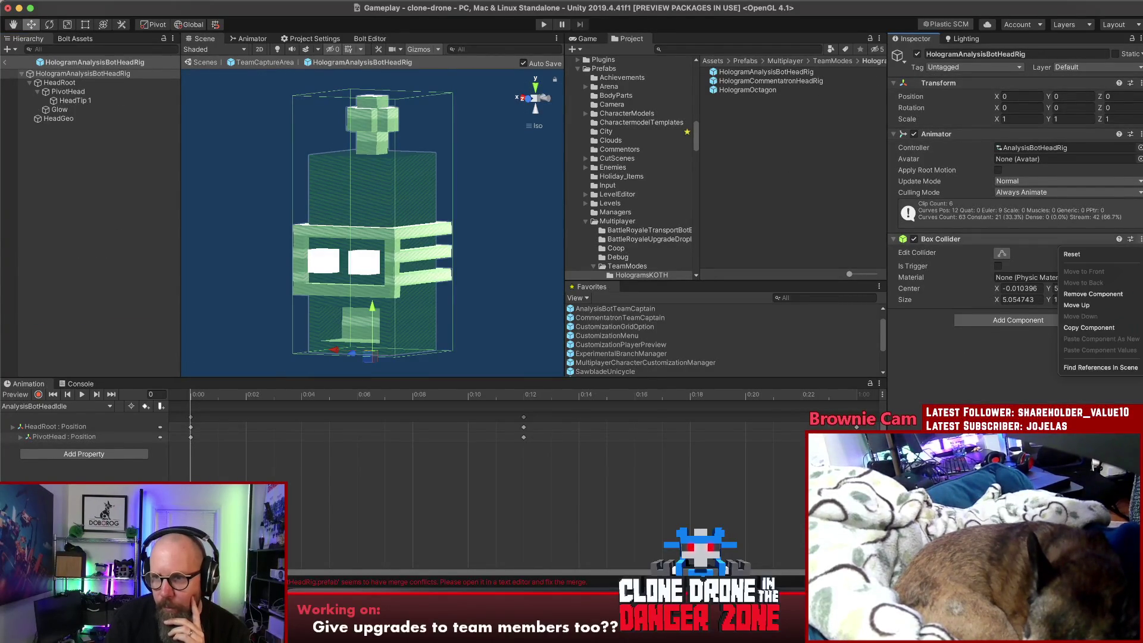
click(1101, 296)
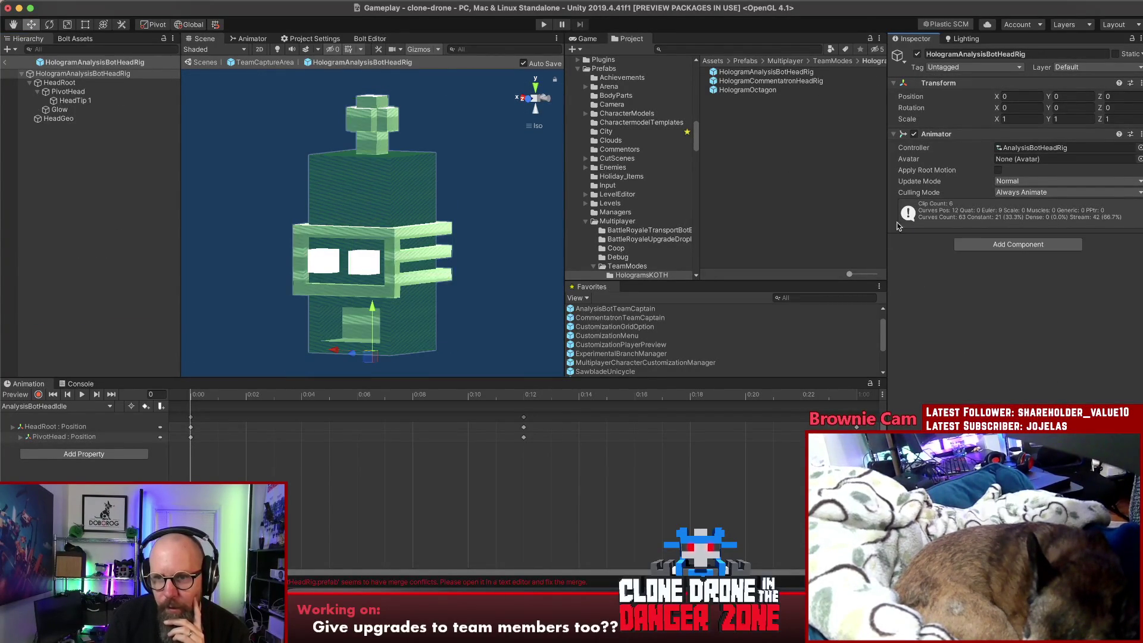
click(59, 82)
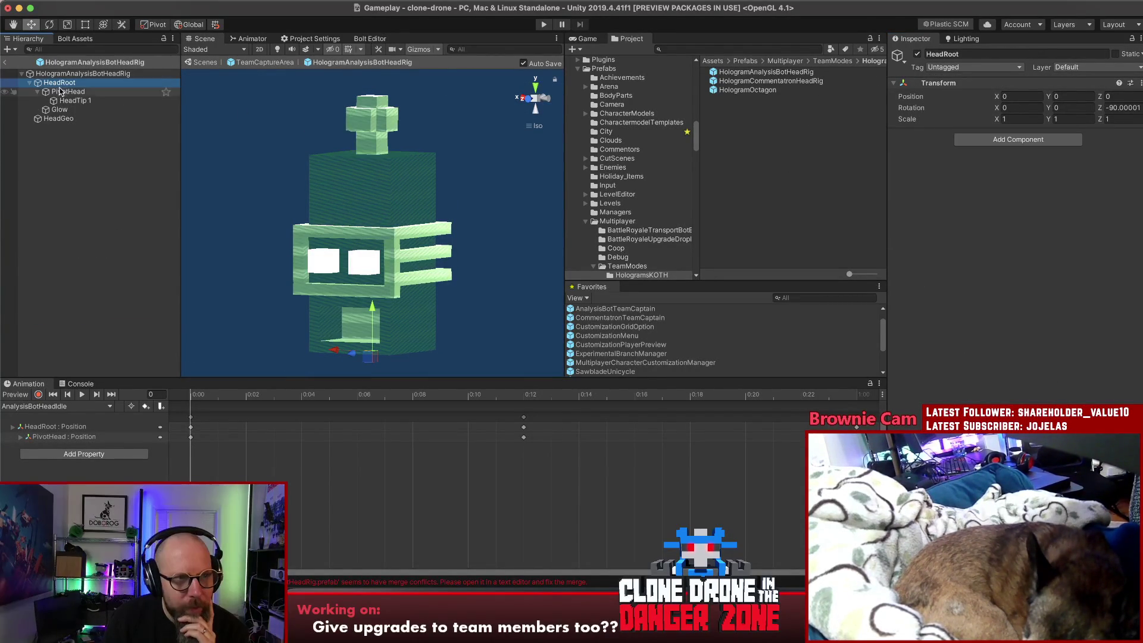
click(62, 74)
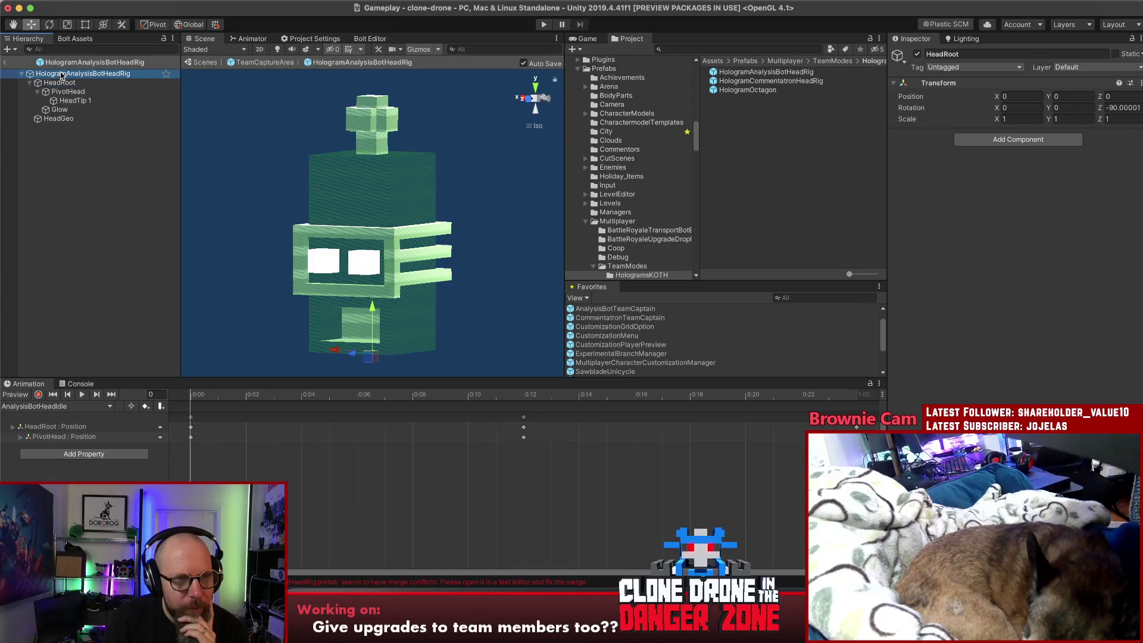
click(57, 110)
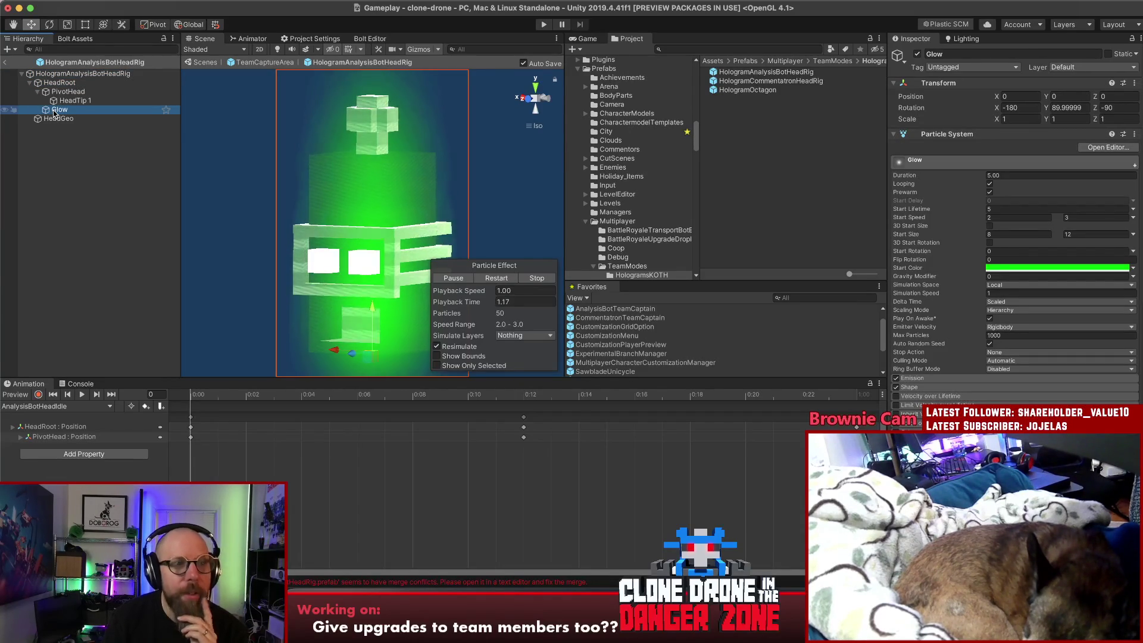
scroll(381, 222, down, 3)
drag(381, 222, 441, 226)
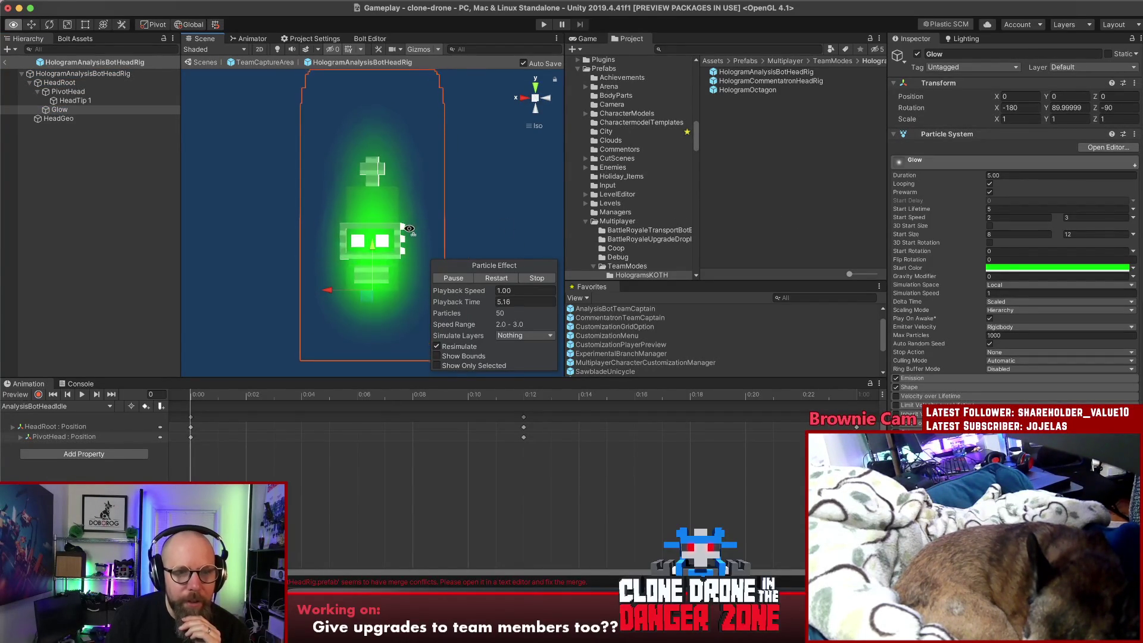
In TeamCaptureArea, expand HologramAnalysisBotHeadRig and select Glow to preview its green particles
click(5, 62)
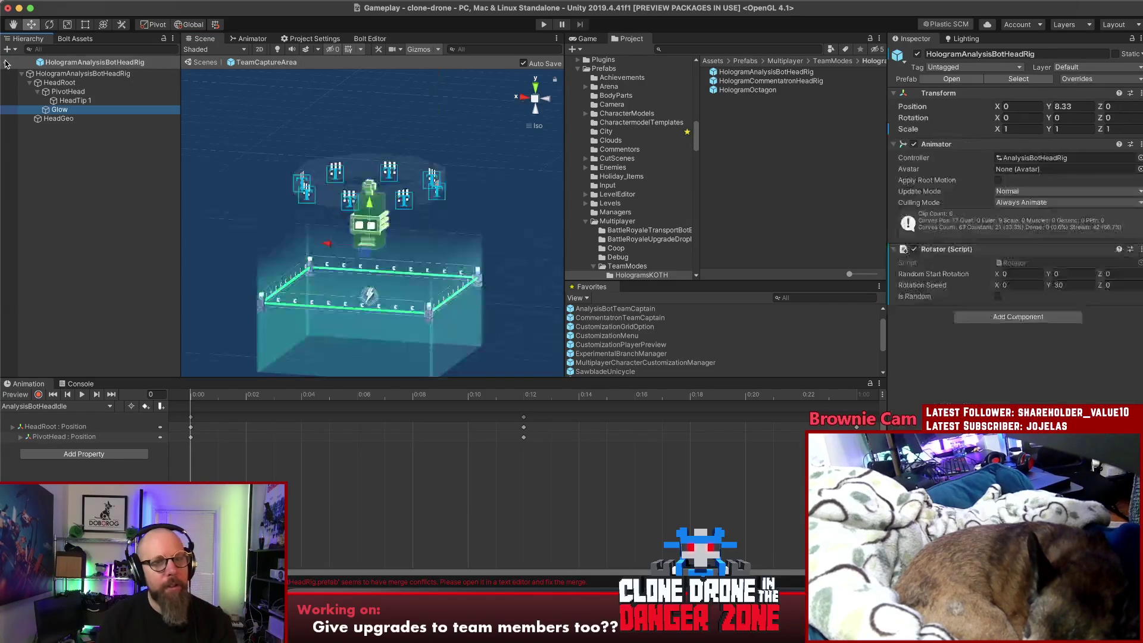
click(30, 298)
click(66, 316)
click(37, 307)
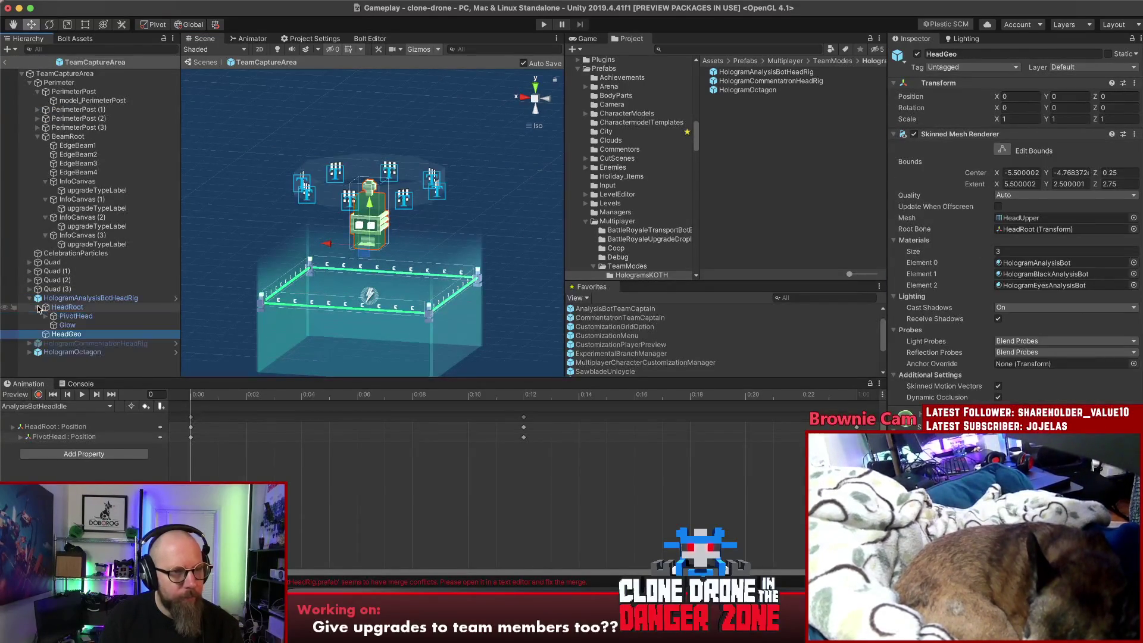
click(60, 325)
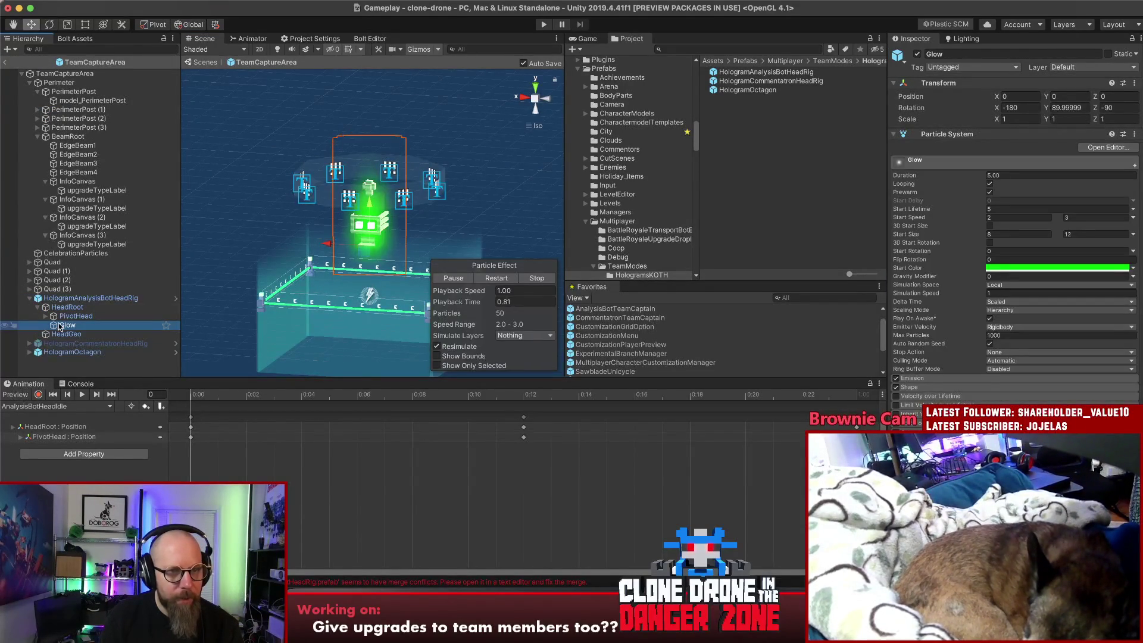
mouse_move(298, 238)
mouse_down()
mouse_move(273, 224)
mouse_move(279, 293)
mouse_up()
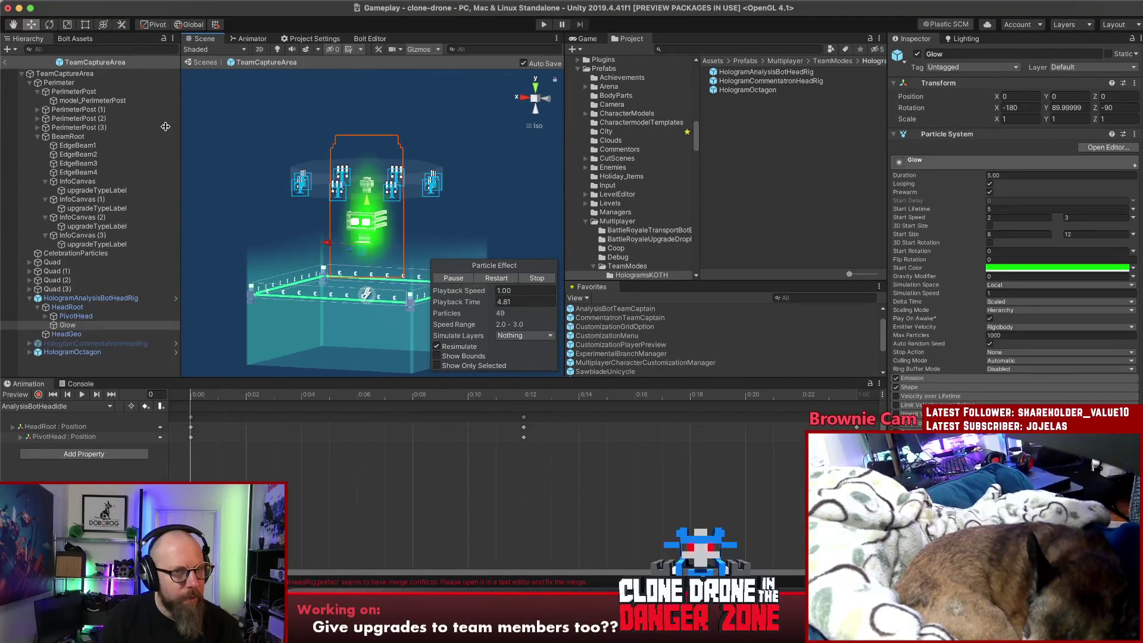